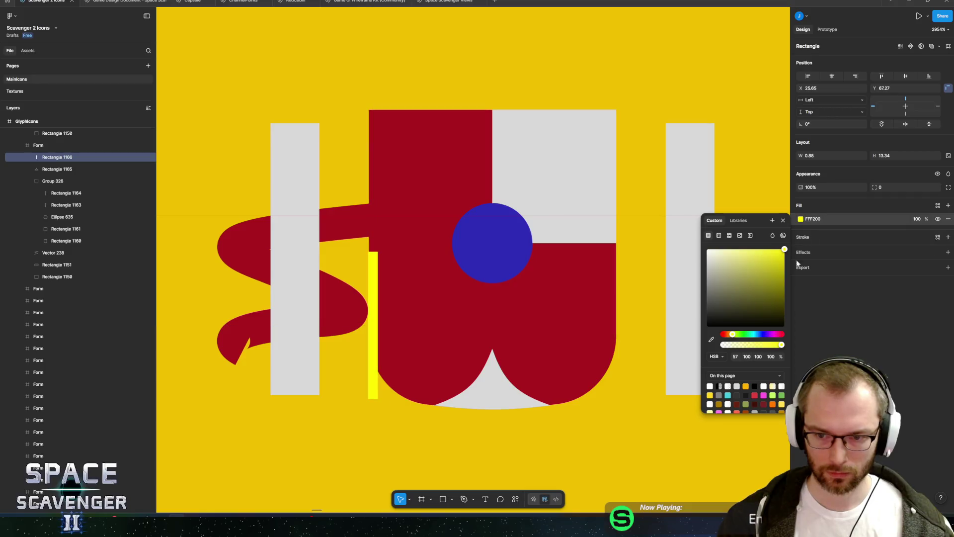
# Fill the thin emblem stripe orange and repeat it rightward into six evenly spaced copies
pyautogui.moveTo(730, 334); pyautogui.dragTo(730, 337)
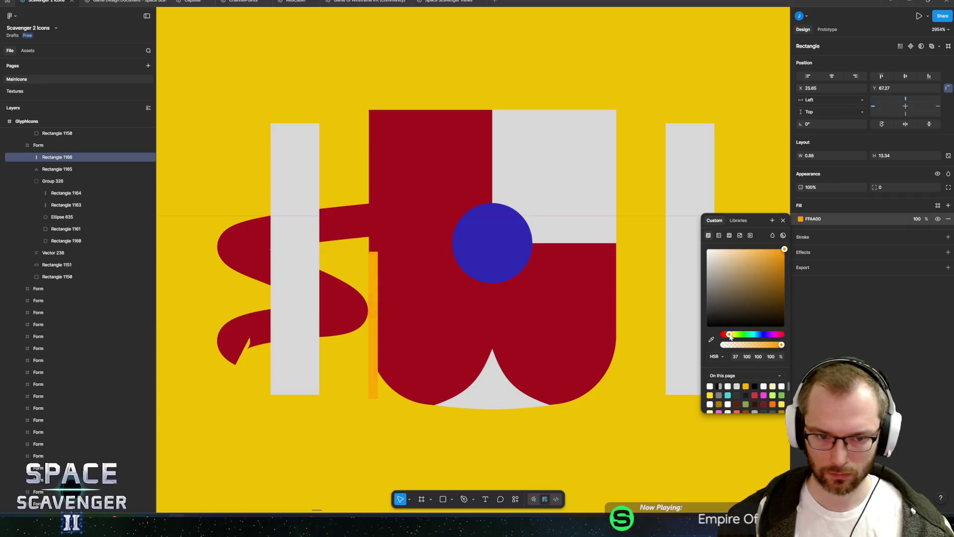
pyautogui.press('Escape')
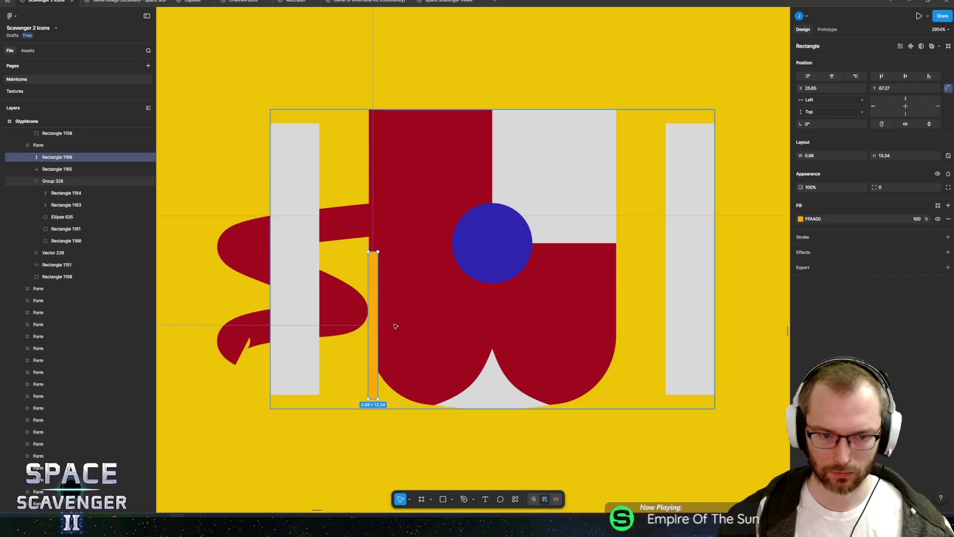
pyautogui.moveTo(375, 326); pyautogui.dragTo(414, 327)
pyautogui.hotkey('ctrl', 'd')
pyautogui.hotkey('ctrl', 'd')
pyautogui.hotkey('ctrl', 'd')
pyautogui.hotkey('ctrl', 'd')
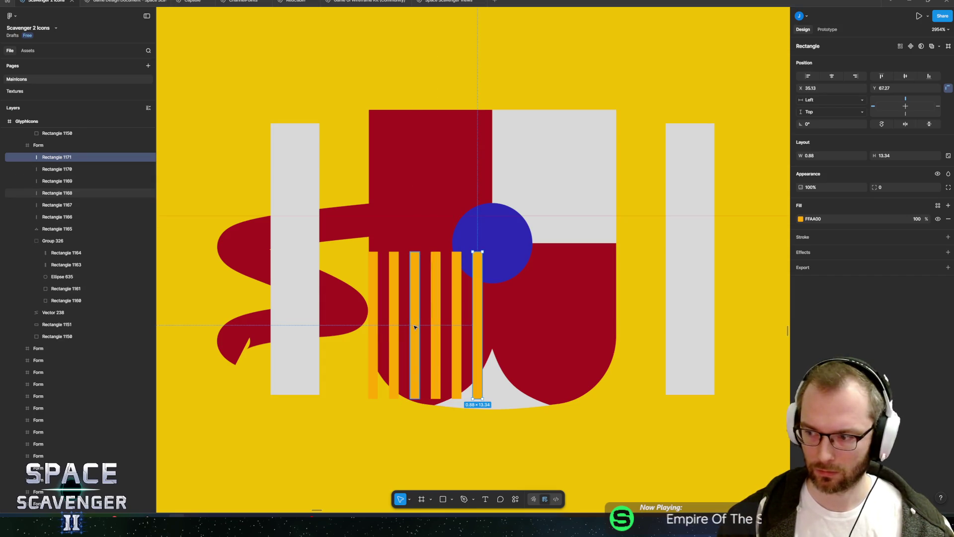
pyautogui.hotkey('ctrl', 'd')
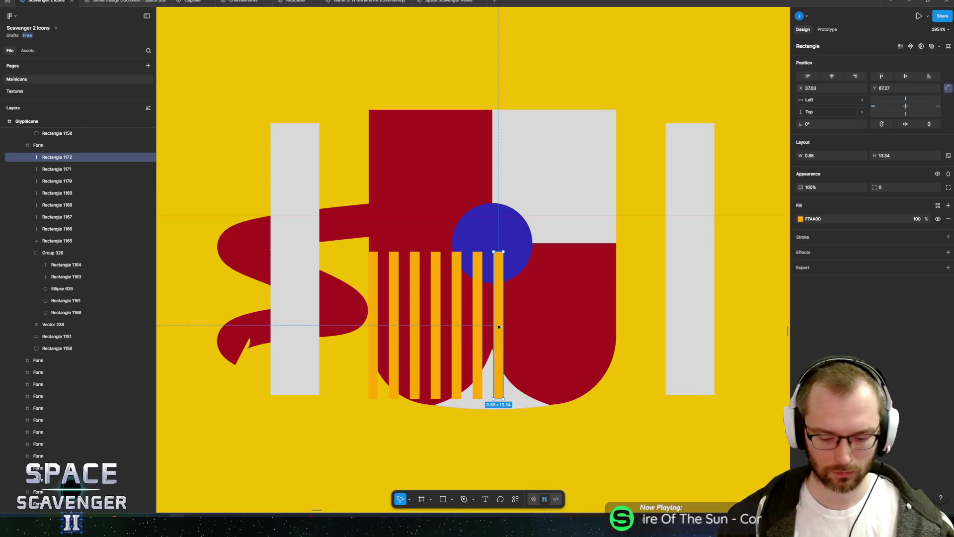
pyautogui.press('Delete')
pyautogui.scroll(-15, 567, 332)
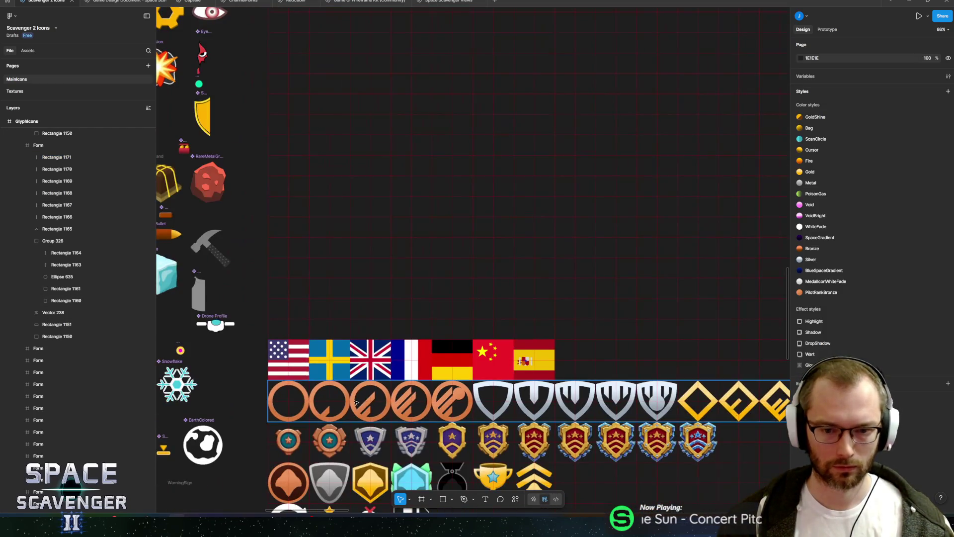
# Move the new stripe layers, Rectangles 1166–1171, into the emblem's Group 326
pyautogui.hscroll(-2, 356, 402)
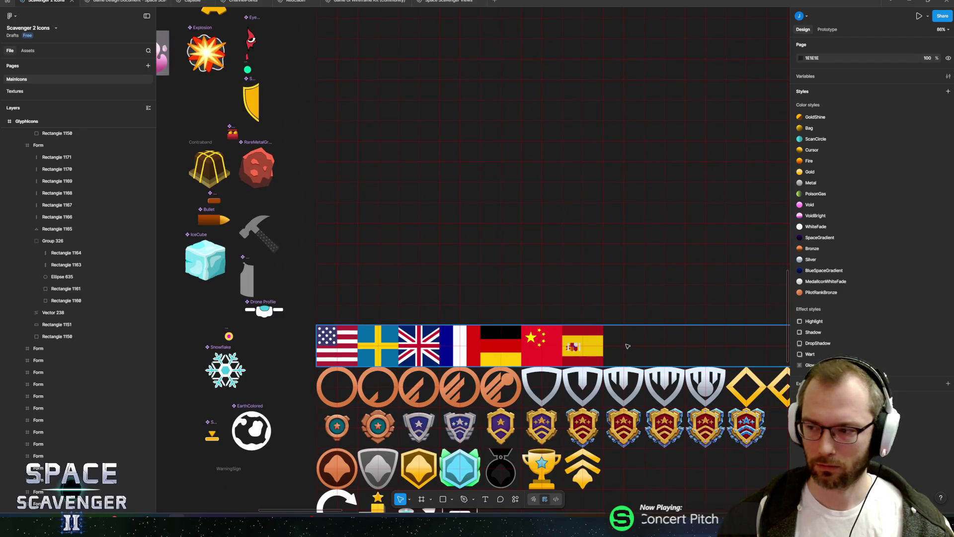
pyautogui.hscroll(2, 641, 323)
pyautogui.scroll(-1, 559, 301)
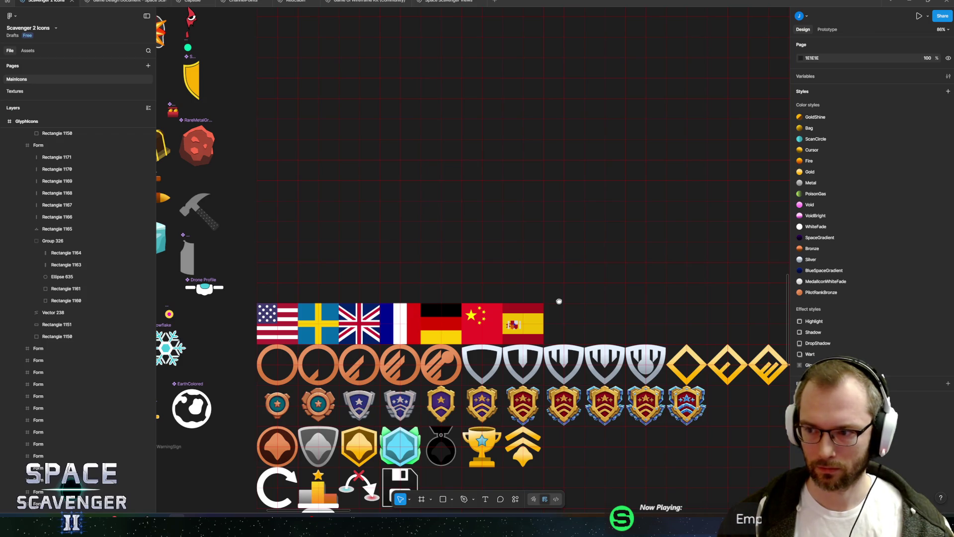
pyautogui.scroll(5, 559, 302)
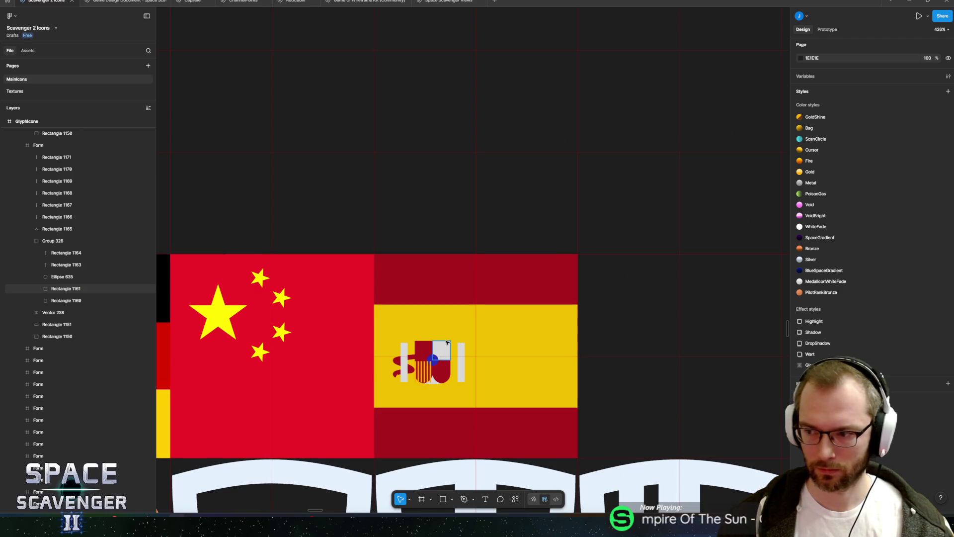
pyautogui.scroll(3, 447, 342)
pyautogui.click(53, 241)
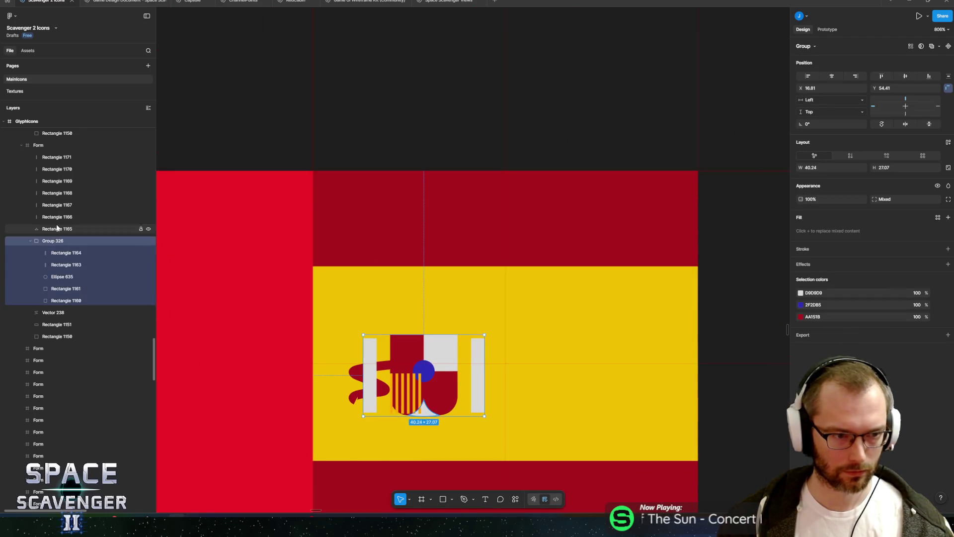
pyautogui.click(57, 229)
pyautogui.keyDown('shift'); pyautogui.click(57, 157); pyautogui.keyUp('shift')
pyautogui.moveTo(58, 230); pyautogui.dragTo(66, 251)
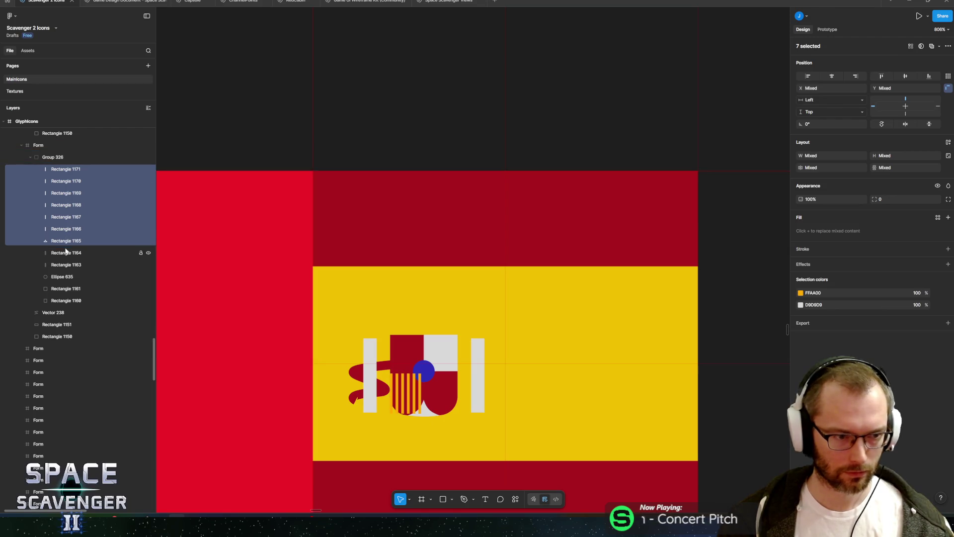
# Scale the emblem group to 28.09 × 18.94 and the red ribbon to 8.95 × 8.25
pyautogui.click(54, 157)
pyautogui.press('k')
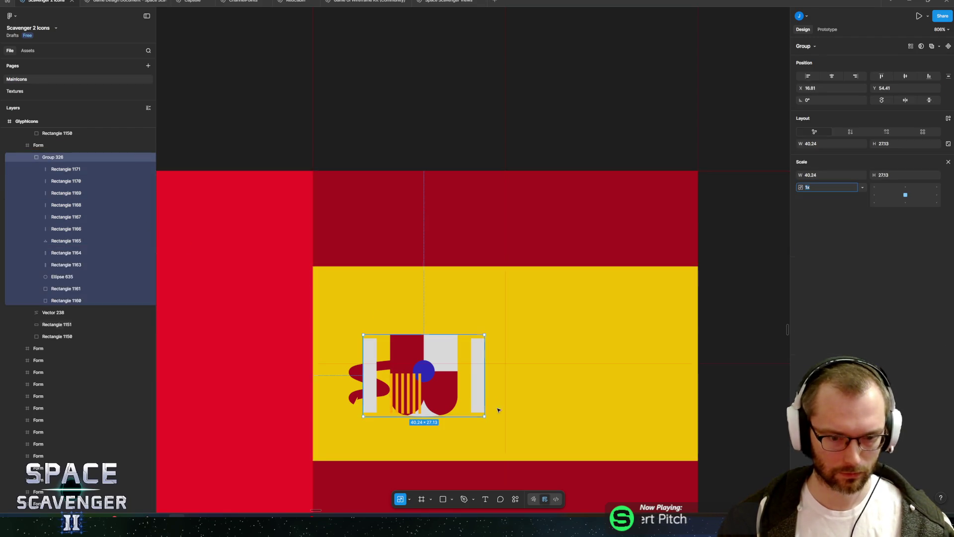
pyautogui.moveTo(485, 417)
pyautogui.mouseDown()
pyautogui.moveTo(437, 384)
pyautogui.moveTo(439, 395)
pyautogui.mouseUp()
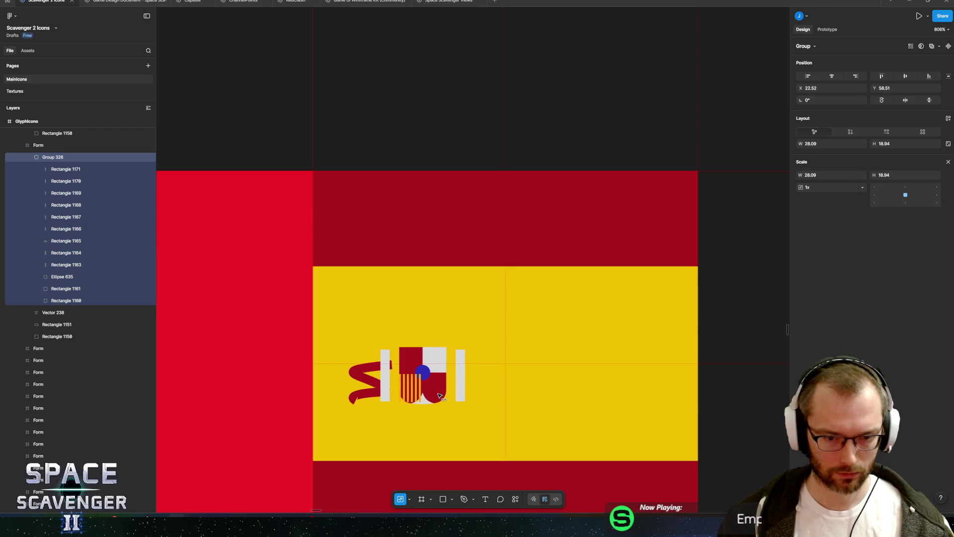
pyautogui.click(355, 377)
pyautogui.moveTo(356, 367); pyautogui.dragTo(383, 383)
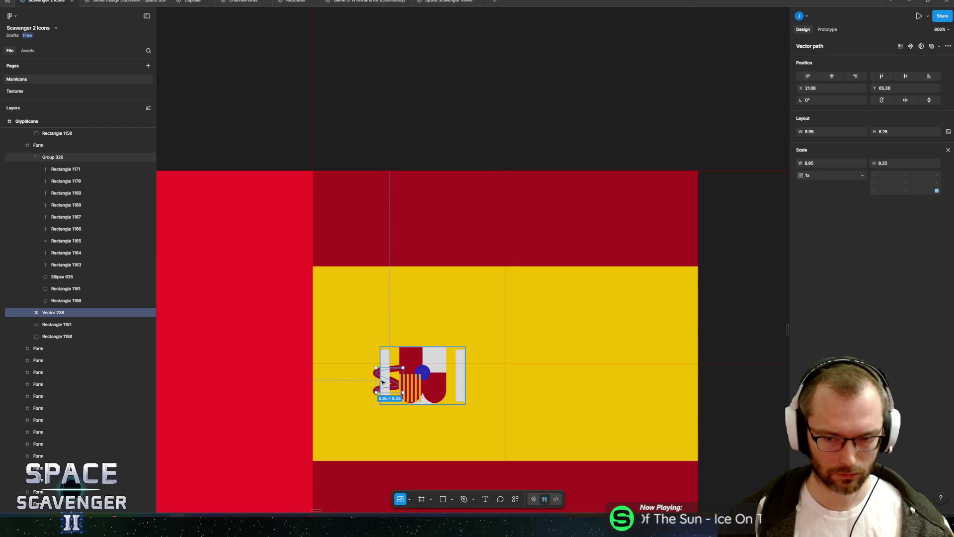
# Move the ribbon into Group 326 and place a mirrored copy on the shield's right side
pyautogui.scroll(5, 383, 382)
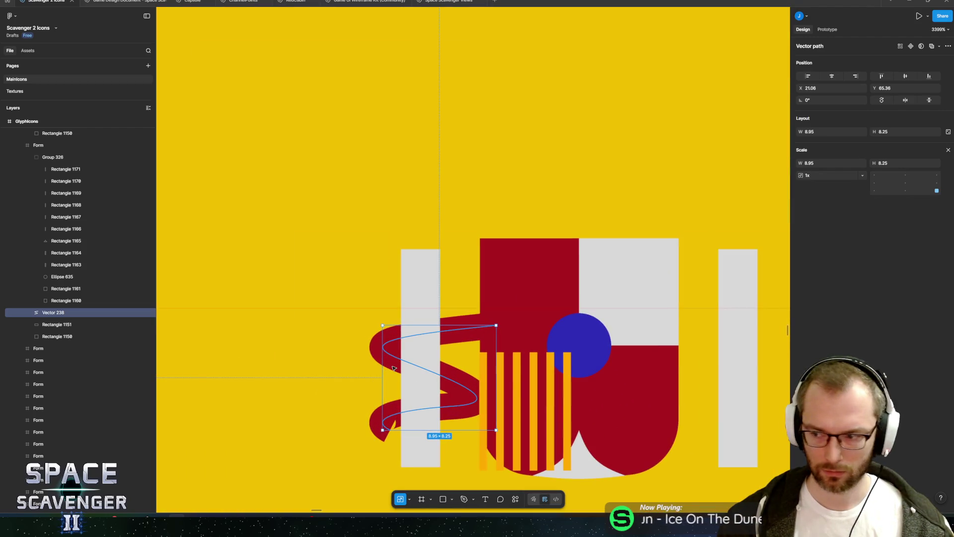
pyautogui.moveTo(67, 313); pyautogui.dragTo(92, 170)
pyautogui.scroll(-3, 347, 356)
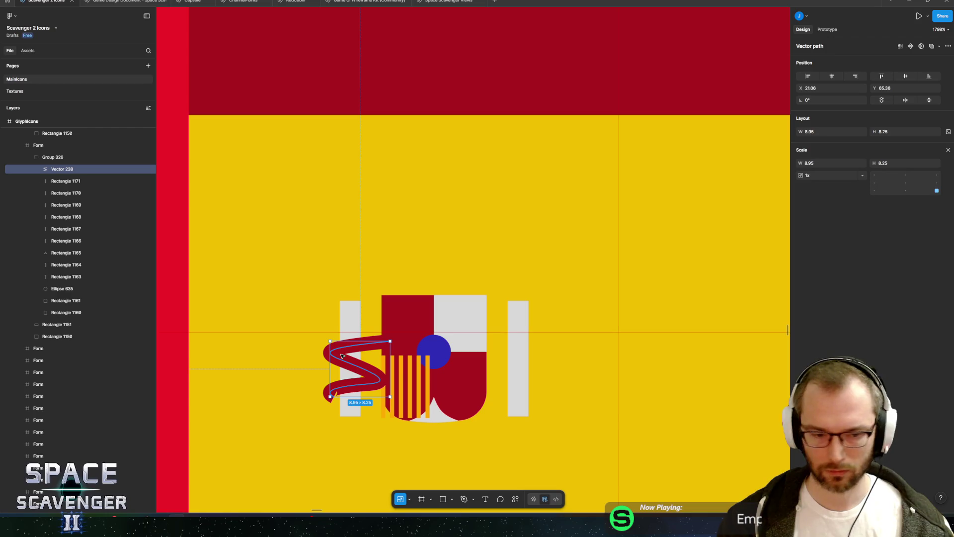
pyautogui.hotkey('ctrl', 'd')
pyautogui.rightClick(341, 356)
pyautogui.click(380, 471)
pyautogui.moveTo(352, 370); pyautogui.dragTo(506, 369)
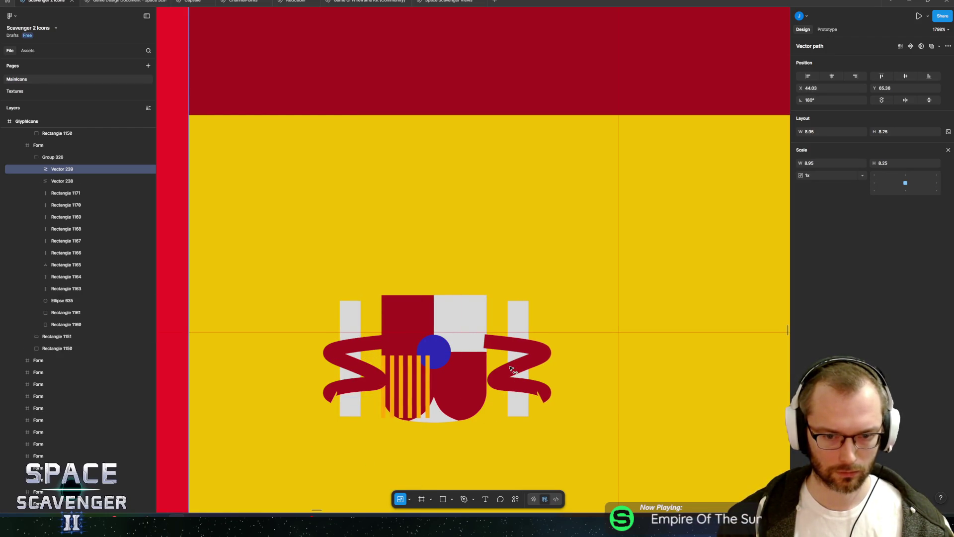
# Reorder the two white pillars and both ribbons below the orange stripes in the group
pyautogui.click(65, 205)
pyautogui.click(354, 316)
pyautogui.keyDown('shift'); pyautogui.click(524, 321); pyautogui.keyUp('shift')
pyautogui.moveTo(126, 284)
pyautogui.mouseDown()
pyautogui.moveTo(69, 222)
pyautogui.moveTo(65, 188)
pyautogui.mouseUp()
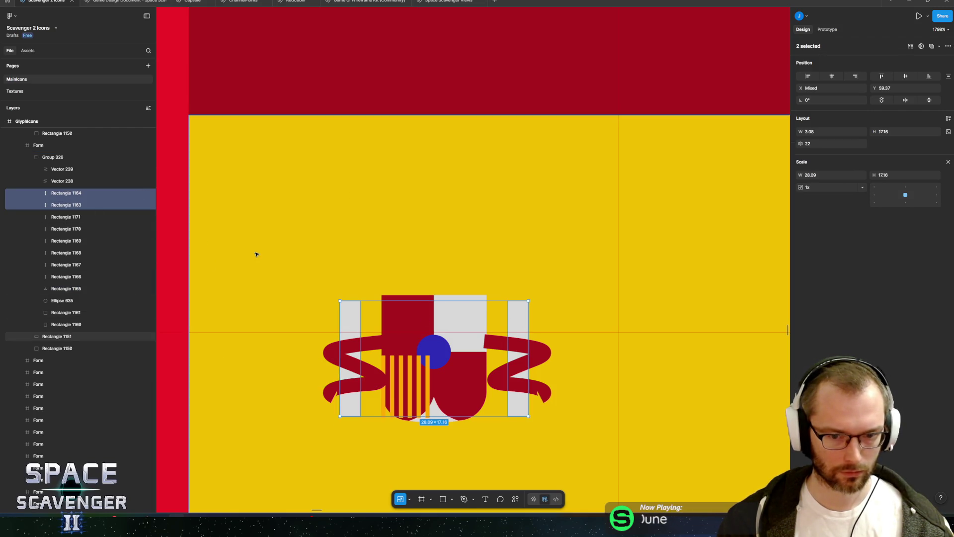
pyautogui.keyDown('shift'); pyautogui.click(59, 169); pyautogui.keyUp('shift')
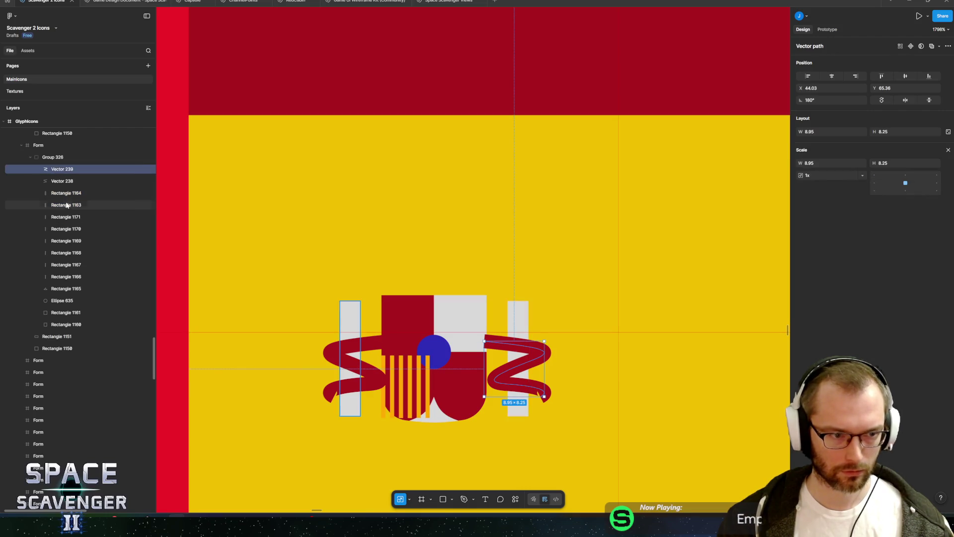
pyautogui.moveTo(65, 207); pyautogui.dragTo(71, 270)
pyautogui.moveTo(77, 307); pyautogui.dragTo(75, 297)
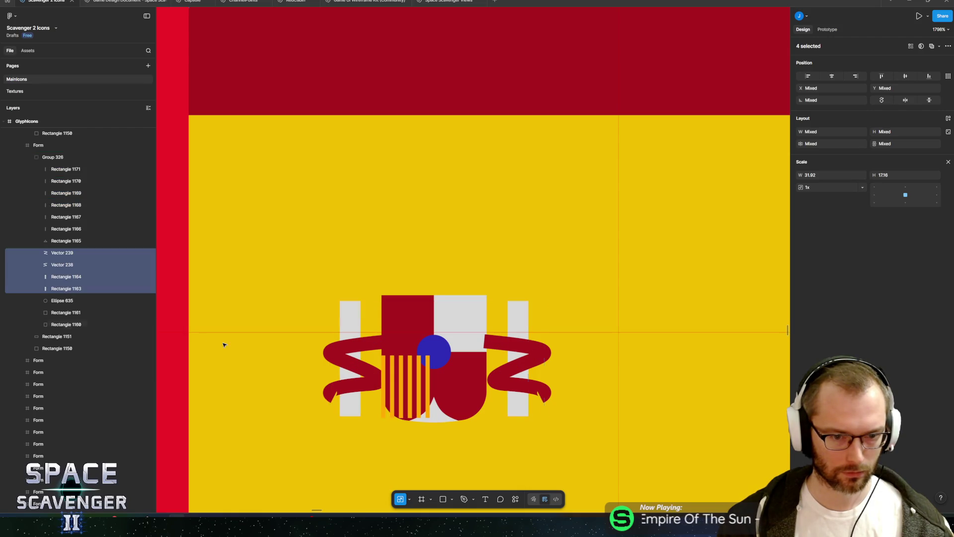
# Resize the first stripe to 7.62 high and adjust the second stripe's length
pyautogui.click(381, 374)
pyautogui.scroll(10, 358, 398)
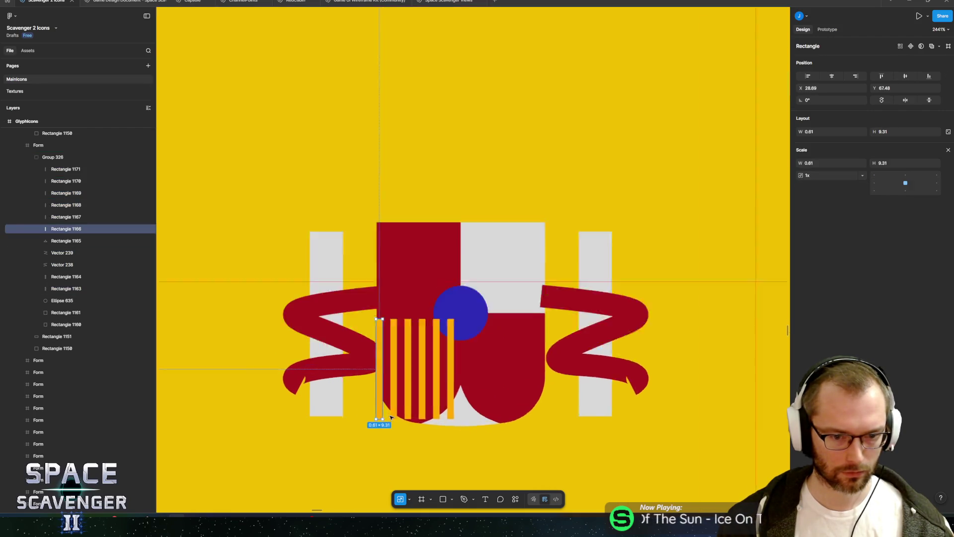
pyautogui.moveTo(344, 423); pyautogui.dragTo(349, 331)
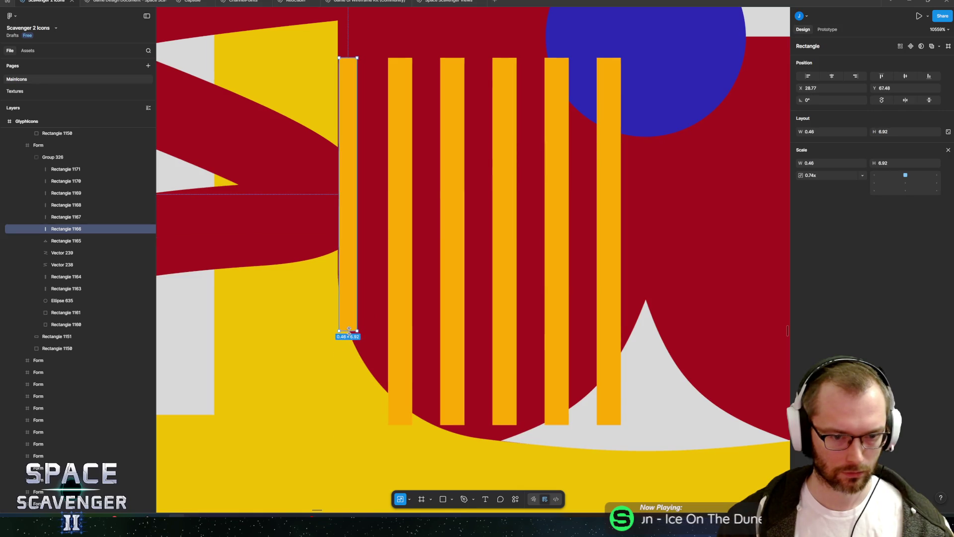
pyautogui.hotkey('ctrl', 'z')
pyautogui.press('v')
pyautogui.moveTo(345, 423)
pyautogui.mouseDown()
pyautogui.moveTo(346, 272)
pyautogui.moveTo(346, 358)
pyautogui.mouseUp()
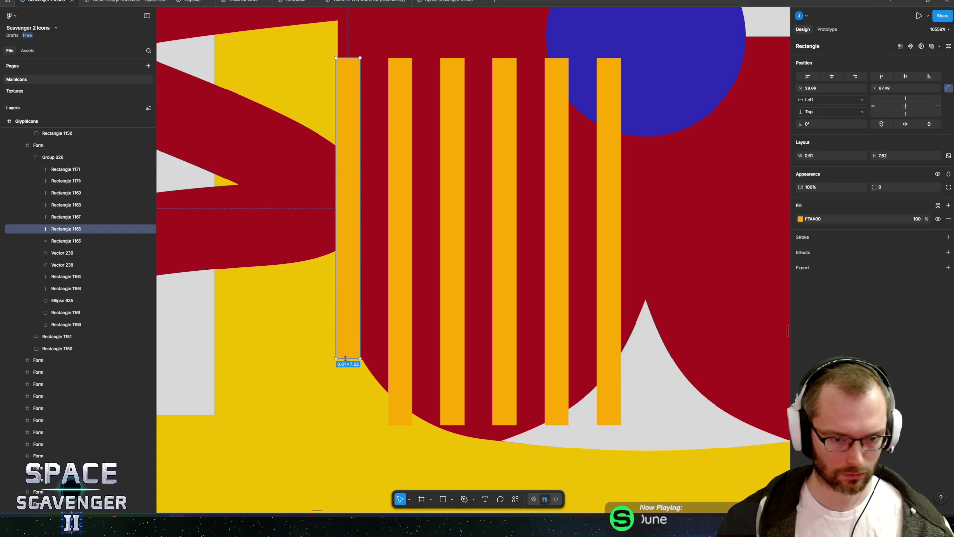
pyautogui.click(399, 418)
pyautogui.moveTo(400, 424); pyautogui.dragTo(398, 414)
# Recolour all the shield stripes with the flag's sampled yellow F1BF00
pyautogui.click(347, 330)
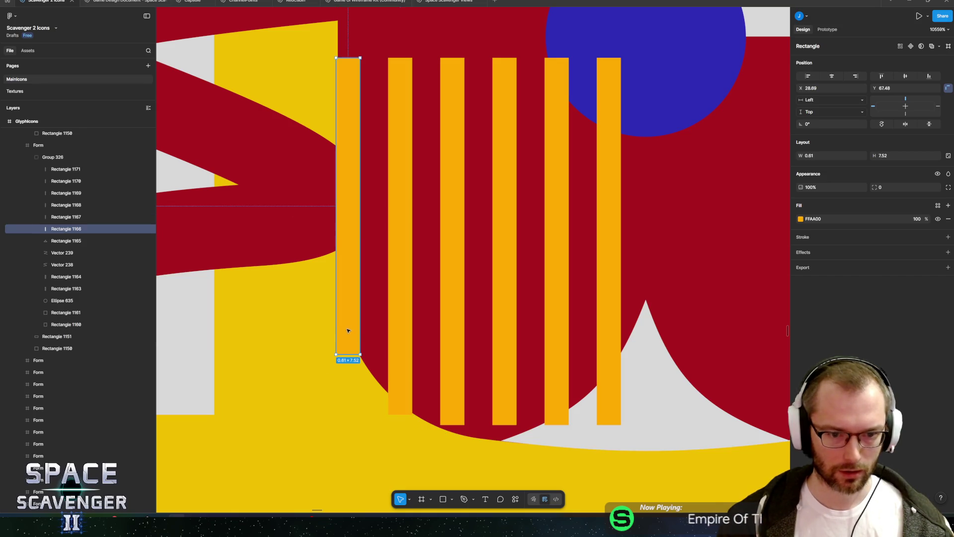
pyautogui.click(800, 218)
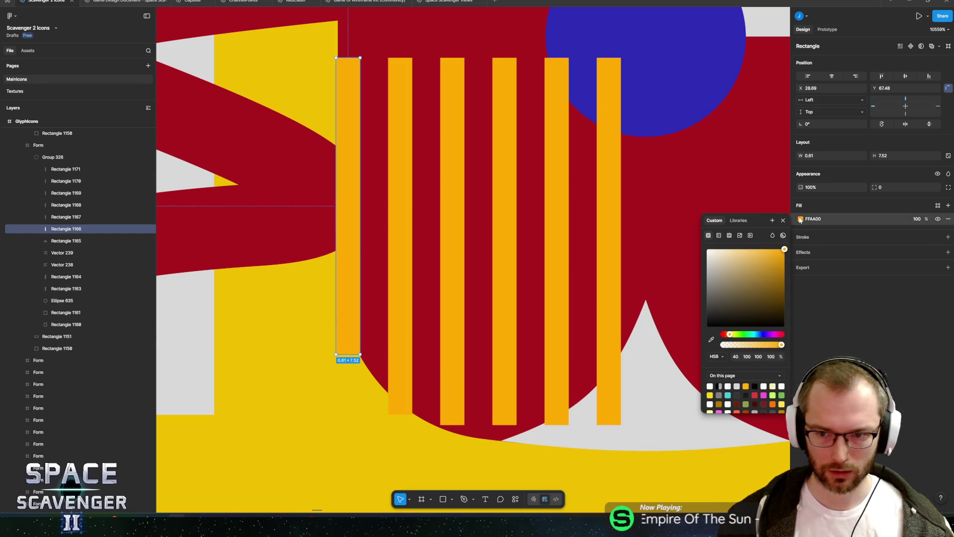
pyautogui.click(711, 340)
pyautogui.click(314, 378)
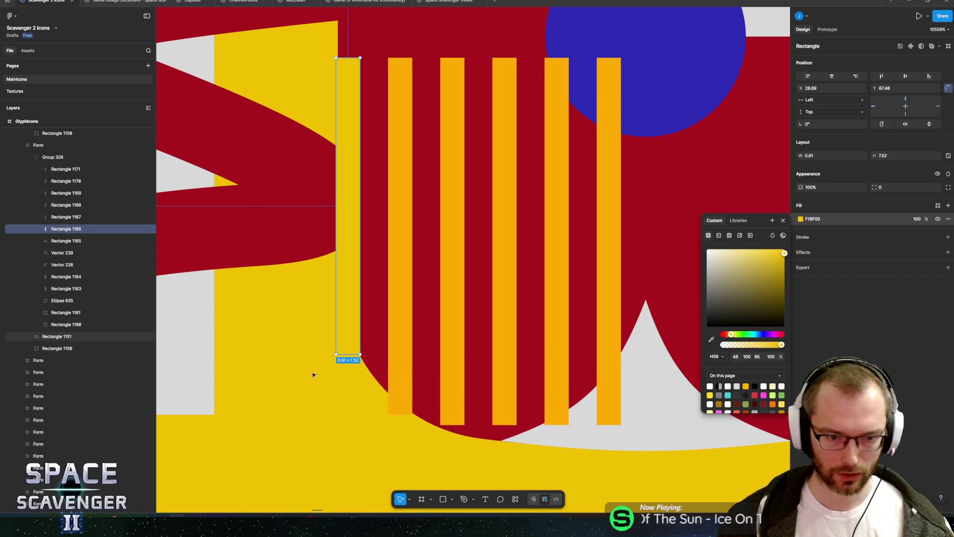
pyautogui.click(398, 296)
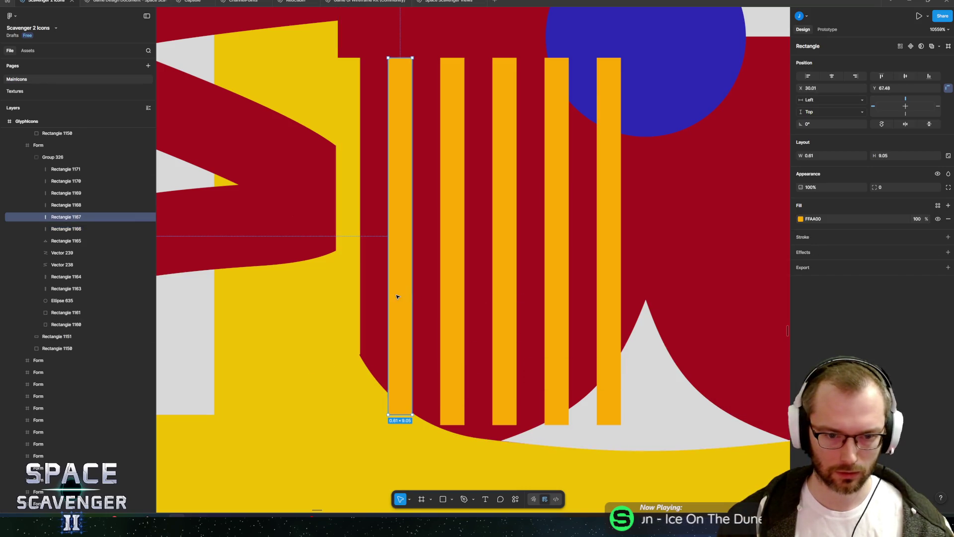
pyautogui.keyDown('shift'); pyautogui.click(455, 299); pyautogui.keyUp('shift')
pyautogui.keyDown('shift'); pyautogui.click(512, 298); pyautogui.keyUp('shift')
pyautogui.keyDown('shift'); pyautogui.click(554, 297); pyautogui.keyUp('shift')
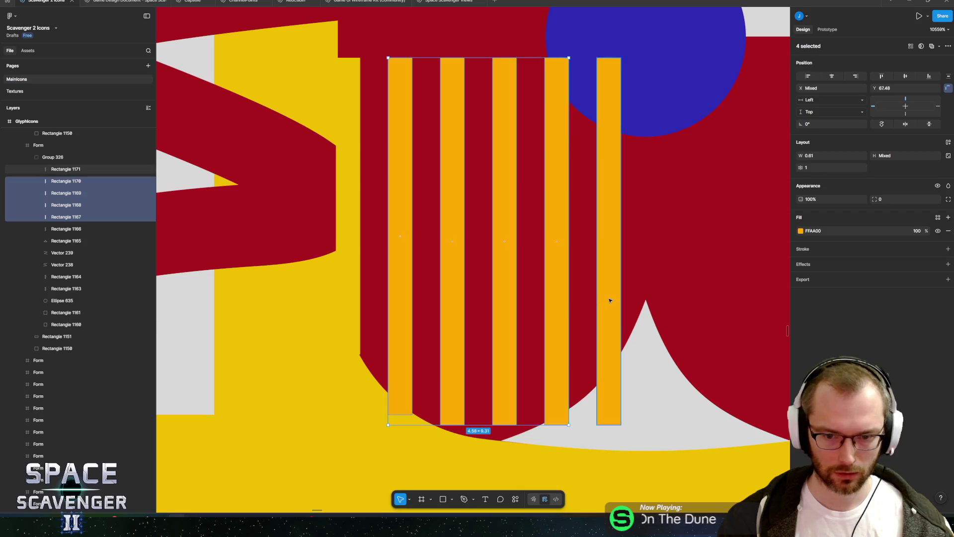
pyautogui.keyDown('shift'); pyautogui.click(610, 298); pyautogui.keyUp('shift')
pyautogui.write('F1BF00')
pyautogui.press('Return')
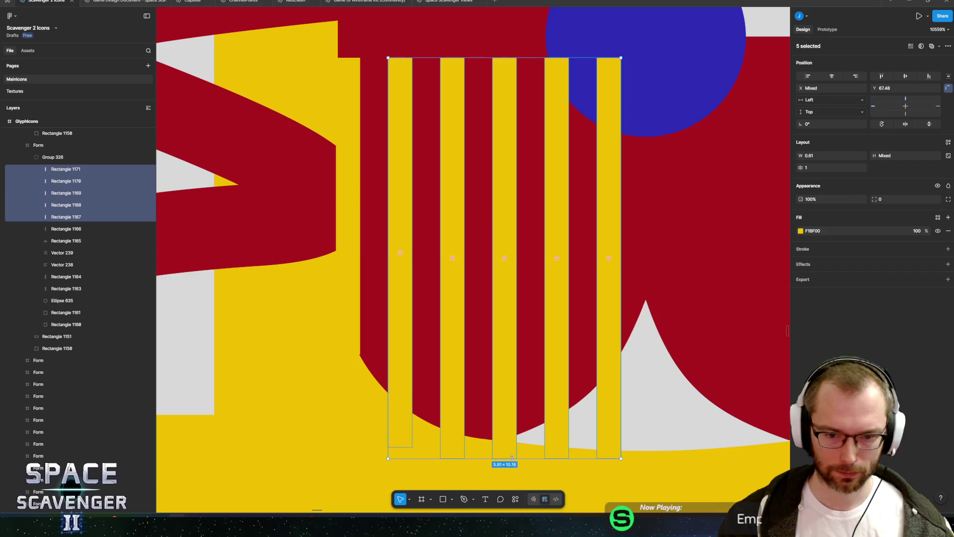
# Move the grey point shape, Rectangle 1165, to the top of Group 326
pyautogui.click(626, 406)
pyautogui.moveTo(75, 241); pyautogui.dragTo(80, 165)
pyautogui.scroll(-10, 348, 320)
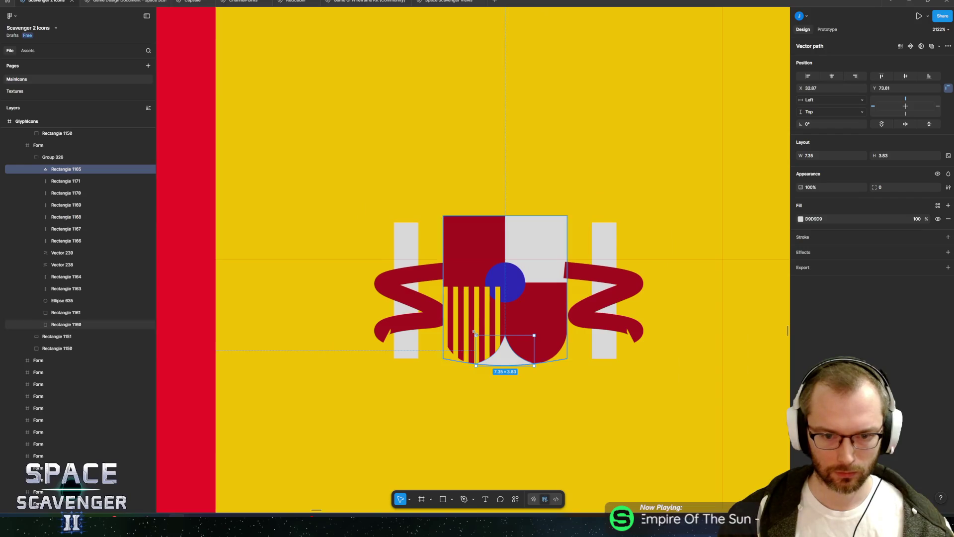
# Layer the blue oval above the stripes and give it a dark red AA151B outline
pyautogui.scroll(5, 523, 241)
pyautogui.click(522, 241)
pyautogui.moveTo(62, 301); pyautogui.dragTo(68, 176)
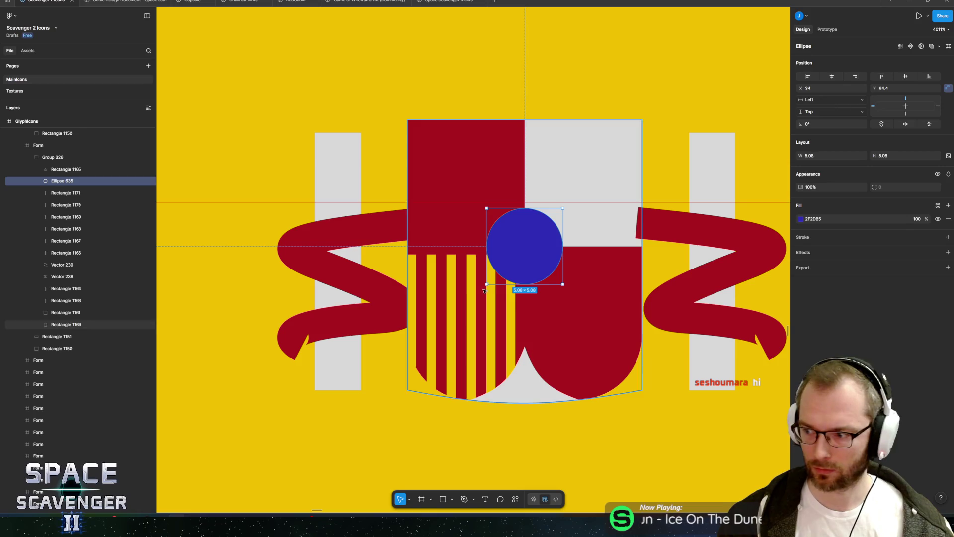
pyautogui.click(949, 238)
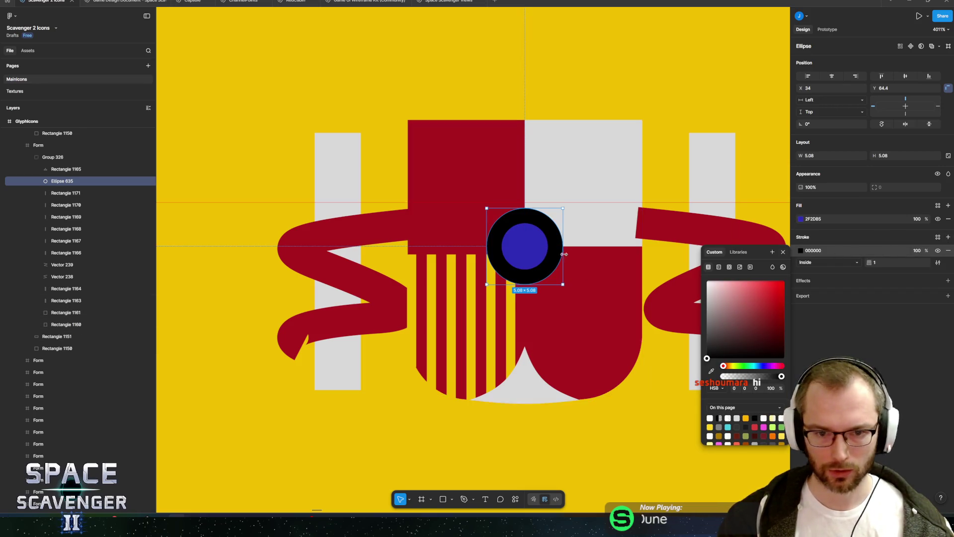
pyautogui.scroll(5, 564, 254)
pyautogui.scroll(-2, 560, 283)
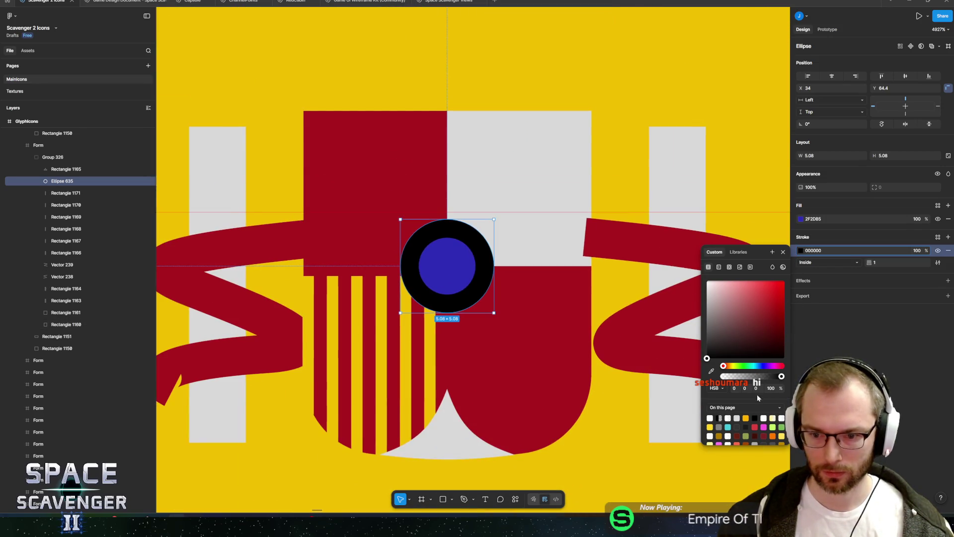
pyautogui.click(755, 426)
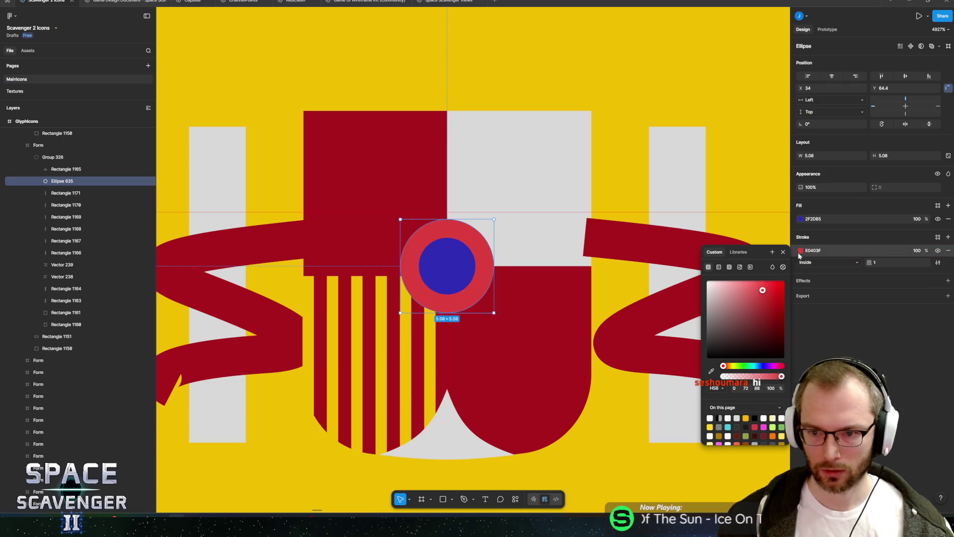
pyautogui.scroll(-2, 755, 414)
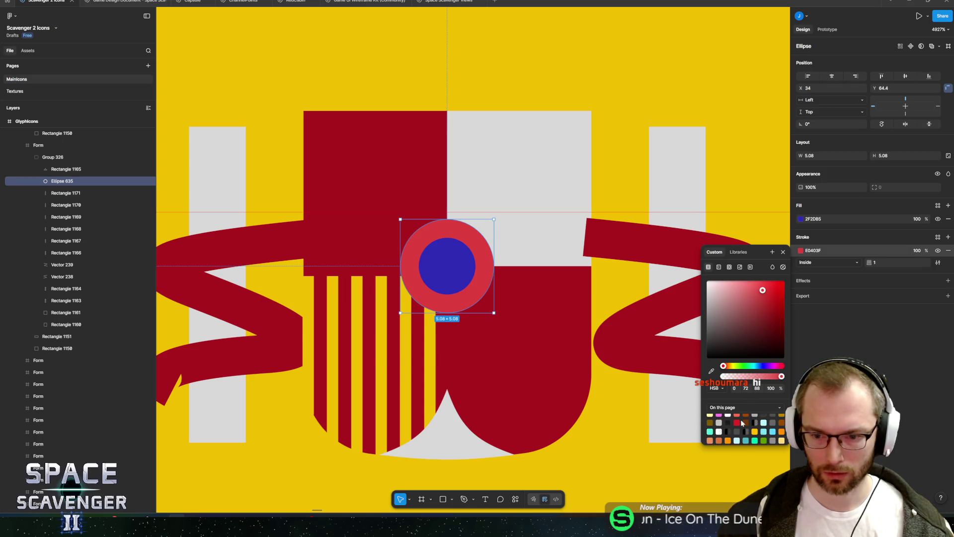
pyautogui.click(738, 422)
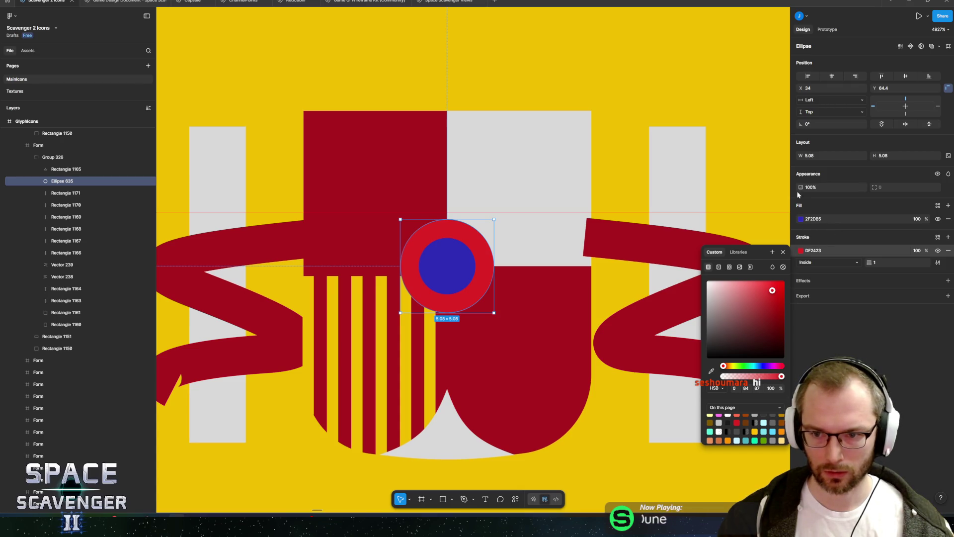
pyautogui.click(711, 370)
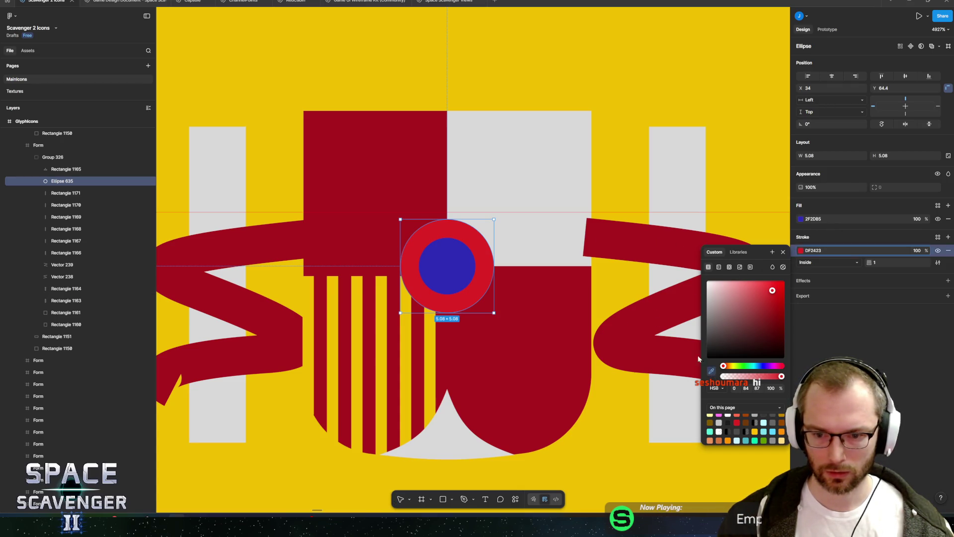
pyautogui.click(443, 204)
# Thin the oval's ring stroke to 0.5 and narrow the oval to 4.35 × 5.06
pyautogui.moveTo(494, 266); pyautogui.dragTo(480, 268)
pyautogui.click(882, 267)
pyautogui.write('0.5')
pyautogui.press('Return')
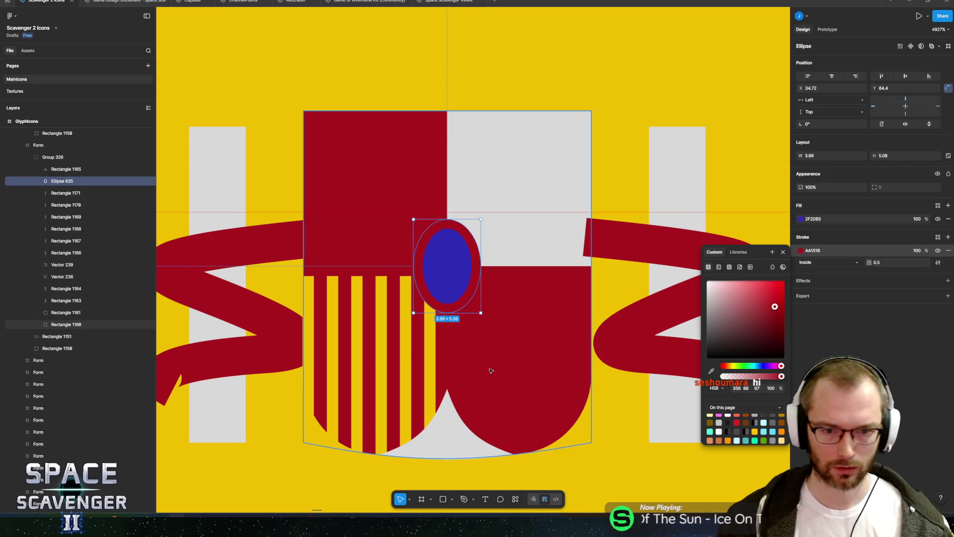
pyautogui.moveTo(481, 272); pyautogui.dragTo(486, 272)
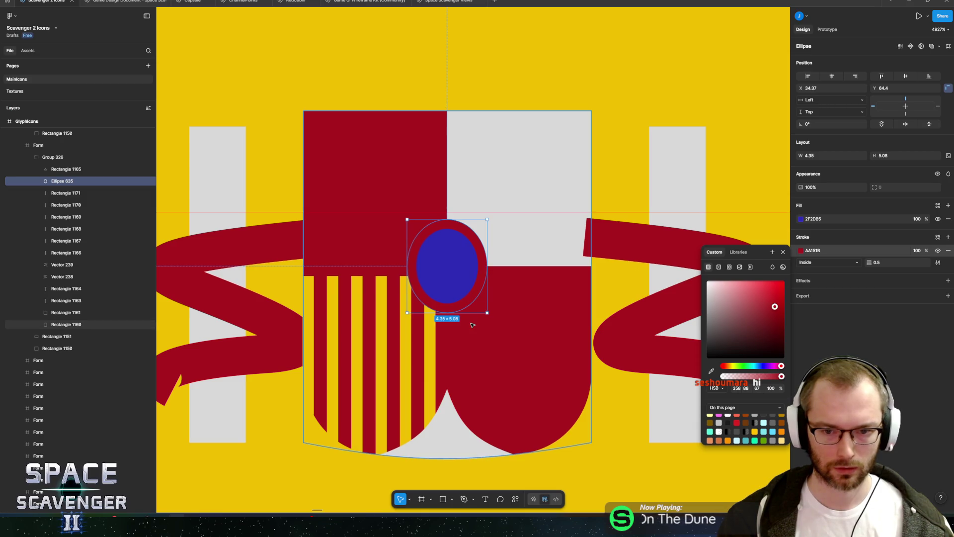
# Select both ribbons and the shield's upper-right grey rectangle
pyautogui.click(610, 247)
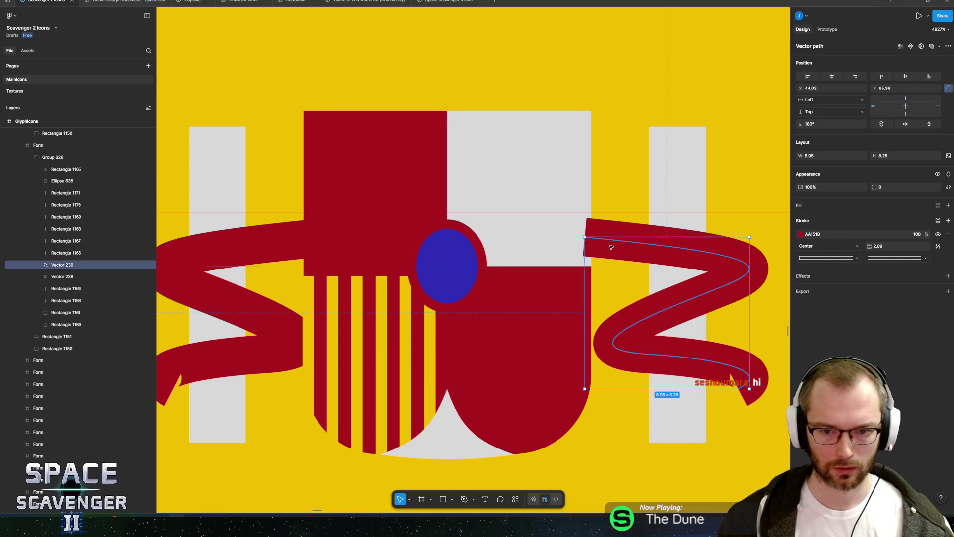
pyautogui.keyDown('shift'); pyautogui.click(272, 254); pyautogui.keyUp('shift')
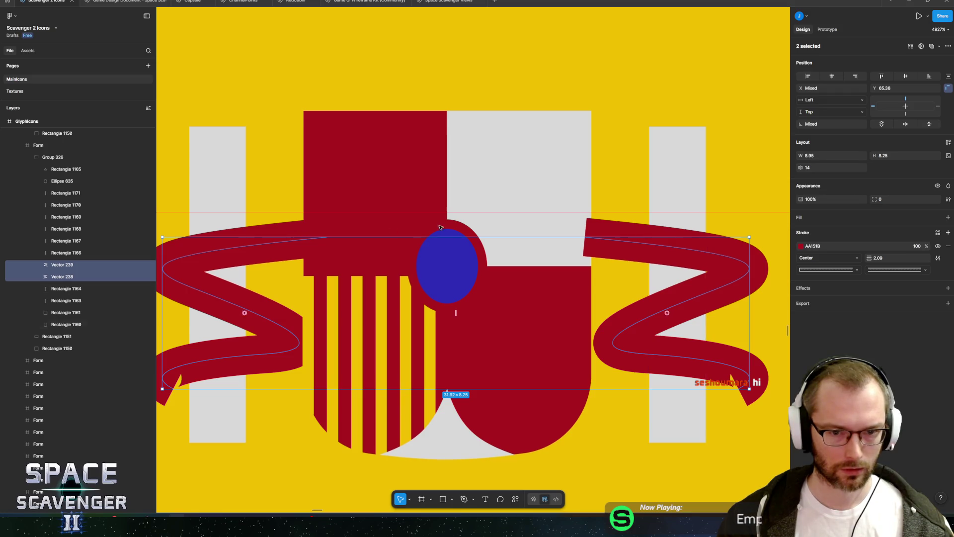
pyautogui.click(531, 213)
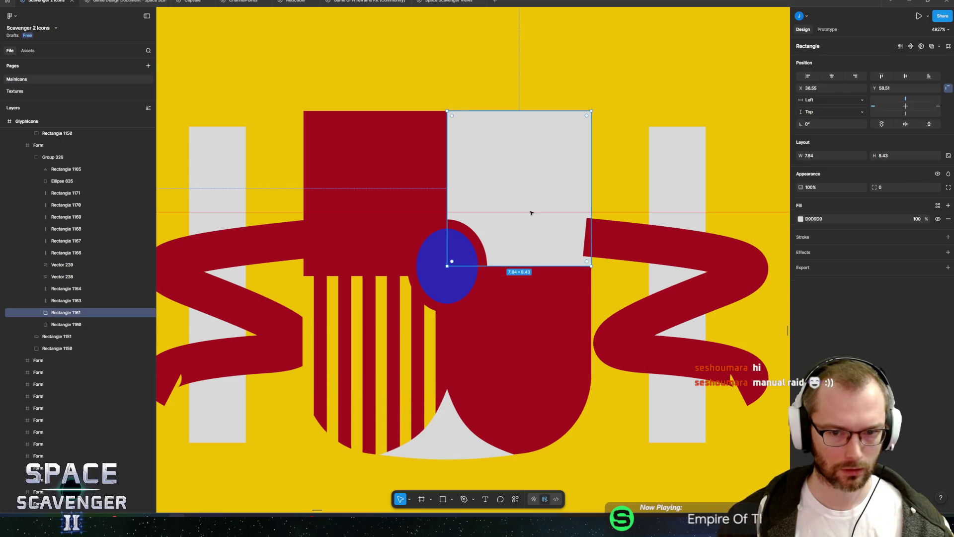
# Drag Rectangles 1161 and 1160 below Rectangle 1166 so the ribbons pass behind the shield
pyautogui.keyDown('shift'); pyautogui.click(70, 325); pyautogui.keyUp('shift')
pyautogui.keyDown('shift'); pyautogui.click(65, 304); pyautogui.keyUp('shift')
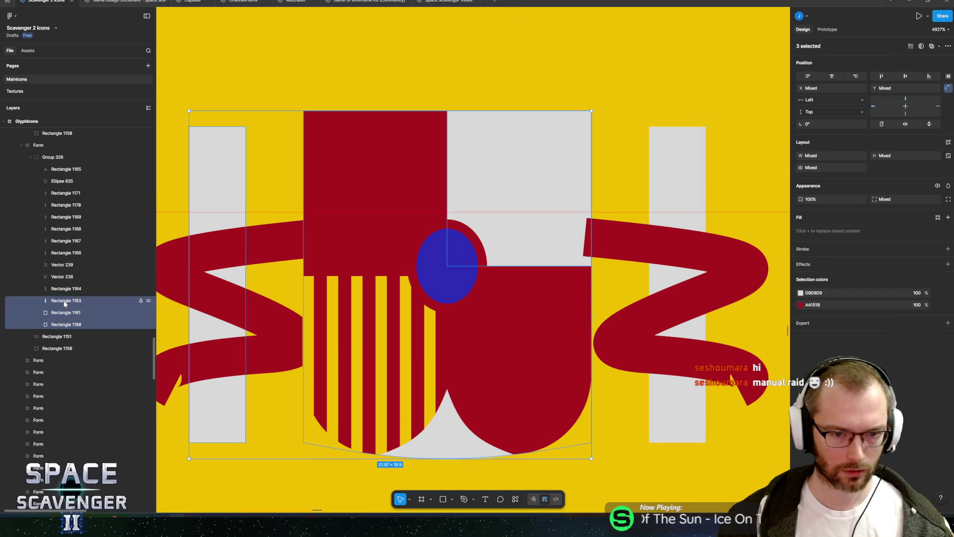
pyautogui.keyDown('shift'); pyautogui.click(64, 303); pyautogui.keyUp('shift')
pyautogui.moveTo(65, 312); pyautogui.dragTo(67, 260)
pyautogui.click(536, 335)
pyautogui.scroll(-10, 518, 343)
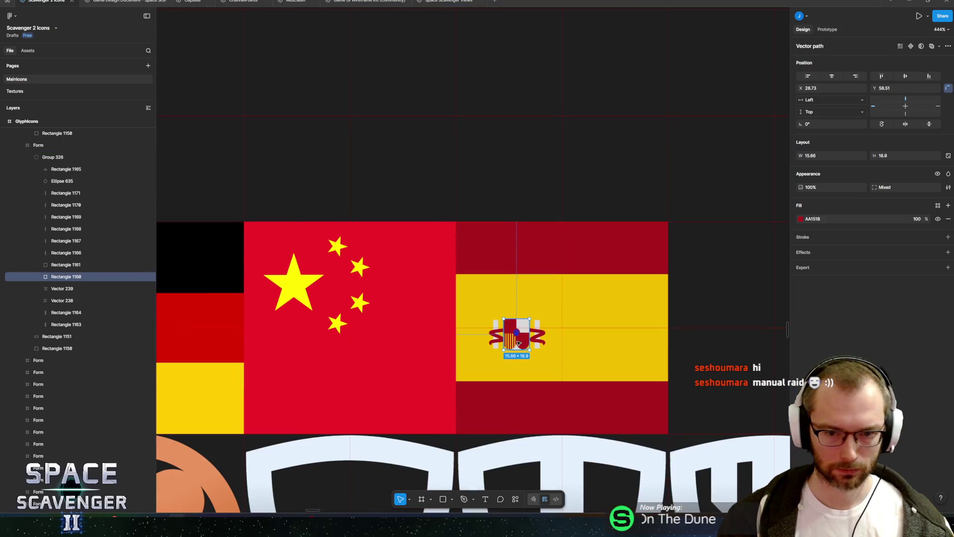
pyautogui.scroll(-5, 530, 167)
pyautogui.click(531, 167)
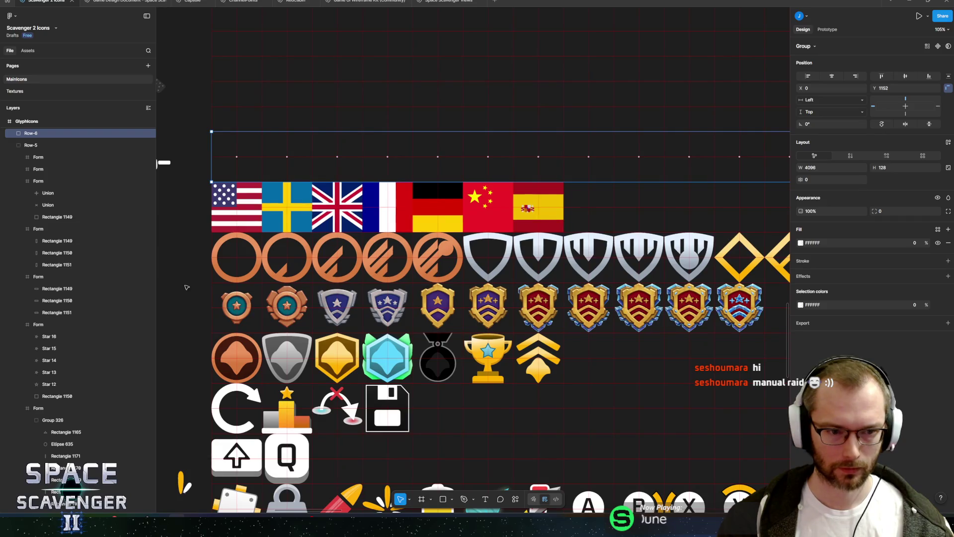
pyautogui.click(186, 288)
pyautogui.scroll(12, 557, 209)
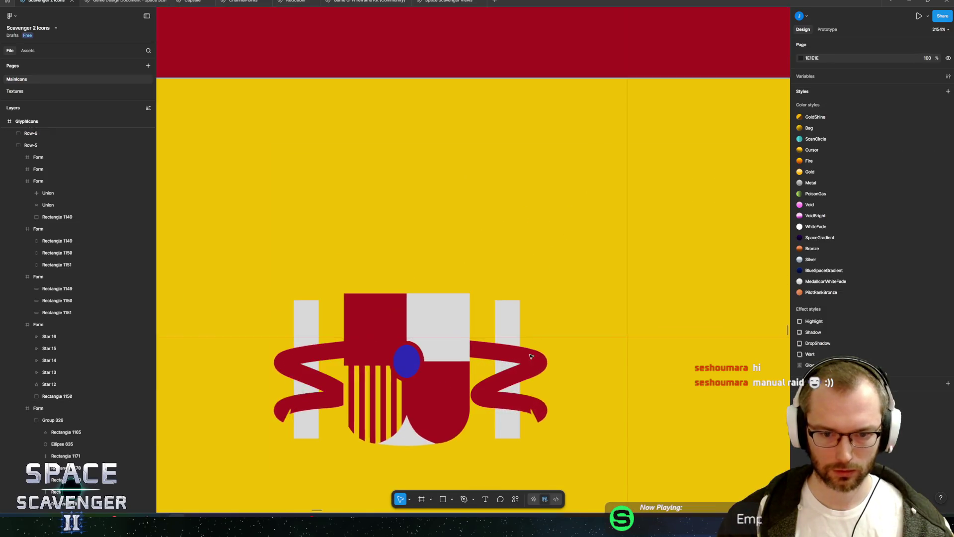
pyautogui.scroll(5, 531, 356)
# Reposition the tail endpoints of the left and right ribbons
pyautogui.click(581, 251)
pyautogui.hscroll(-3, 308, 334)
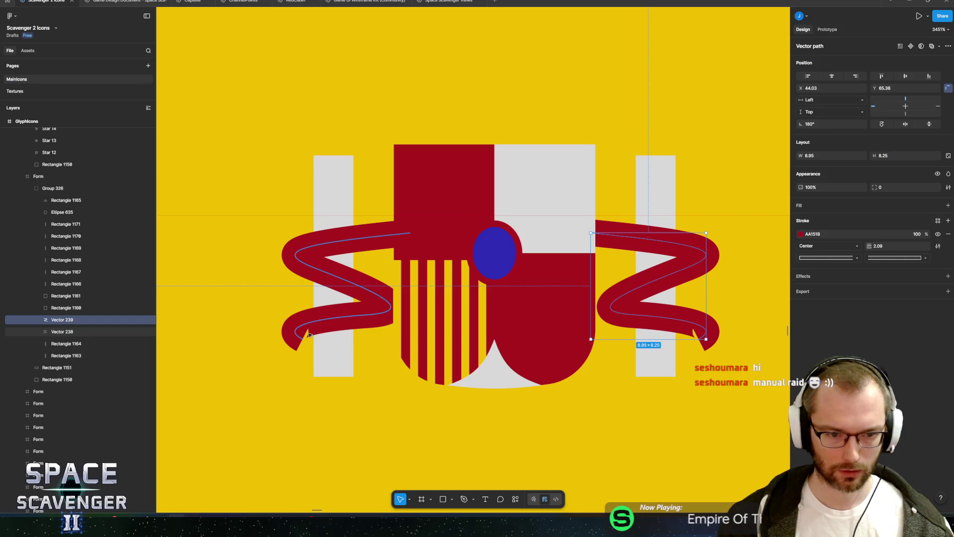
pyautogui.click(308, 335)
pyautogui.press('Return')
pyautogui.click(302, 339)
pyautogui.moveTo(303, 339)
pyautogui.mouseDown()
pyautogui.moveTo(313, 353)
pyautogui.moveTo(282, 353)
pyautogui.mouseUp()
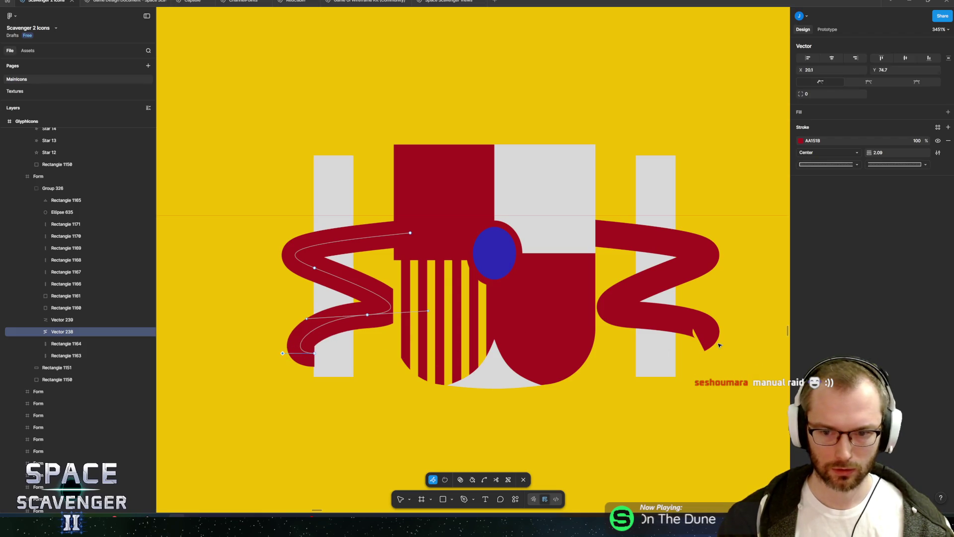
pyautogui.doubleClick(701, 339)
pyautogui.click(699, 339)
pyautogui.moveTo(699, 340)
pyautogui.mouseDown()
pyautogui.moveTo(679, 356)
pyautogui.moveTo(702, 357)
pyautogui.mouseUp()
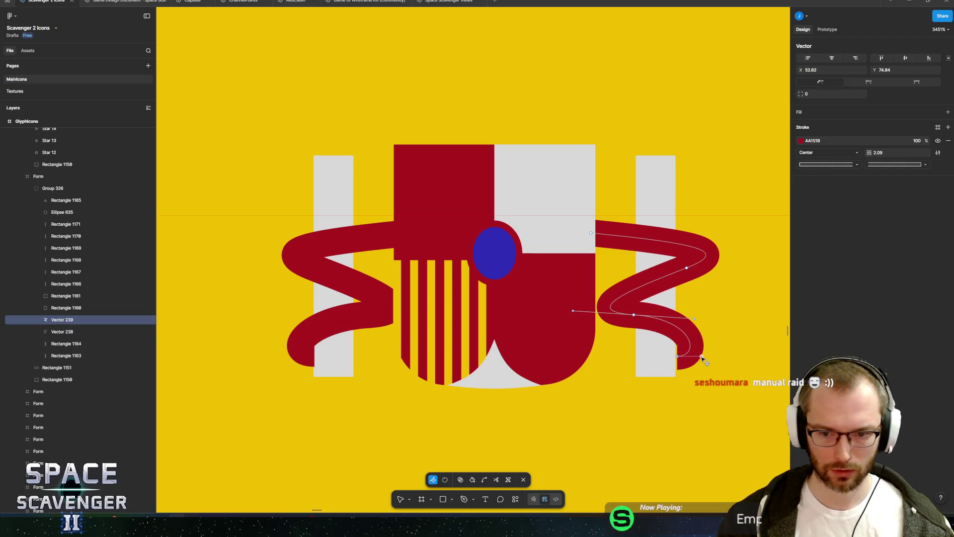
pyautogui.click(678, 358)
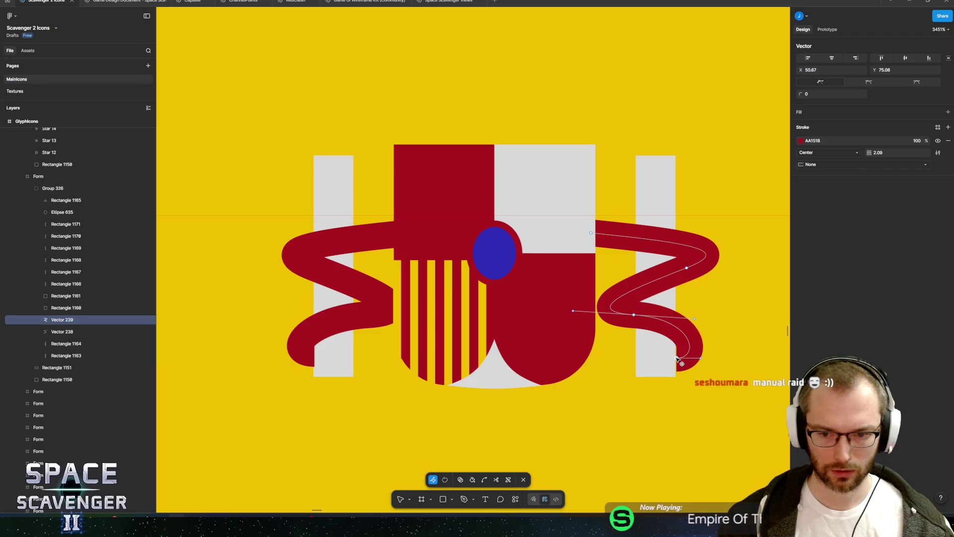
pyautogui.press('Escape')
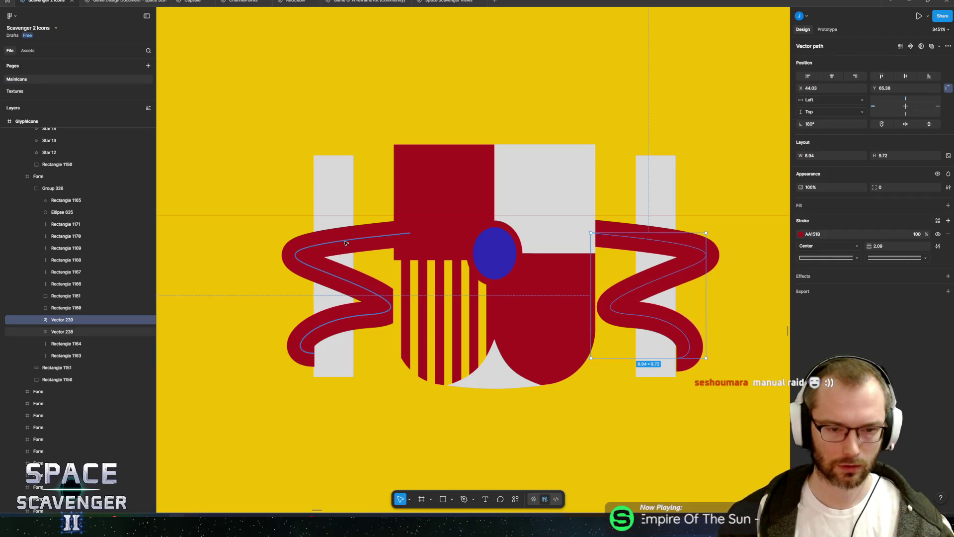
# Set both ribbons' stroke to 1.5 and bend their upper curves higher
pyautogui.keyDown('shift'); pyautogui.click(351, 240); pyautogui.keyUp('shift')
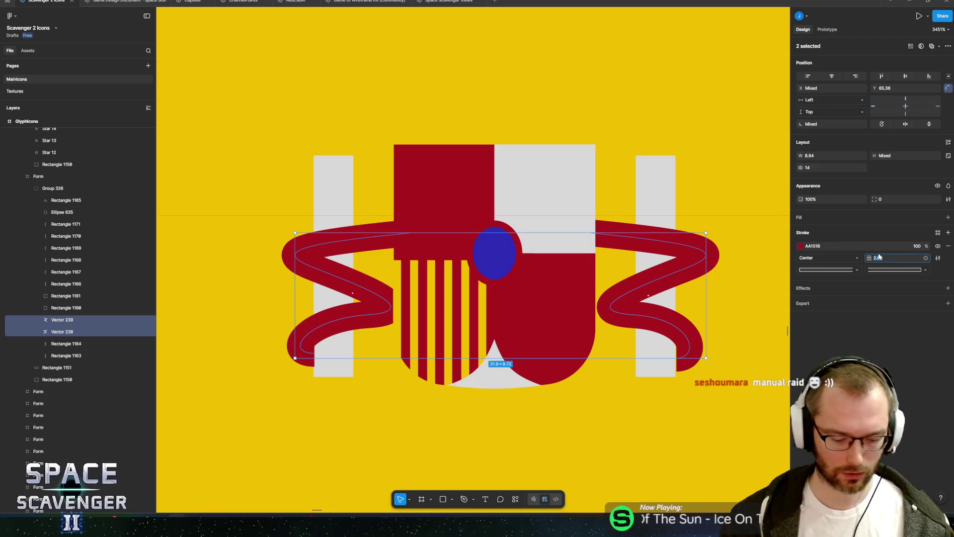
pyautogui.write('1.5')
pyautogui.press('Return')
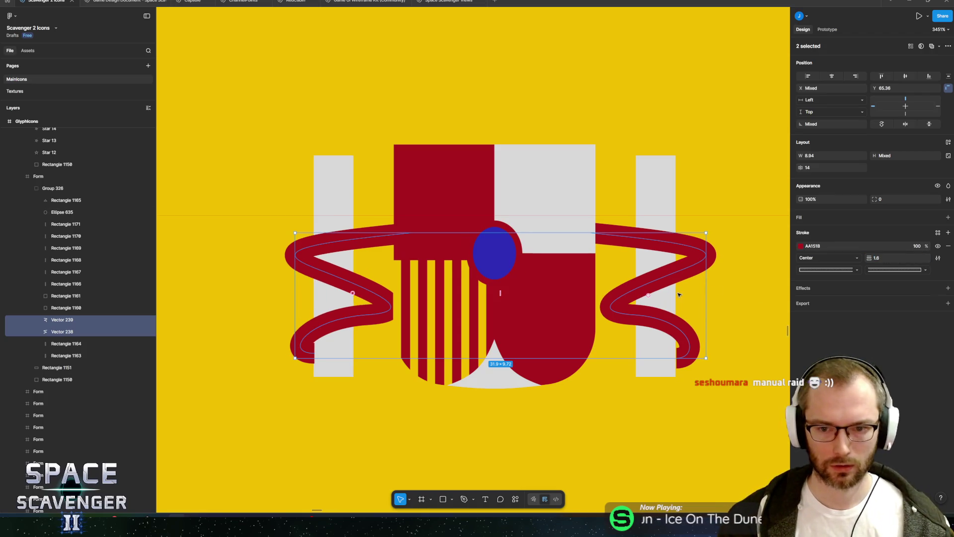
pyautogui.click(664, 243)
pyautogui.doubleClick(669, 242)
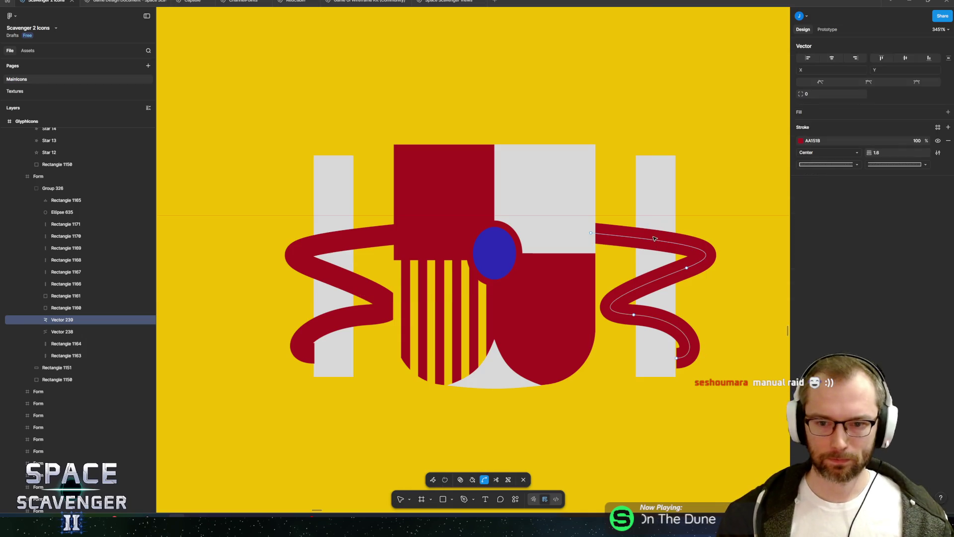
pyautogui.moveTo(656, 242); pyautogui.dragTo(657, 225)
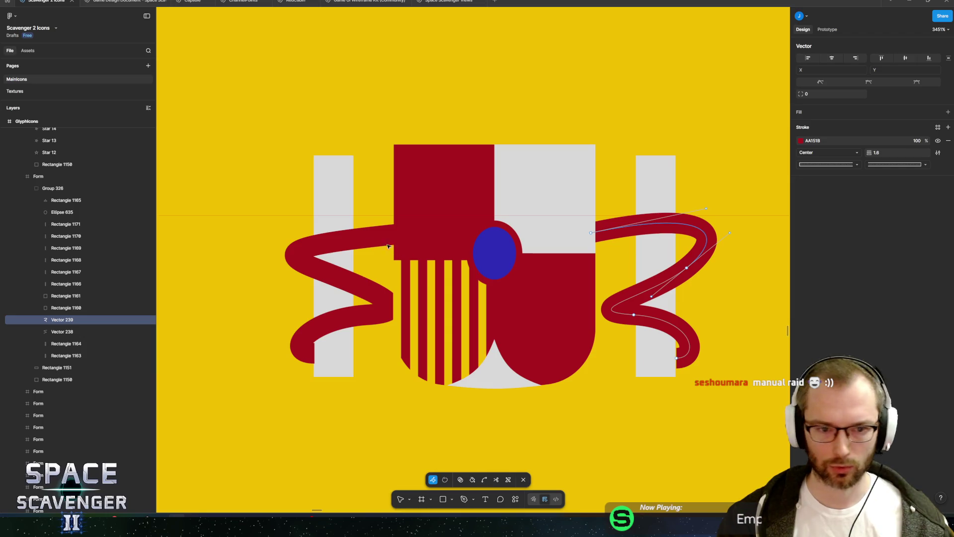
pyautogui.press('Escape')
pyautogui.click(353, 243)
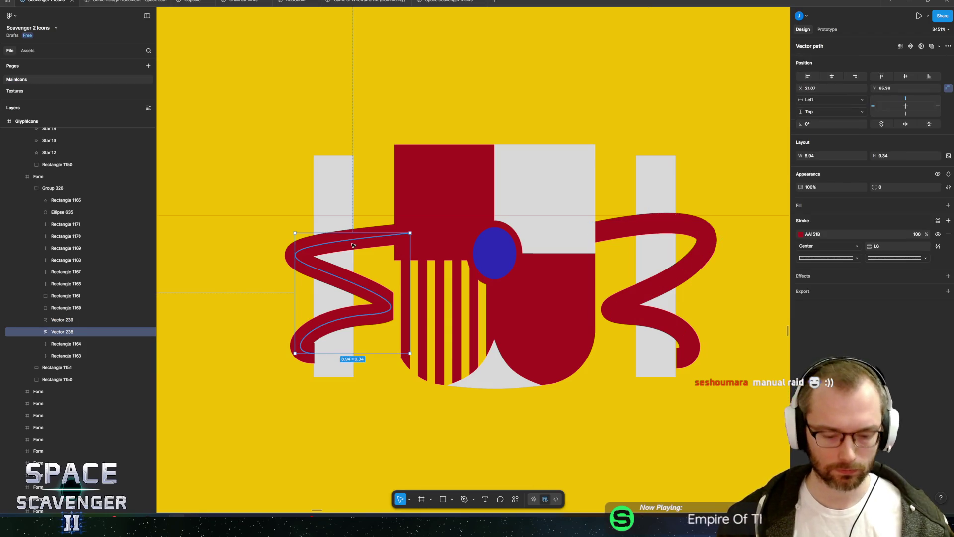
pyautogui.doubleClick(353, 244)
pyautogui.moveTo(352, 241); pyautogui.dragTo(351, 228)
pyautogui.press('Escape')
# Draw a pale grey 4.96 × 2.31 cap rectangle on top of the left pillar
pyautogui.moveTo(527, 202); pyautogui.dragTo(513, 270)
pyautogui.scroll(2, 504, 249)
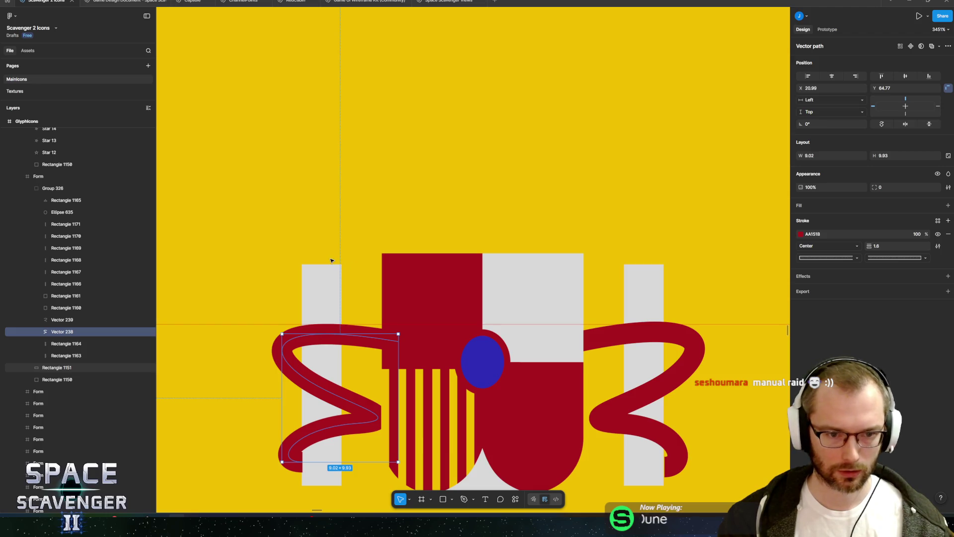
pyautogui.press('r')
pyautogui.moveTo(291, 234); pyautogui.dragTo(354, 263)
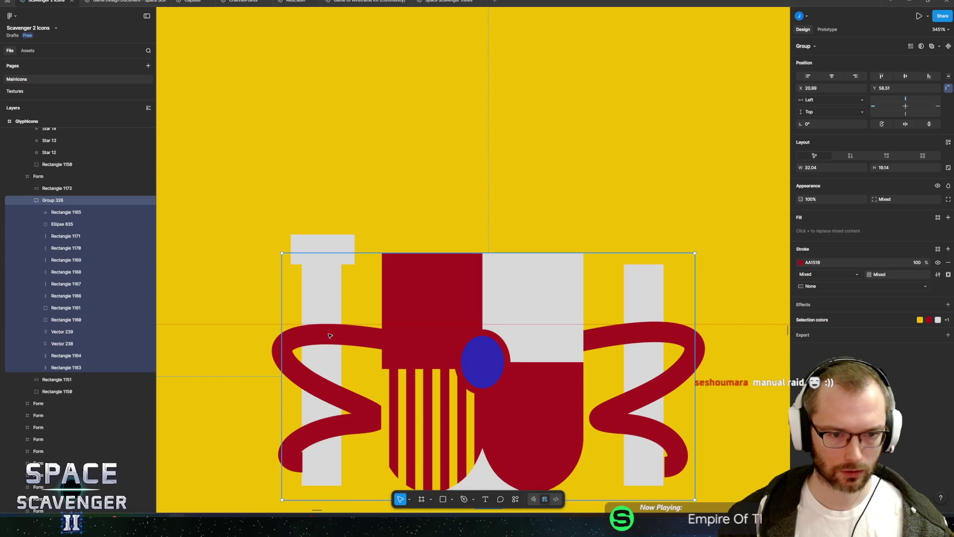
# Turn the grey cap, left pillar and left ribbon into a component
pyautogui.doubleClick(323, 296)
pyautogui.keyDown('shift'); pyautogui.click(330, 336); pyautogui.keyUp('shift')
pyautogui.keyDown('shift'); pyautogui.click(326, 244); pyautogui.keyUp('shift')
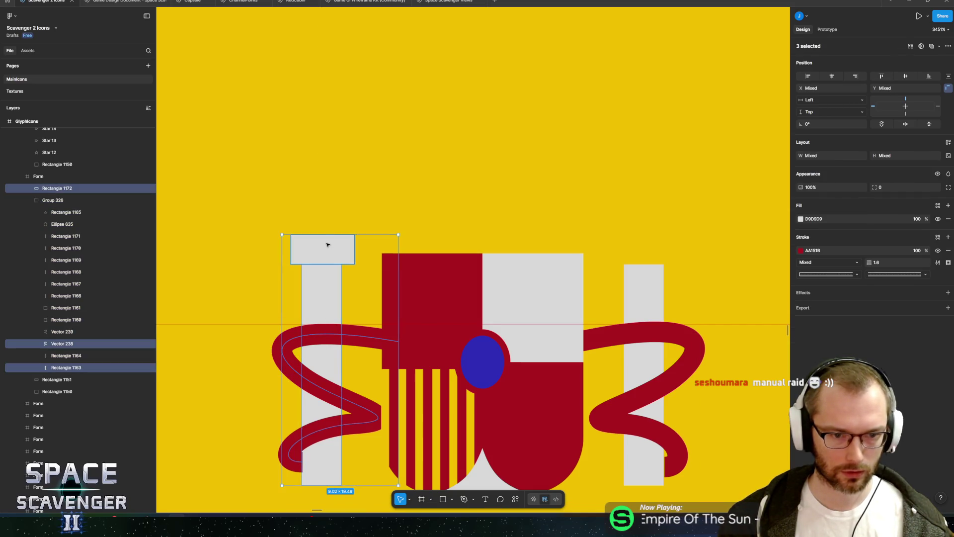
pyautogui.rightClick(328, 248)
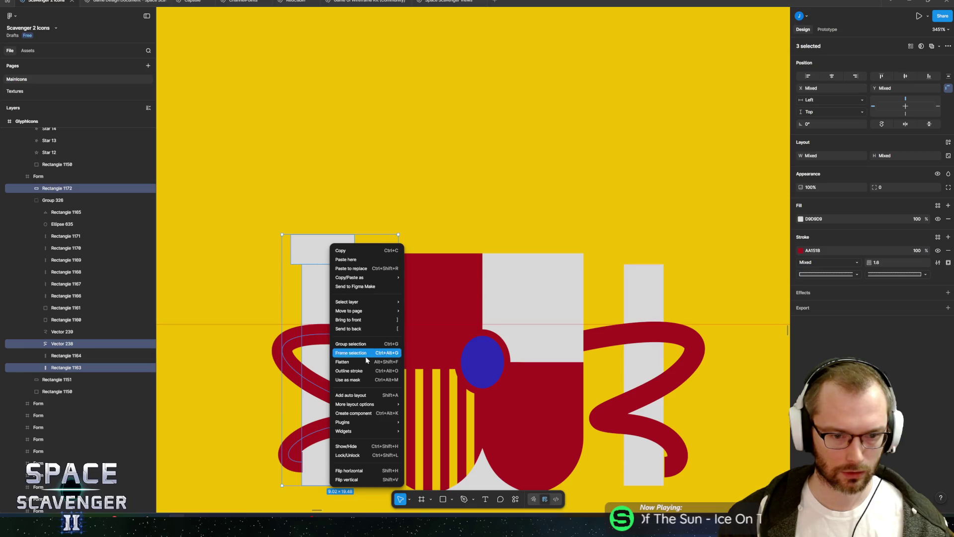
pyautogui.click(354, 413)
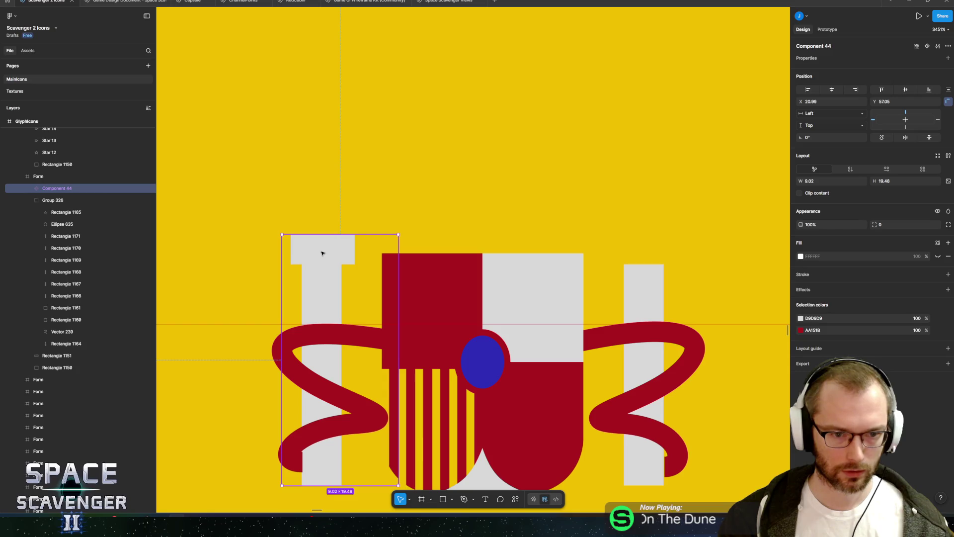
# Duplicate the component, flip it horizontally and position it at the right pillar
pyautogui.hotkey('ctrl', 'd')
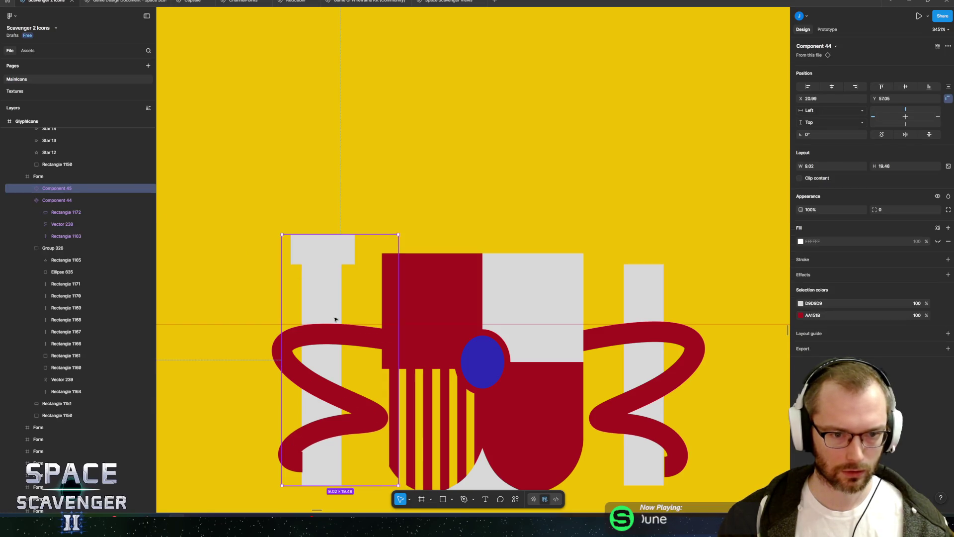
pyautogui.rightClick(328, 319)
pyautogui.click(362, 467)
pyautogui.moveTo(356, 469)
pyautogui.mouseDown()
pyautogui.moveTo(398, 355)
pyautogui.moveTo(634, 370)
pyautogui.moveTo(594, 370)
pyautogui.mouseUp()
pyautogui.keyDown('ctrl'); pyautogui.click(670, 371); pyautogui.keyUp('ctrl')
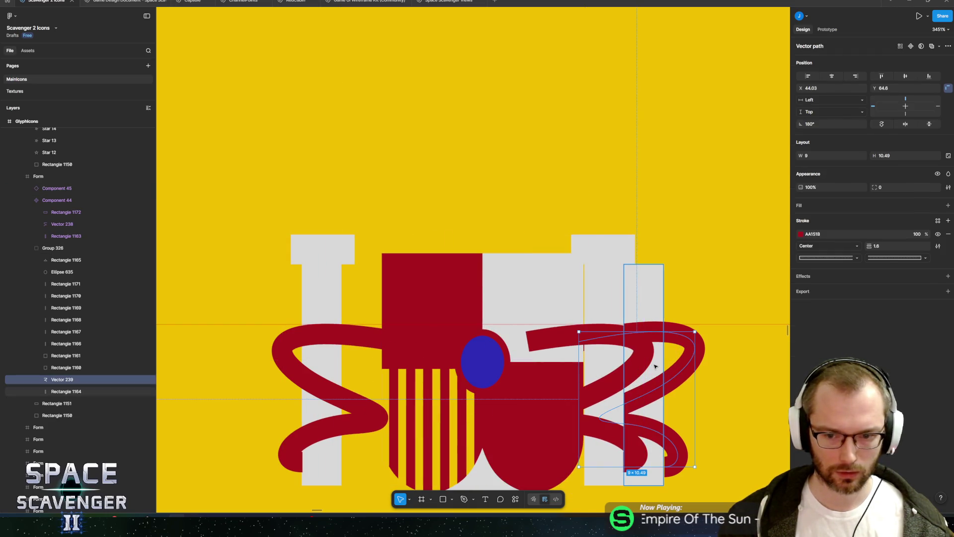
# Delete the leftover tentacle copy and shift the right pillar component outward to X 44
pyautogui.keyDown('shift'); pyautogui.click(650, 298); pyautogui.keyUp('shift')
pyautogui.press('Delete')
pyautogui.keyDown('ctrl'); pyautogui.click(595, 335); pyautogui.keyUp('ctrl')
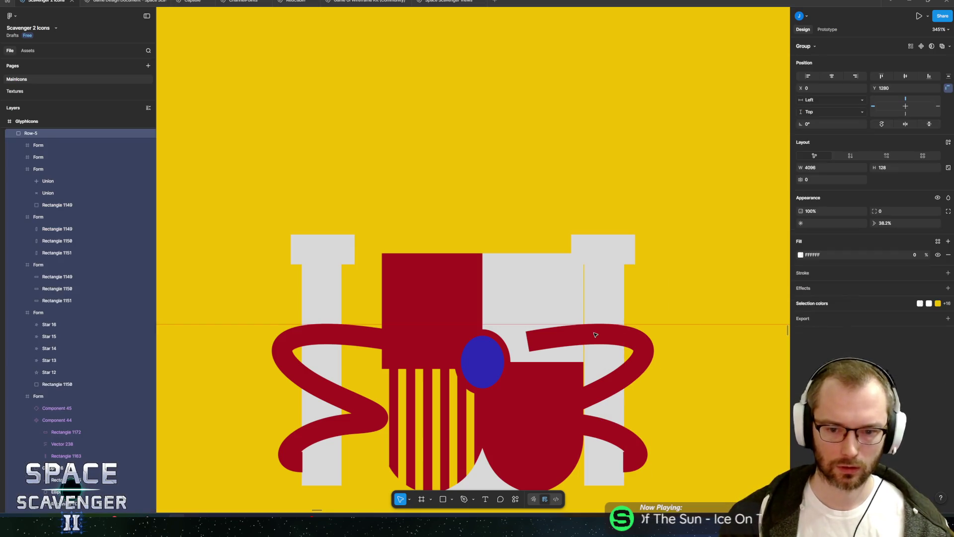
pyautogui.press('Escape')
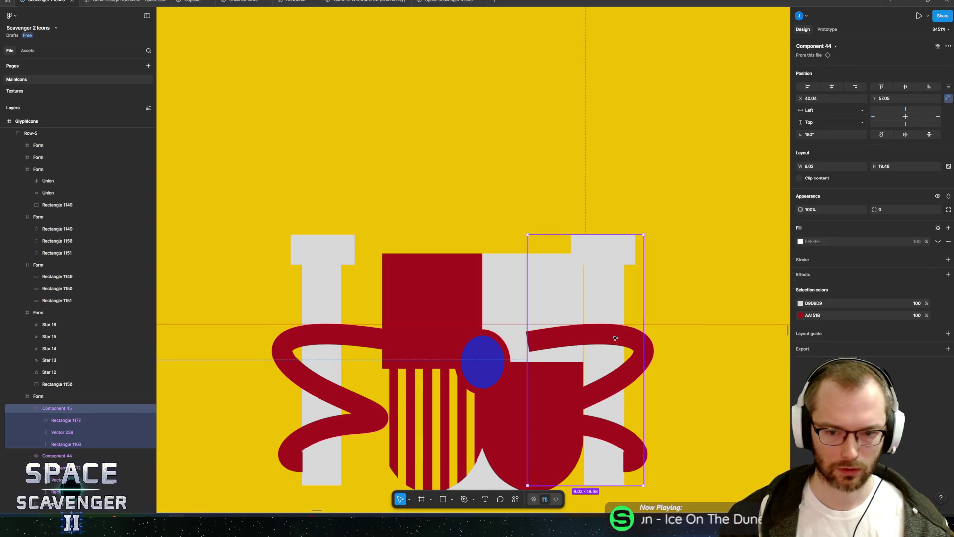
pyautogui.moveTo(615, 335); pyautogui.dragTo(662, 340)
# Move Components 44 and 45 below Group 326 in the Layers panel
pyautogui.scroll(-5, 29, 297)
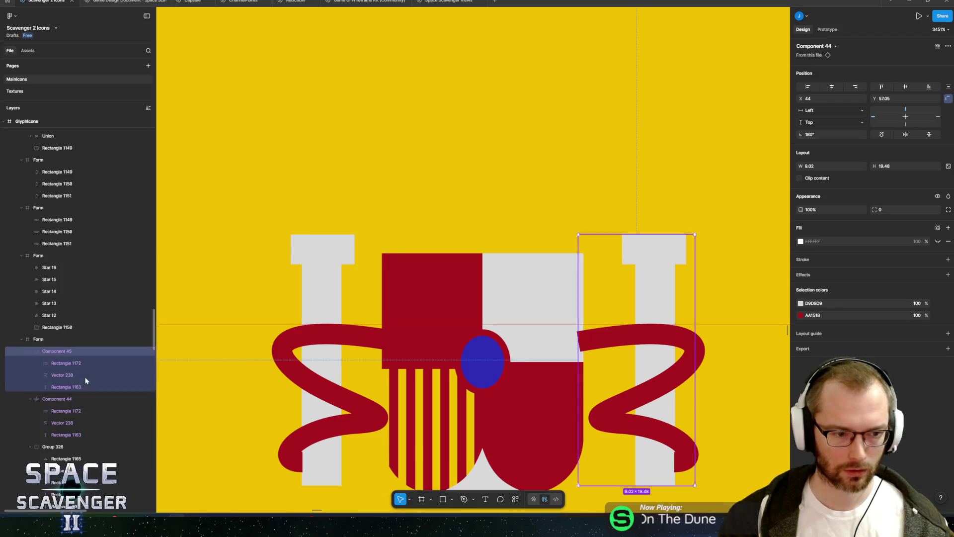
pyautogui.click(30, 258)
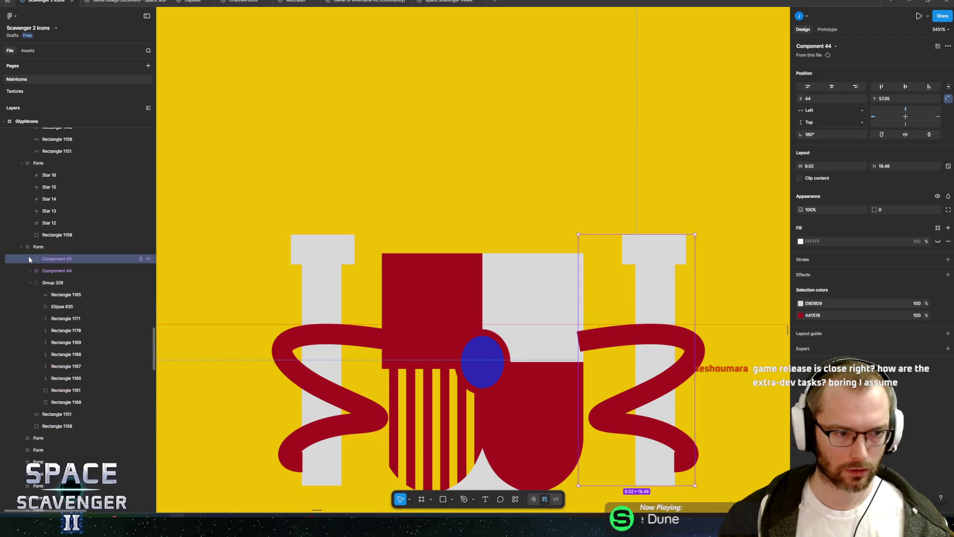
pyautogui.keyDown('shift'); pyautogui.click(57, 270); pyautogui.keyUp('shift')
pyautogui.moveTo(57, 270)
pyautogui.mouseDown()
pyautogui.moveTo(83, 374)
pyautogui.moveTo(78, 410)
pyautogui.mouseUp()
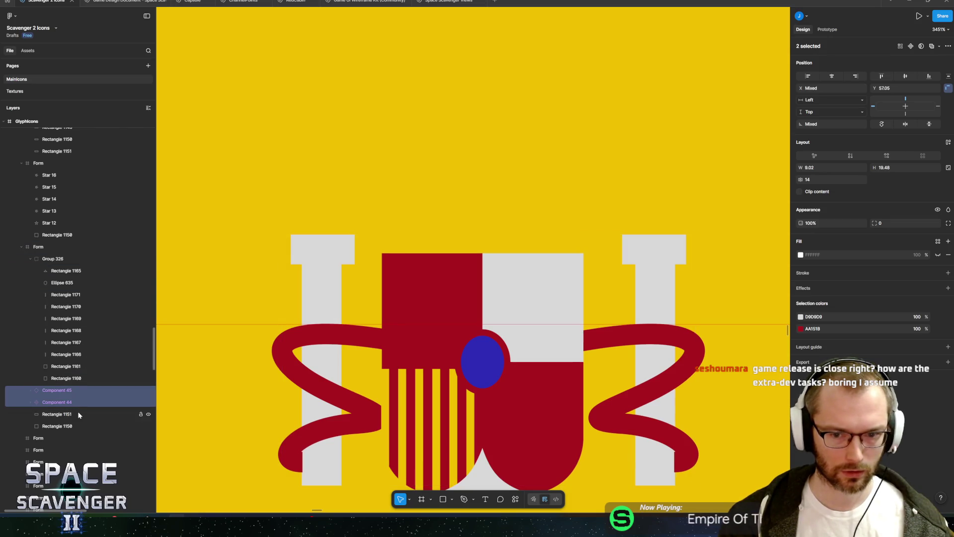
pyautogui.doubleClick(319, 252)
pyautogui.hscroll(-1, 320, 251)
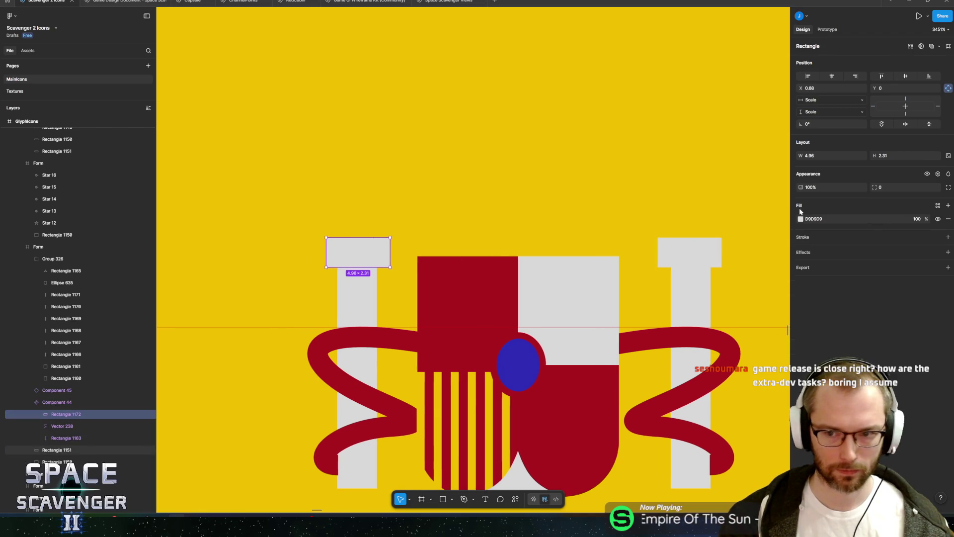
# Set the pillar cap rectangle's fill to golden orange FFAE00
pyautogui.click(801, 220)
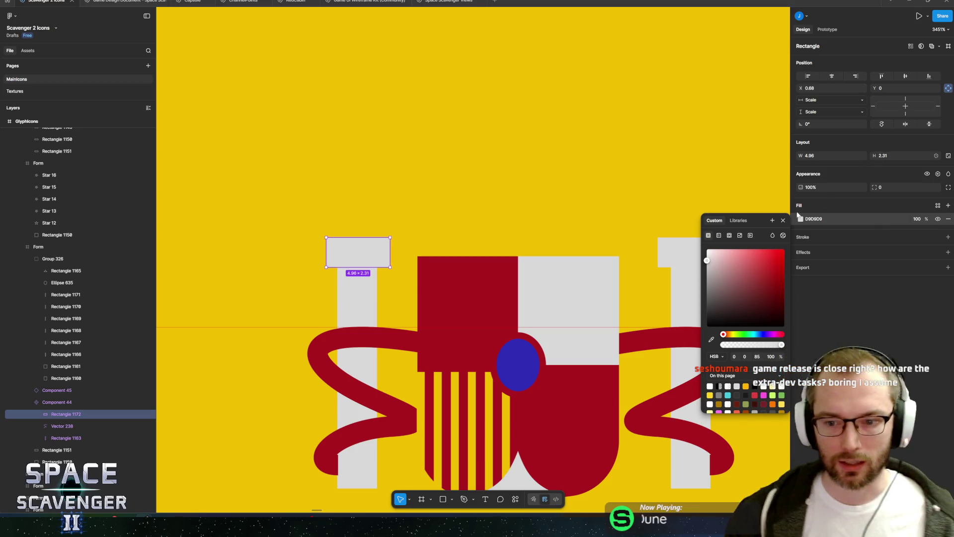
pyautogui.click(727, 334)
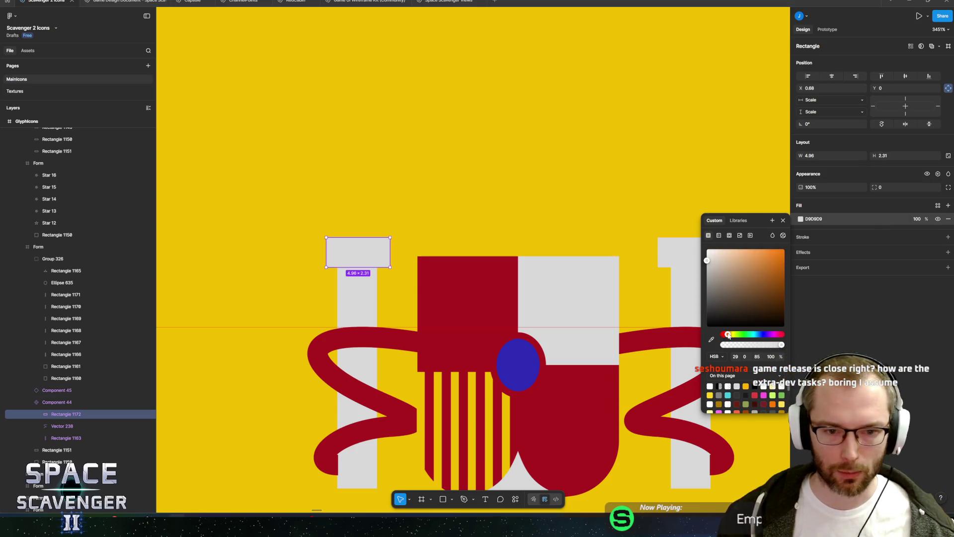
pyautogui.moveTo(740, 260); pyautogui.dragTo(785, 249)
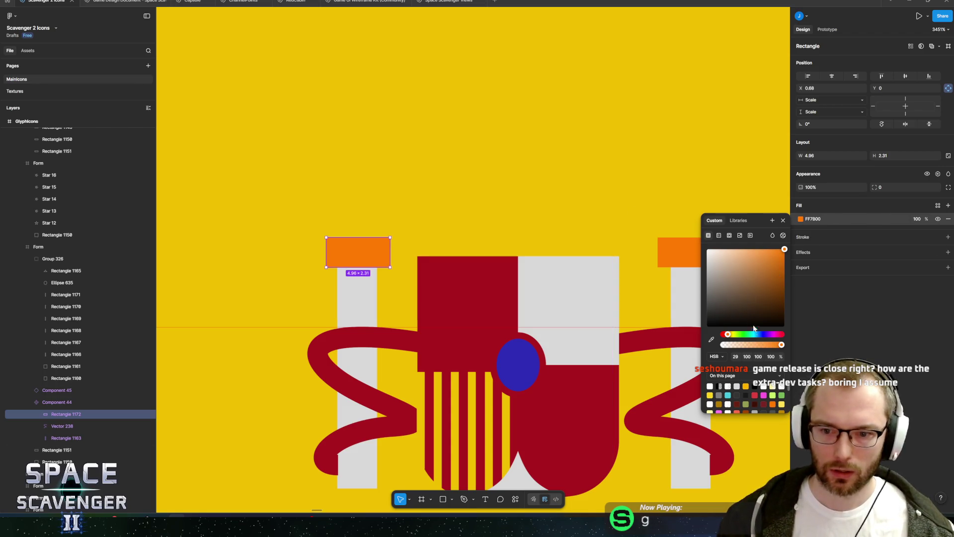
pyautogui.moveTo(727, 335); pyautogui.dragTo(730, 335)
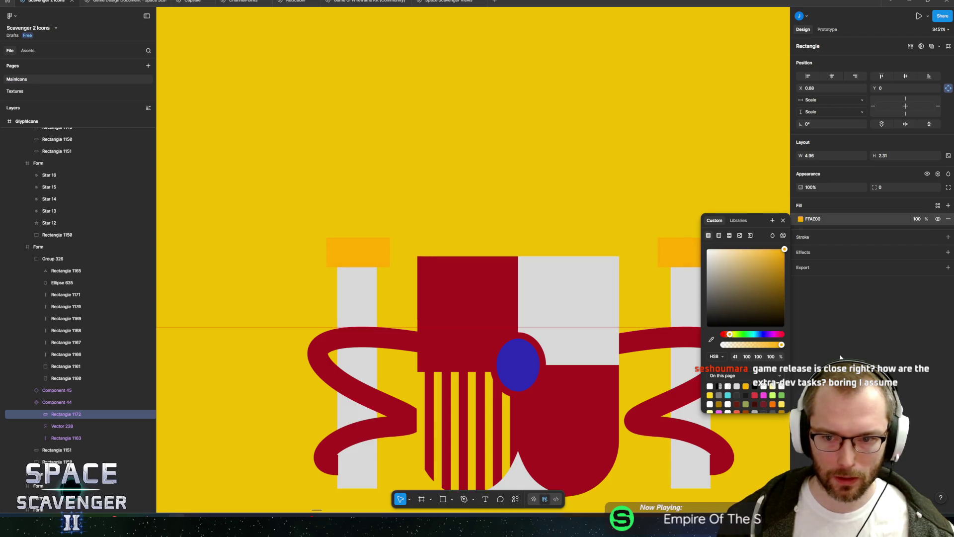
# Add a 0.2 inside stroke to the caps, coloured orange FF9D00
pyautogui.click(947, 237)
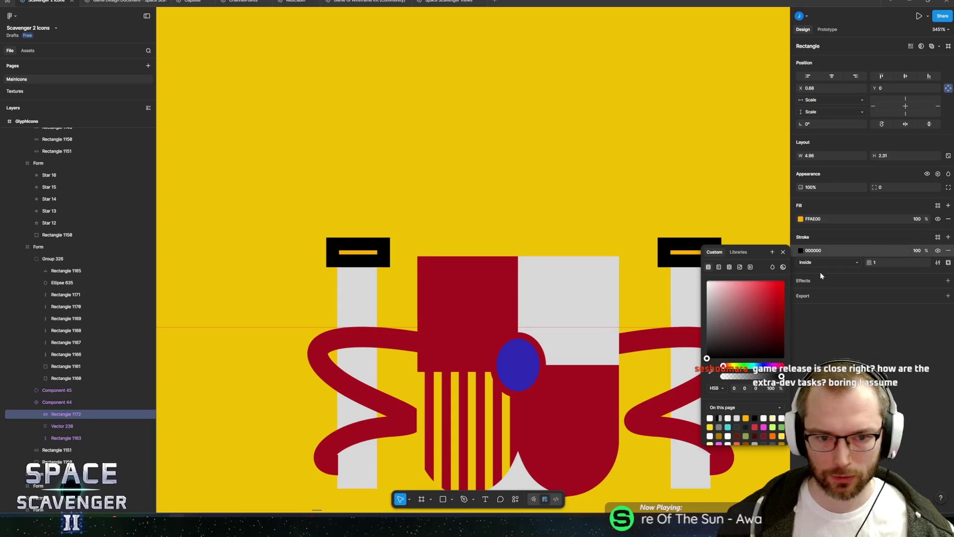
pyautogui.click(893, 261)
pyautogui.write('0.2')
pyautogui.press('Return')
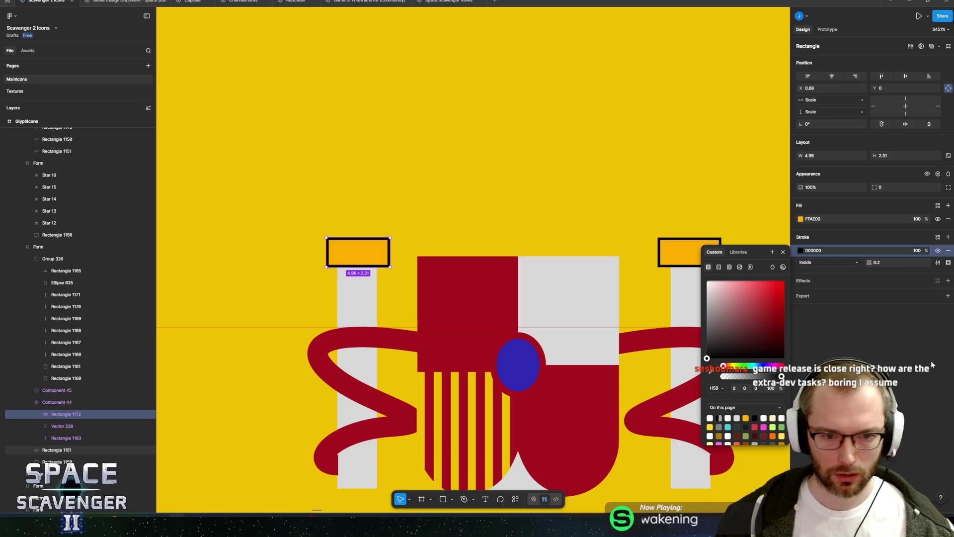
pyautogui.moveTo(716, 318); pyautogui.dragTo(699, 321)
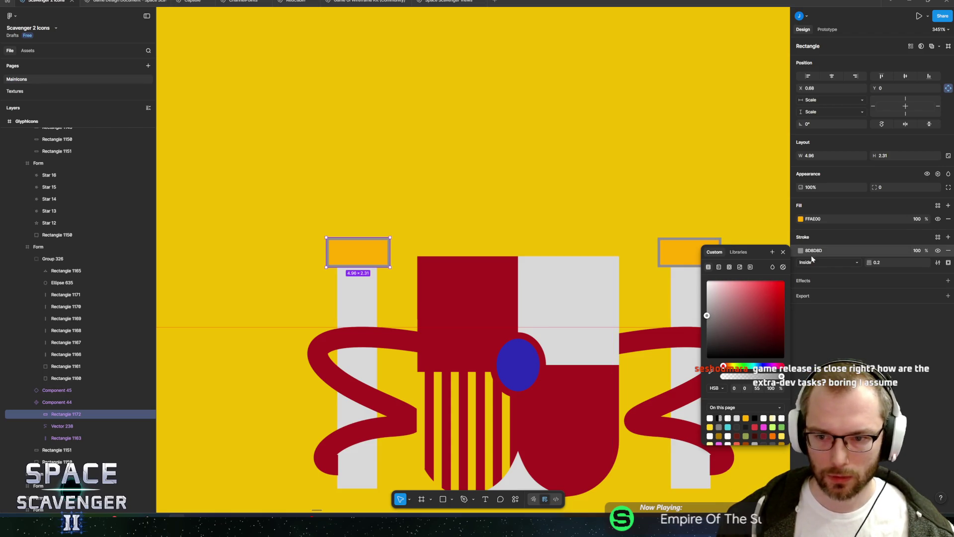
pyautogui.click(717, 310)
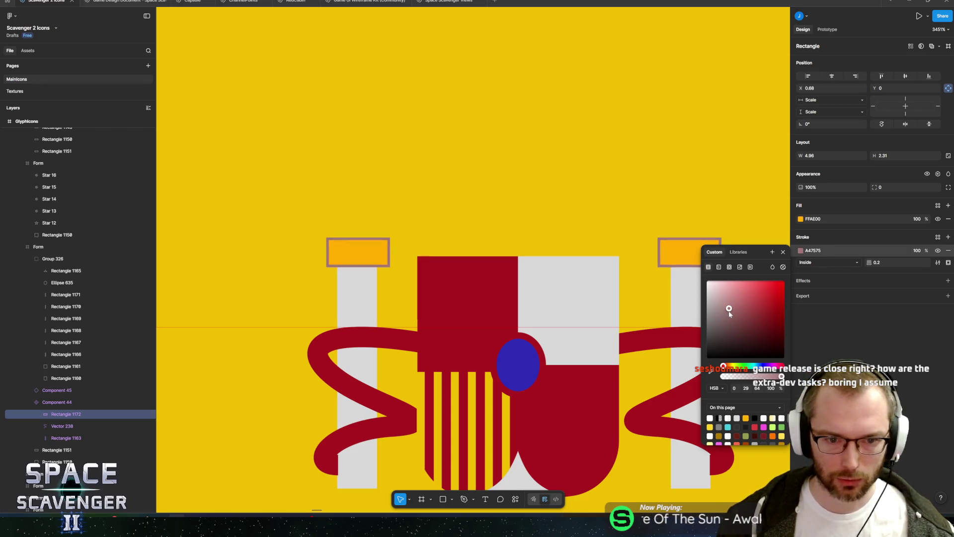
pyautogui.click(728, 366)
pyautogui.click(728, 308)
pyautogui.moveTo(729, 308); pyautogui.dragTo(784, 281)
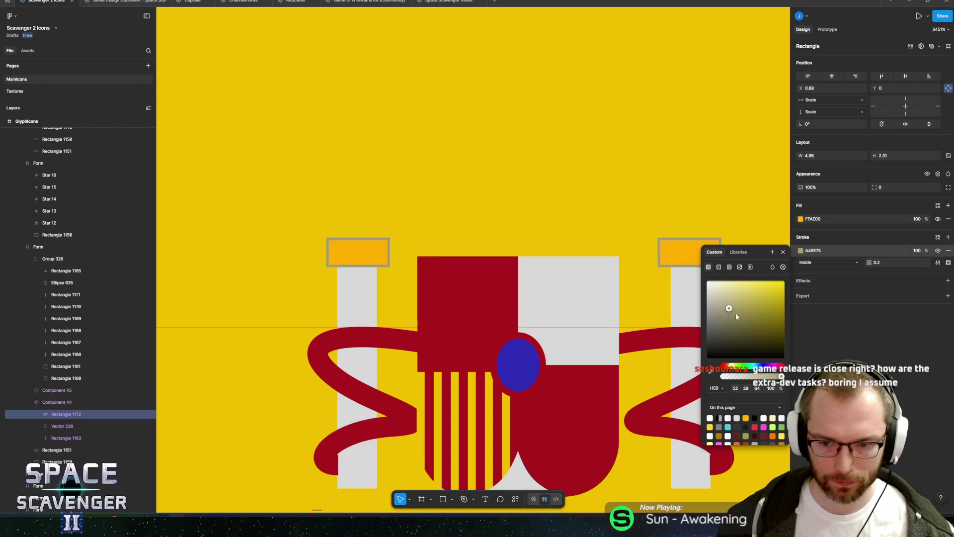
pyautogui.moveTo(729, 369); pyautogui.dragTo(729, 370)
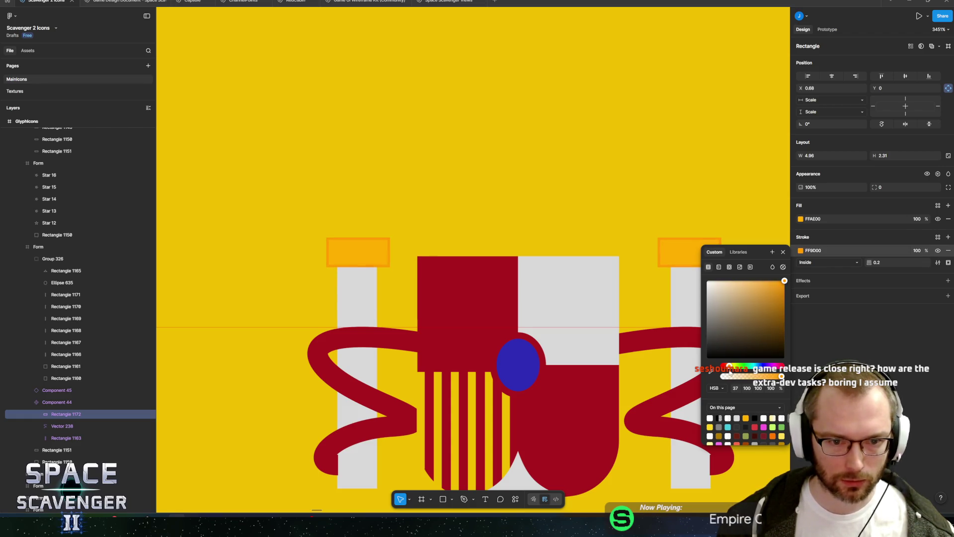
# Zoom out to the whole flag and select the left pillar's golden cap
pyautogui.keyDown('ctrl'); pyautogui.scroll(-10, 626, 282); pyautogui.keyUp('ctrl')
pyautogui.press('Escape')
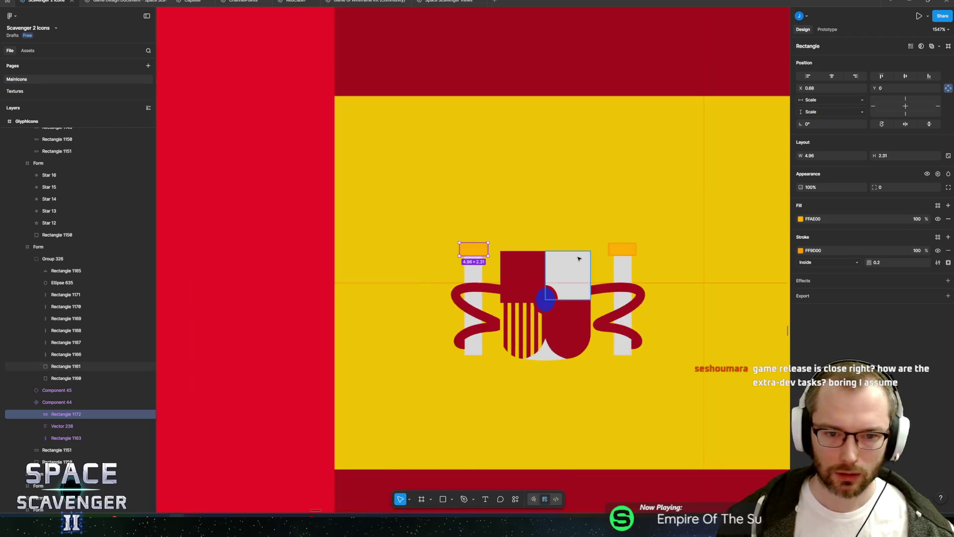
pyautogui.keyDown('ctrl'); pyautogui.scroll(5, 626, 282); pyautogui.keyUp('ctrl')
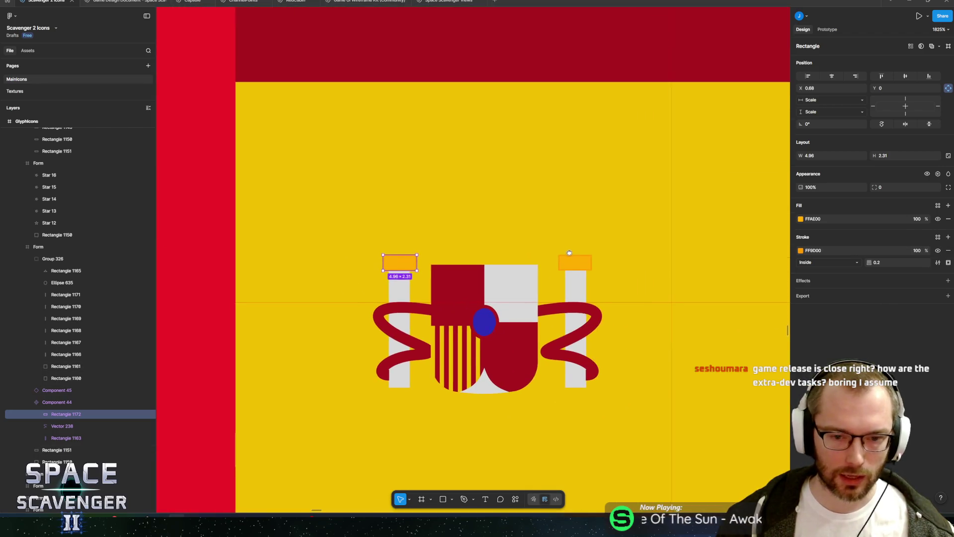
pyautogui.keyDown('ctrl'); pyautogui.scroll(3, 484, 259); pyautogui.keyUp('ctrl')
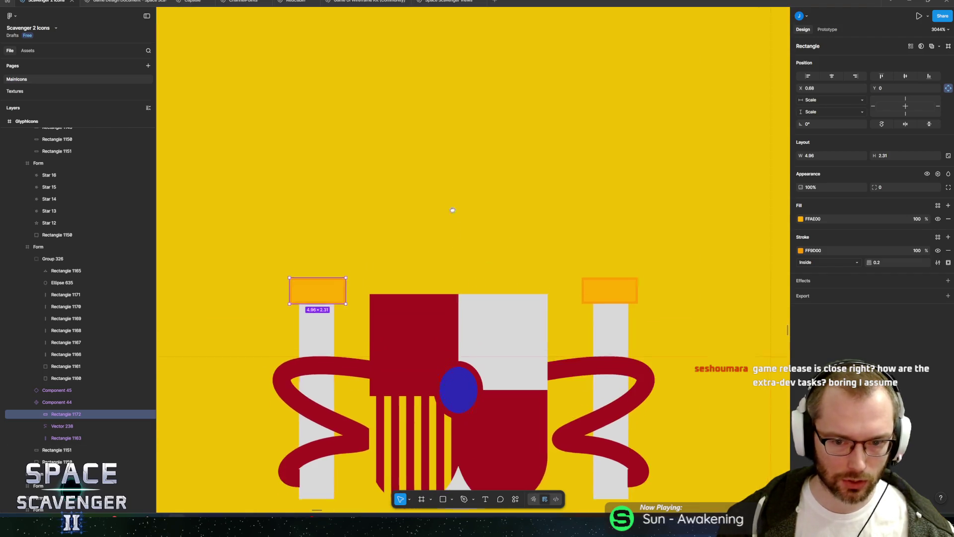
pyautogui.scroll(2, 477, 245)
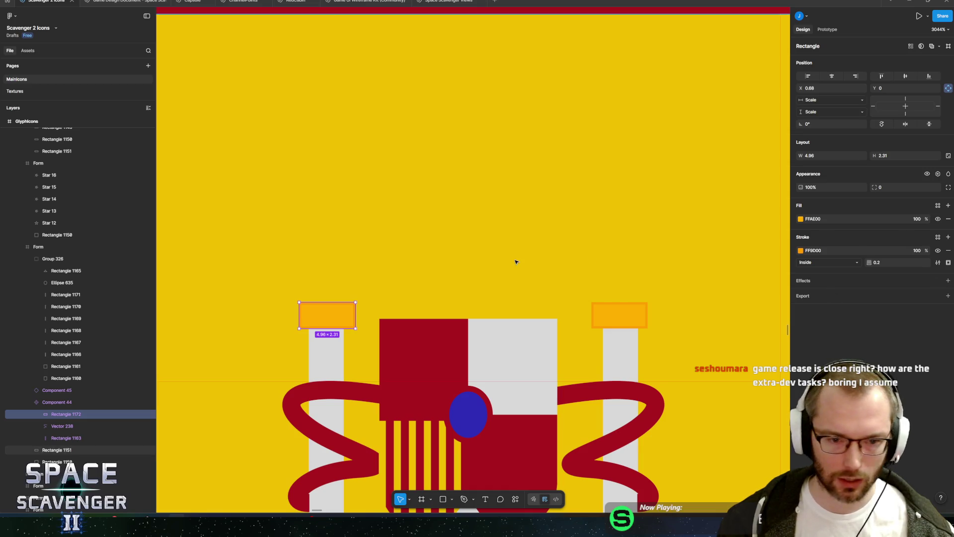
pyautogui.click(426, 348)
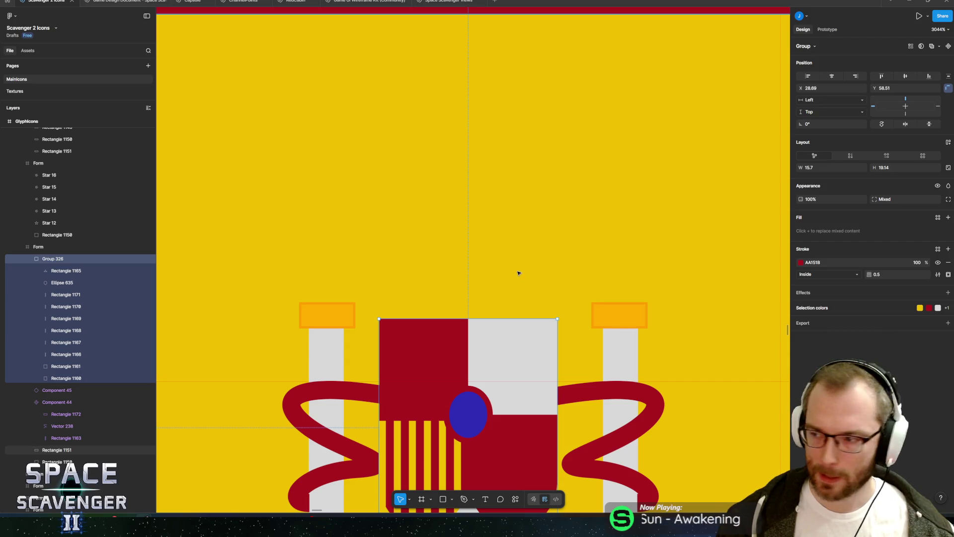
pyautogui.doubleClick(327, 315)
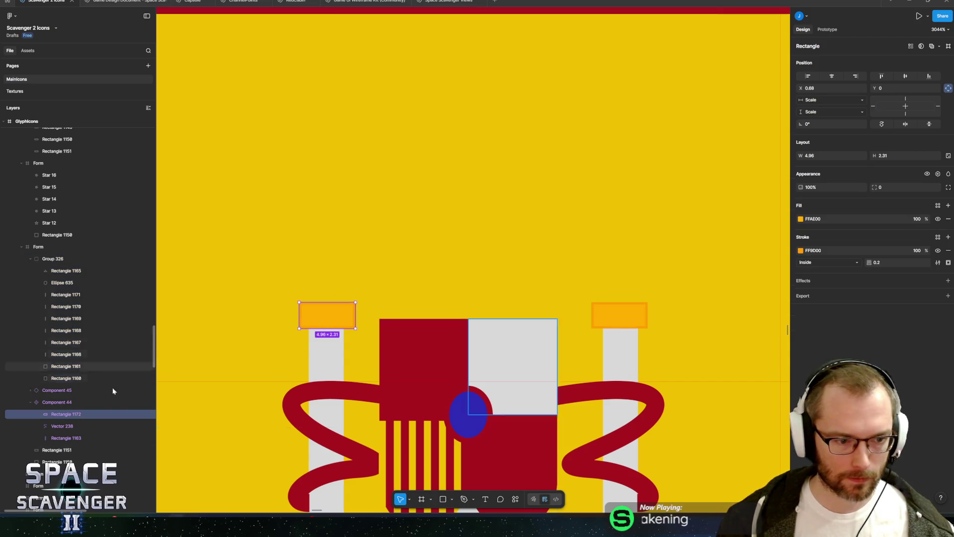
# Duplicate the cap above itself into Component 44, fill it AA151B and remove its stroke
pyautogui.moveTo(330, 318); pyautogui.dragTo(329, 292)
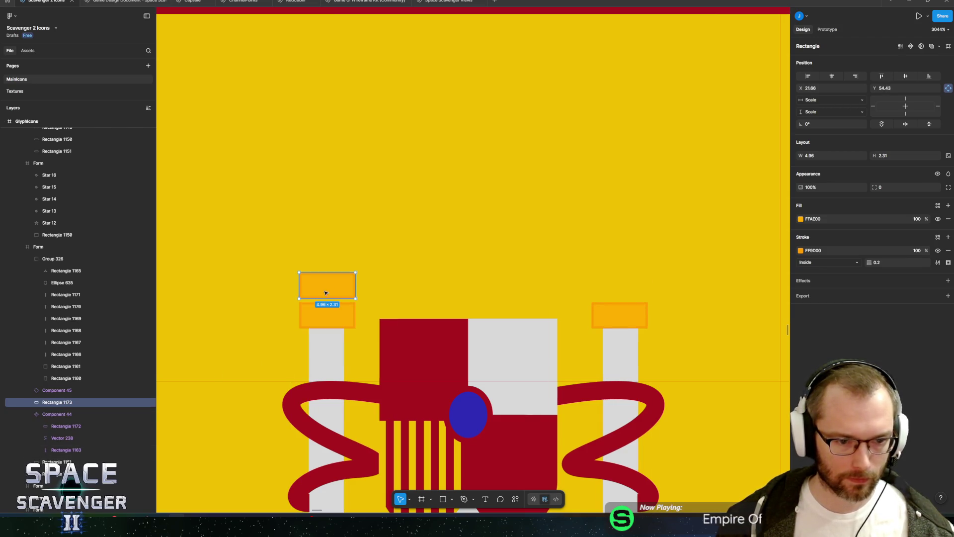
pyautogui.moveTo(57, 401); pyautogui.dragTo(57, 414)
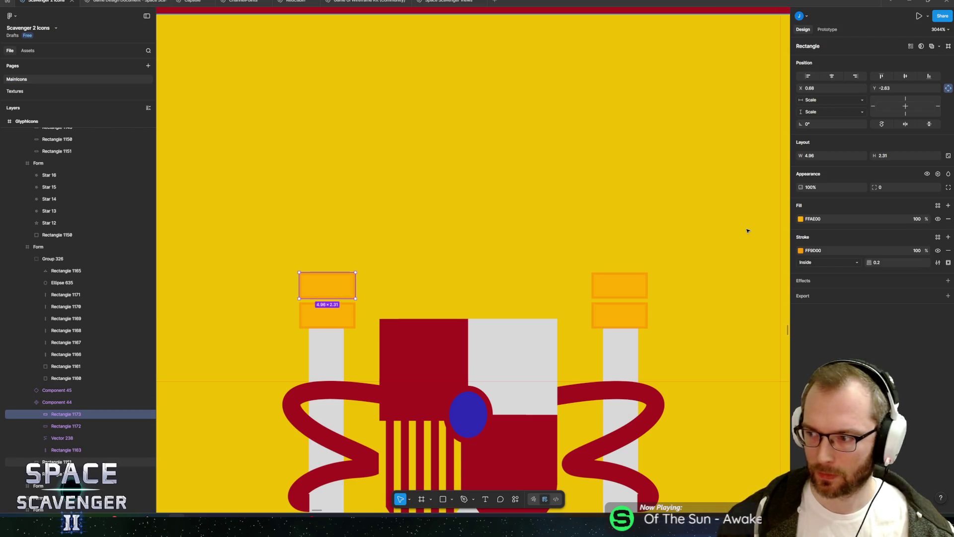
pyautogui.click(800, 219)
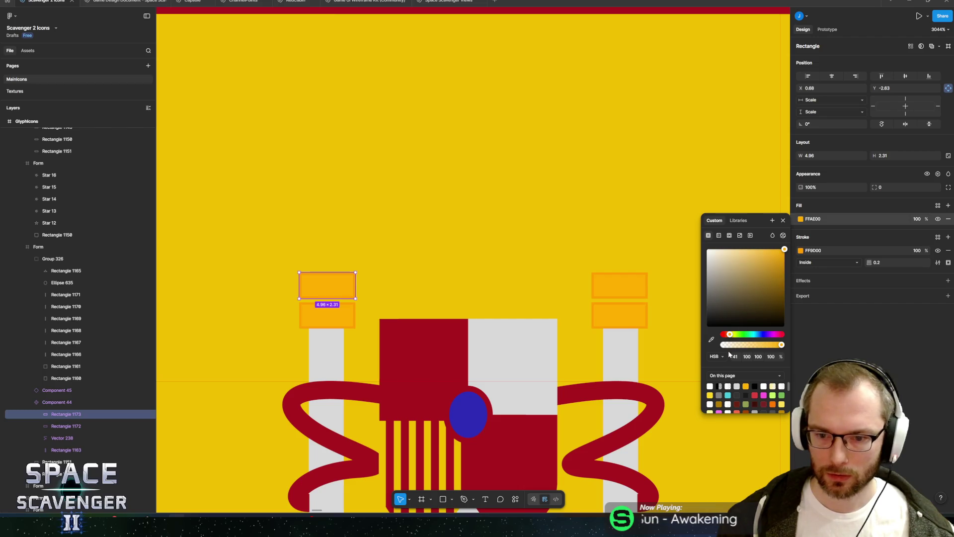
pyautogui.click(447, 342)
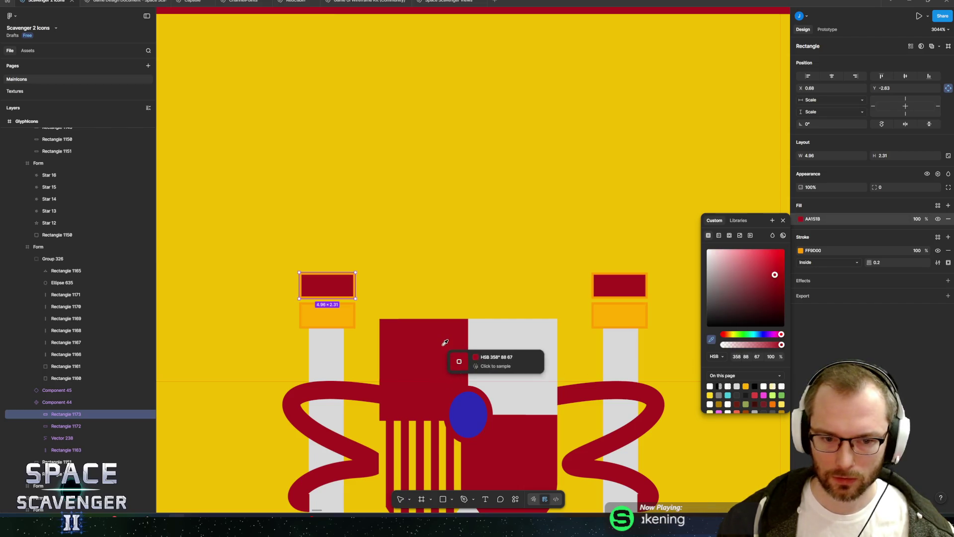
pyautogui.click(947, 251)
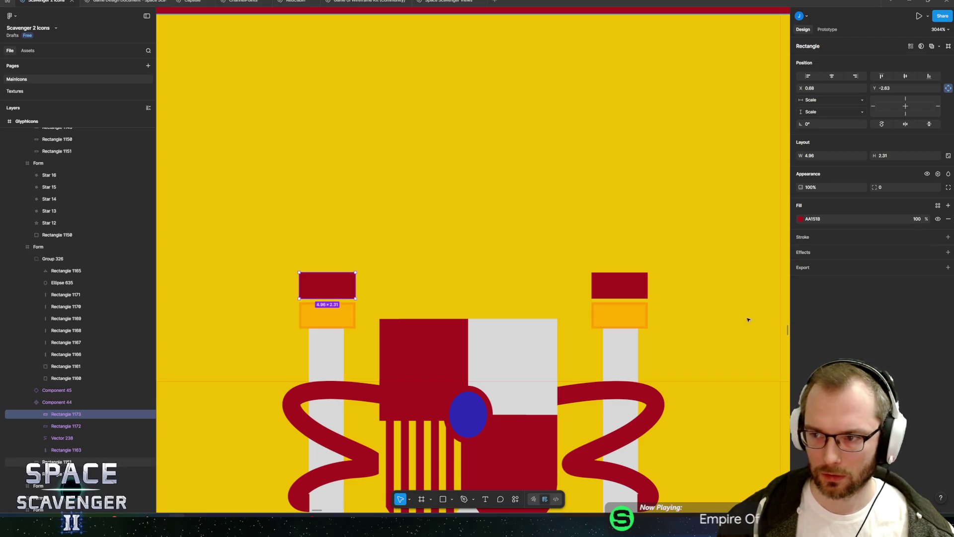
pyautogui.keyDown('ctrl'); pyautogui.scroll(5, 246, 300); pyautogui.keyUp('ctrl')
# Curve the red block's top edge and pull its lower side points inward into a flared shape
pyautogui.press('Return')
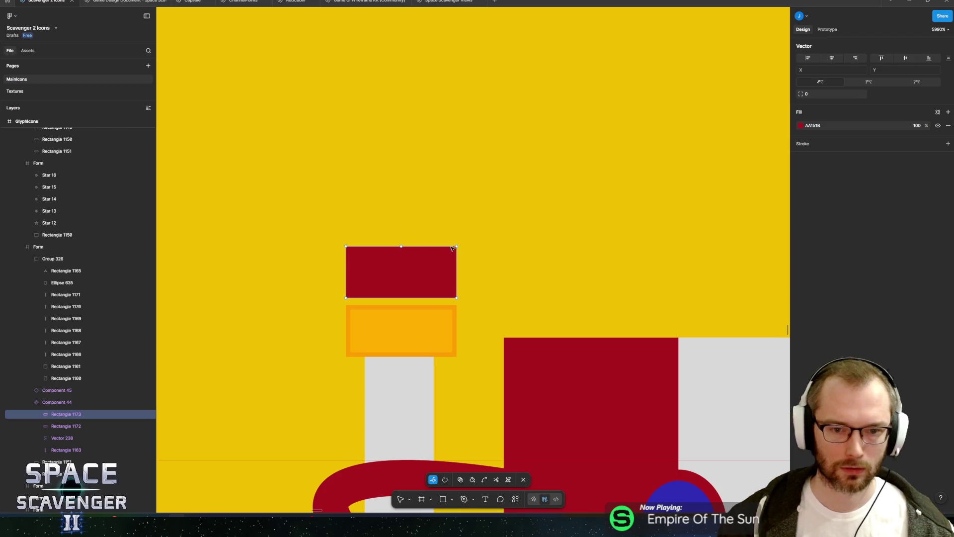
pyautogui.press('ctrl')
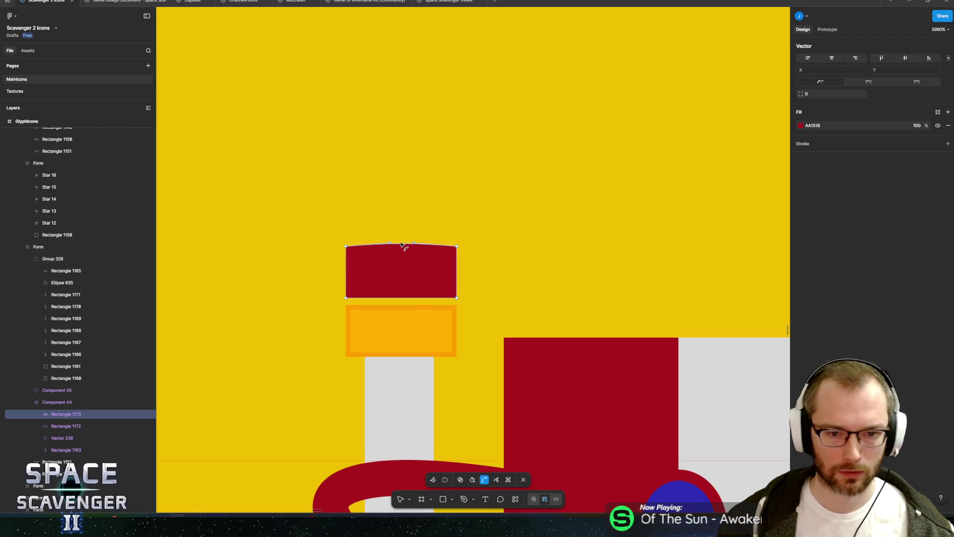
pyautogui.moveTo(401, 241); pyautogui.dragTo(401, 238)
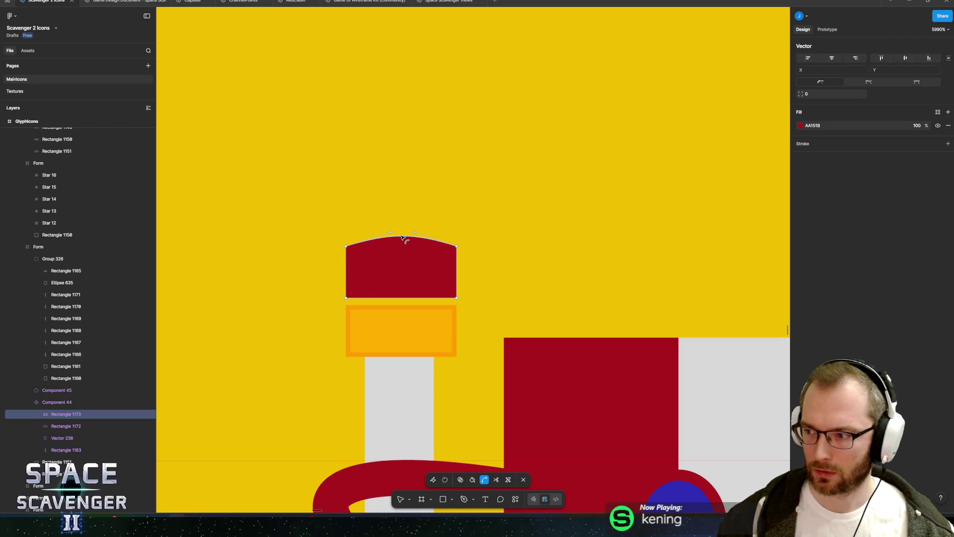
pyautogui.press('ctrl')
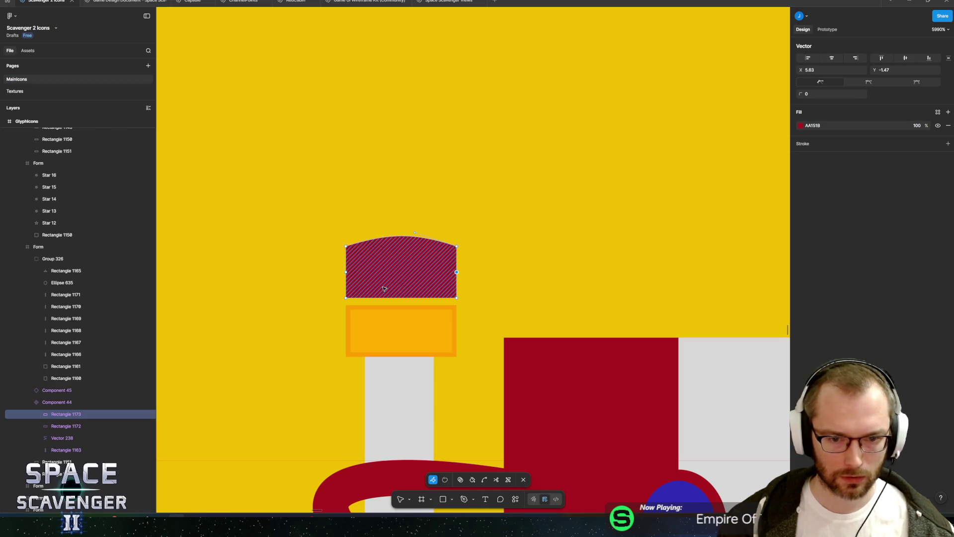
pyautogui.moveTo(308, 262); pyautogui.dragTo(356, 305)
pyautogui.press('Right')
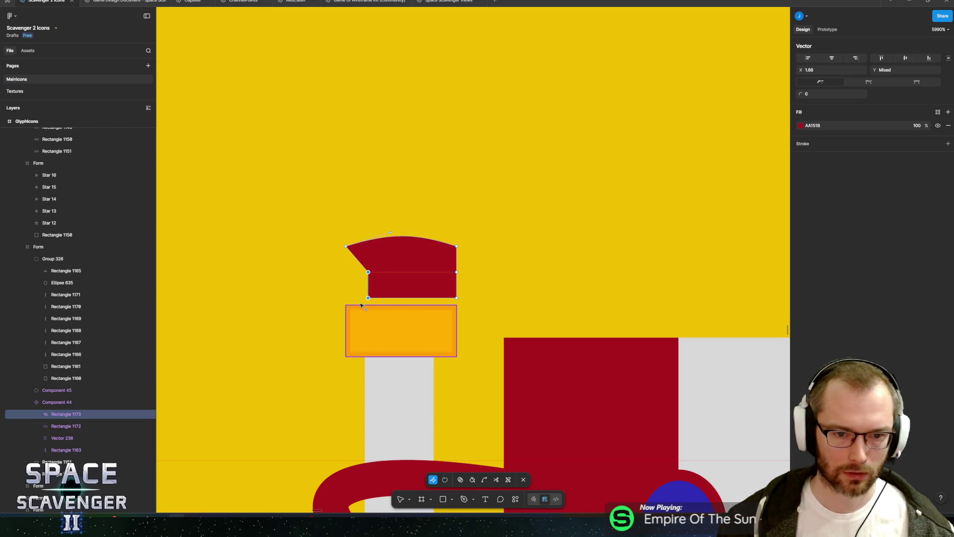
pyautogui.moveTo(496, 266); pyautogui.dragTo(460, 300)
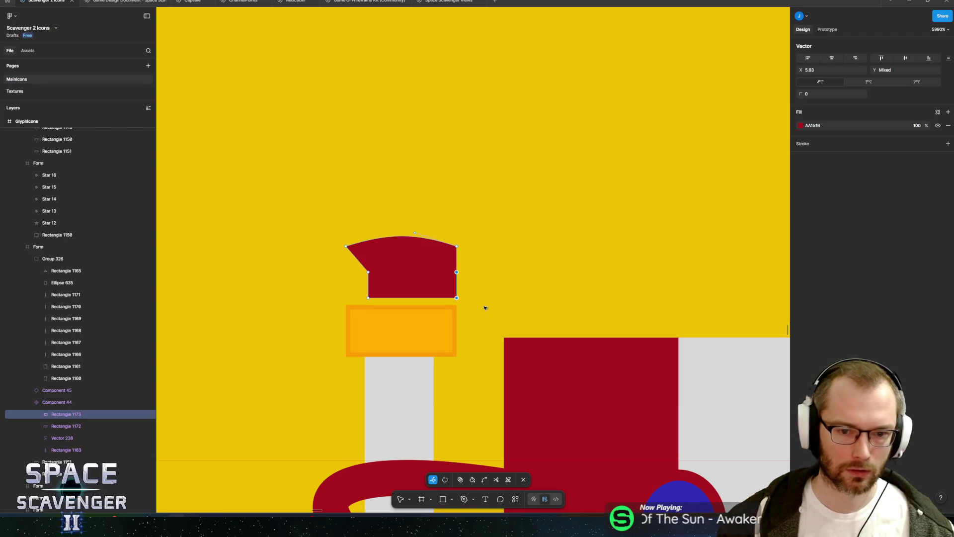
pyautogui.press('Left')
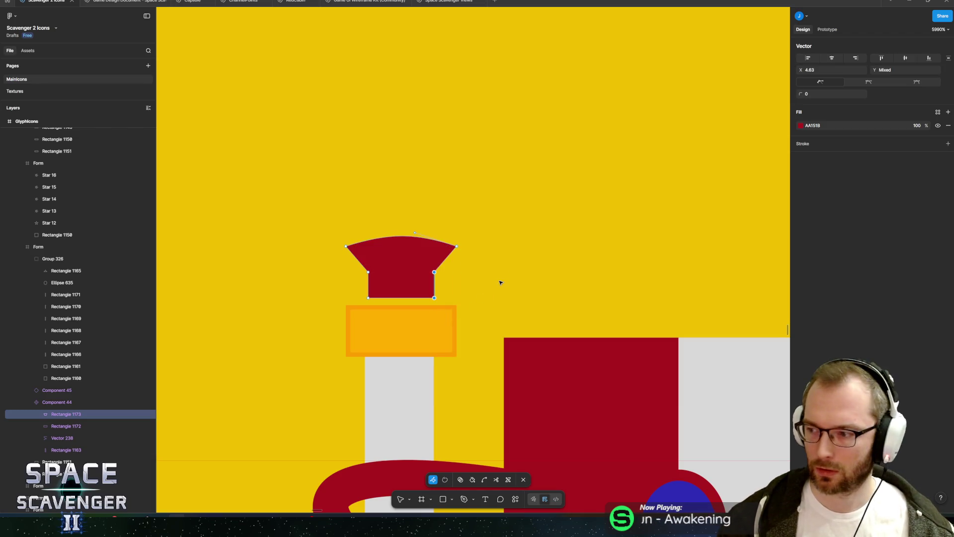
pyautogui.moveTo(336, 268); pyautogui.dragTo(458, 278)
pyautogui.press('Down')
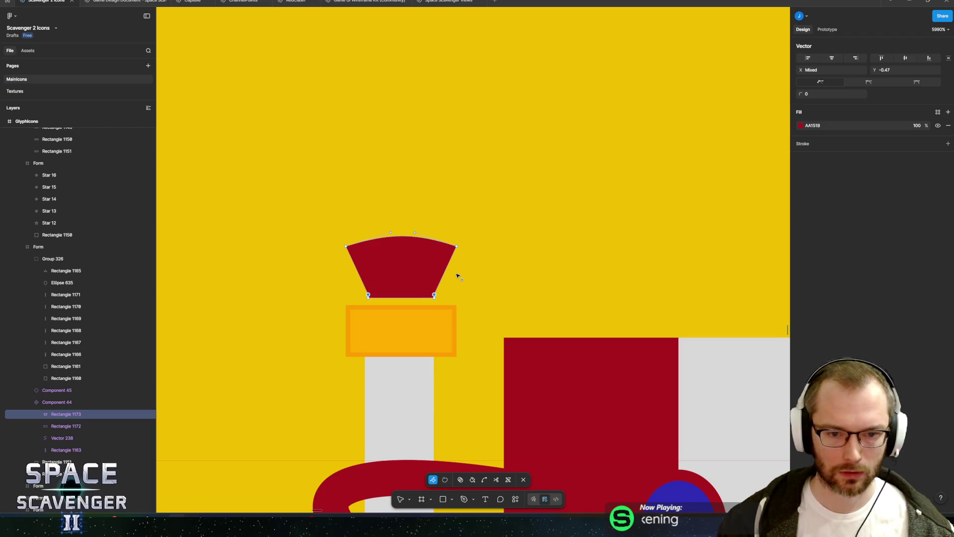
pyautogui.press('Up')
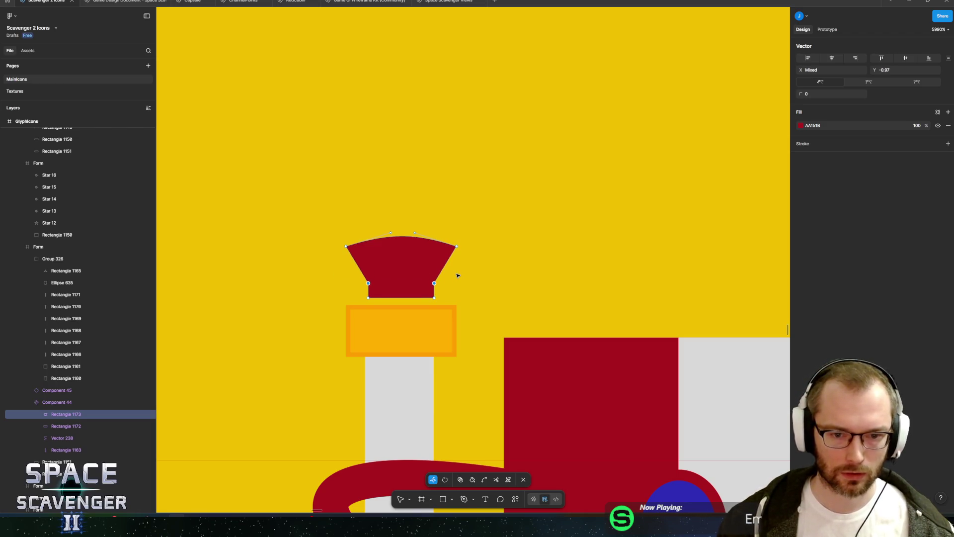
pyautogui.press('Escape')
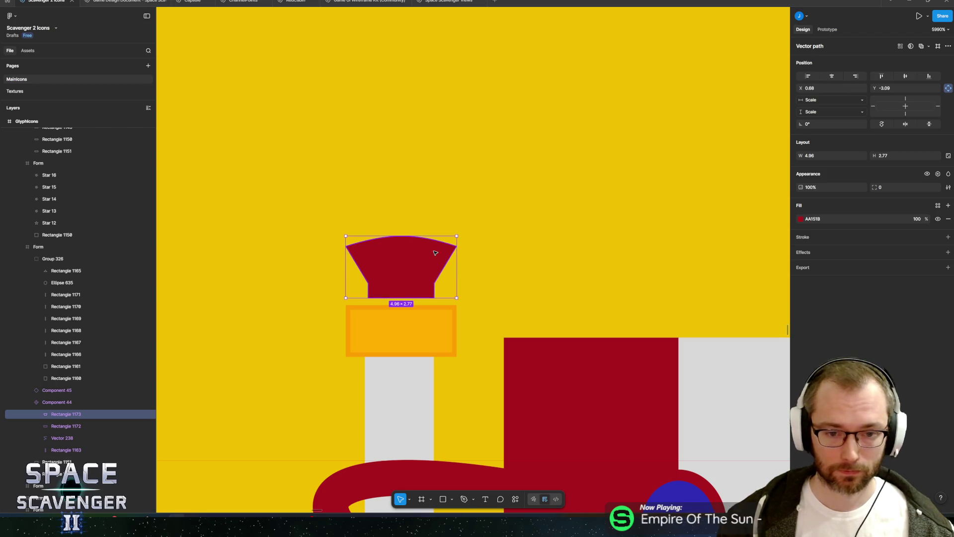
# Round the cap's top corners and enlarge it to 4.96 × 2.77
pyautogui.doubleClick(435, 253)
pyautogui.moveTo(304, 219); pyautogui.dragTo(530, 266)
pyautogui.moveTo(802, 94); pyautogui.dragTo(878, 93)
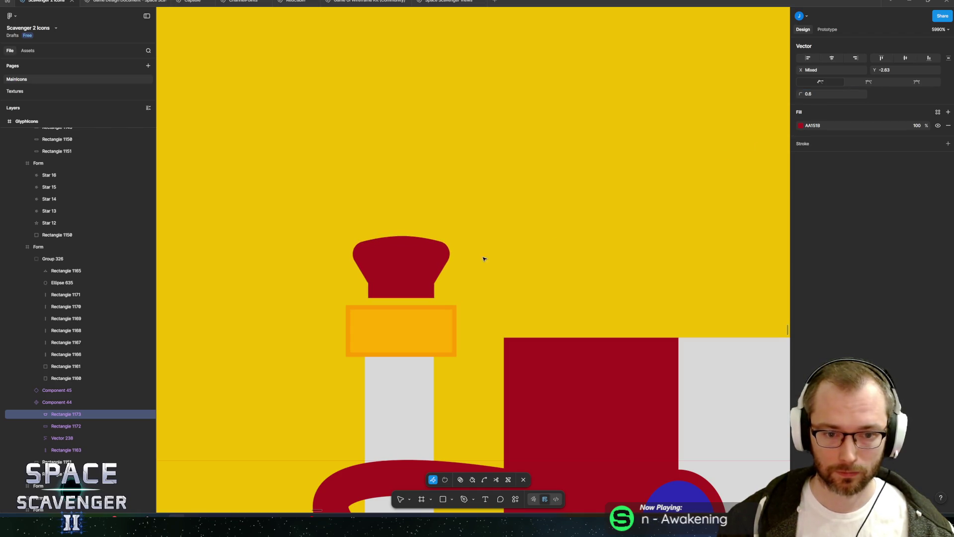
pyautogui.click(422, 276)
pyautogui.press('Escape')
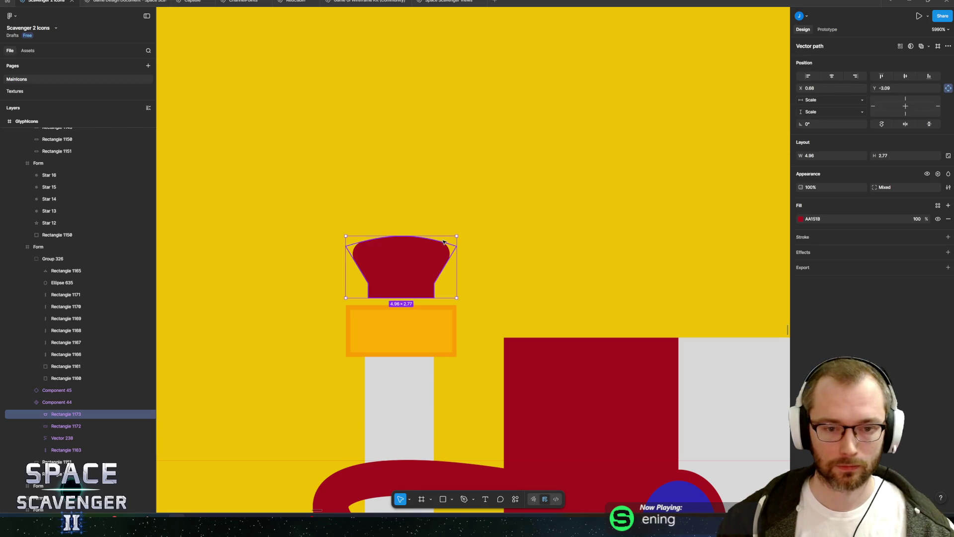
pyautogui.moveTo(455, 231)
pyautogui.mouseDown()
pyautogui.moveTo(492, 267)
pyautogui.moveTo(484, 262)
pyautogui.mouseUp()
pyautogui.scroll(-10, 468, 234)
pyautogui.scroll(8, 484, 262)
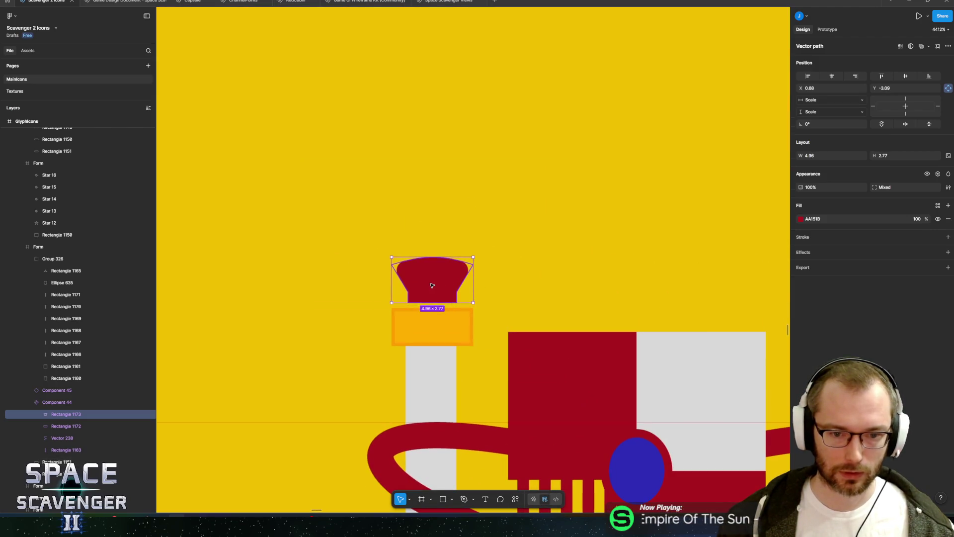
pyautogui.scroll(-12, 466, 294)
pyautogui.scroll(-12, 444, 294)
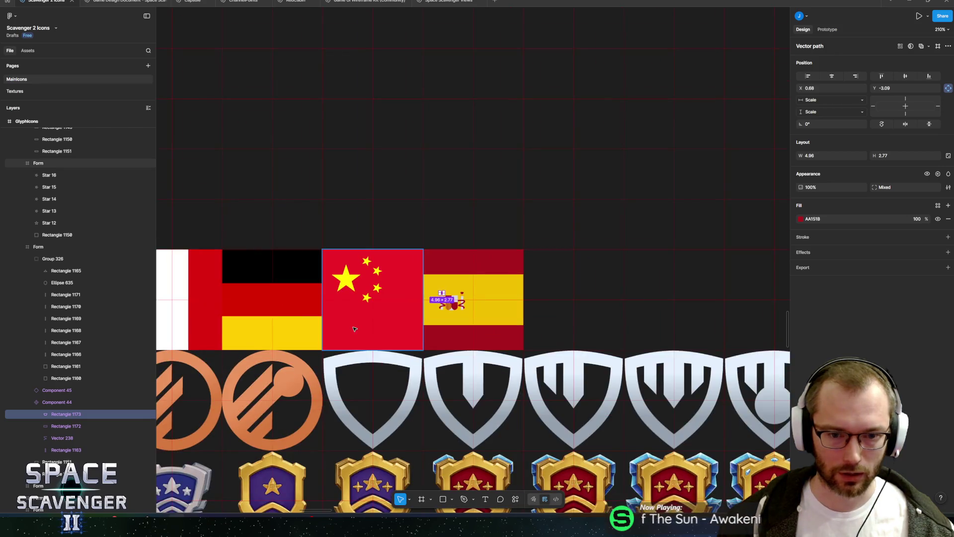
pyautogui.click(271, 319)
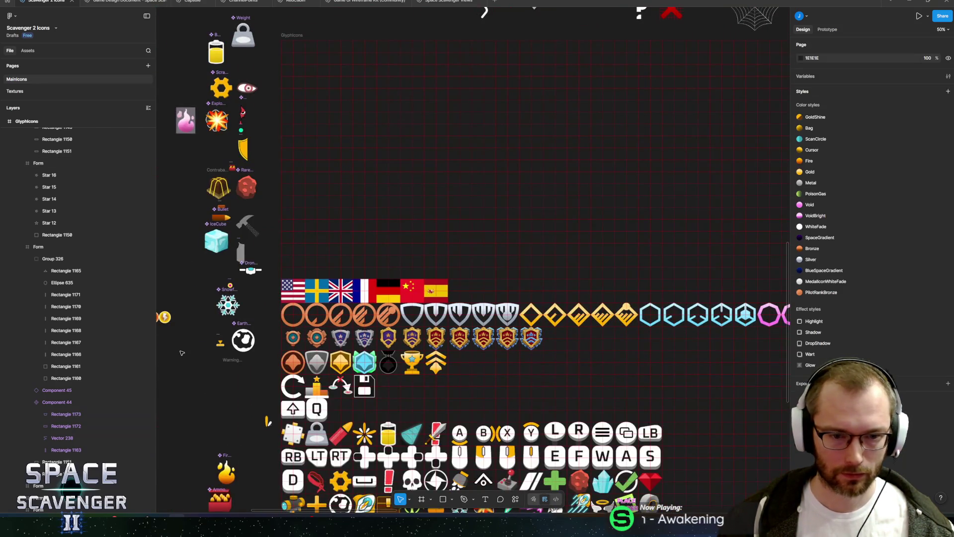
pyautogui.scroll(8, 437, 288)
pyautogui.scroll(10, 383, 311)
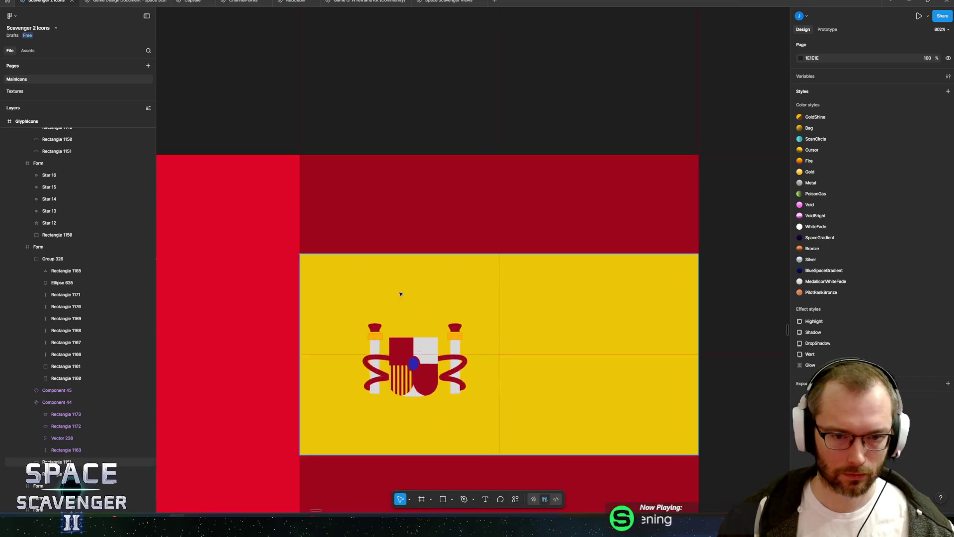
pyautogui.click(341, 400)
pyautogui.scroll(-2, 404, 266)
pyautogui.scroll(-1, 404, 266)
pyautogui.click(420, 311)
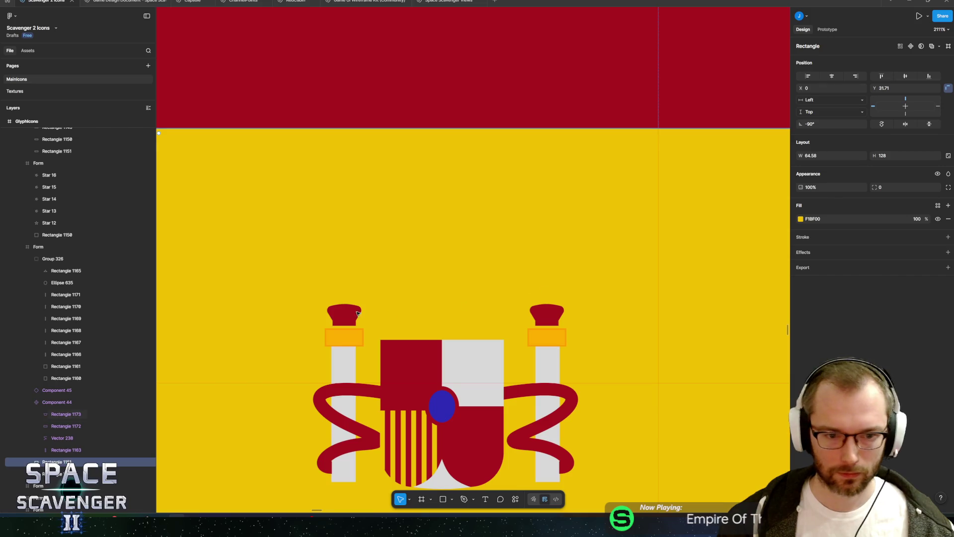
pyautogui.scroll(4, 434, 309)
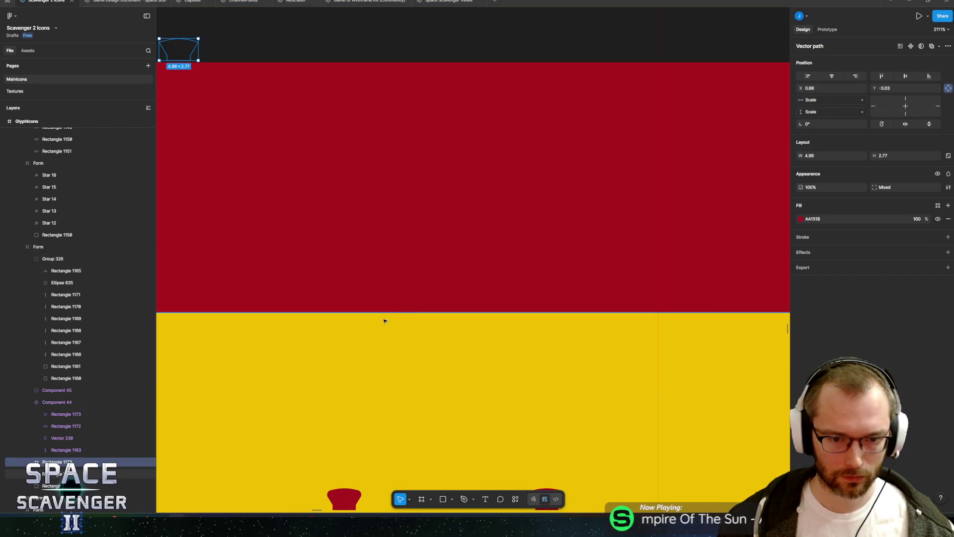
pyautogui.moveTo(165, 60)
pyautogui.mouseDown()
pyautogui.moveTo(330, 162)
pyautogui.moveTo(431, 427)
pyautogui.moveTo(373, 214)
pyautogui.moveTo(357, 210)
pyautogui.moveTo(327, 239)
pyautogui.moveTo(450, 304)
pyautogui.moveTo(379, 280)
pyautogui.mouseUp()
# Switch to the browser showing the Spanish flag reference image
pyautogui.scroll(-5, 431, 427)
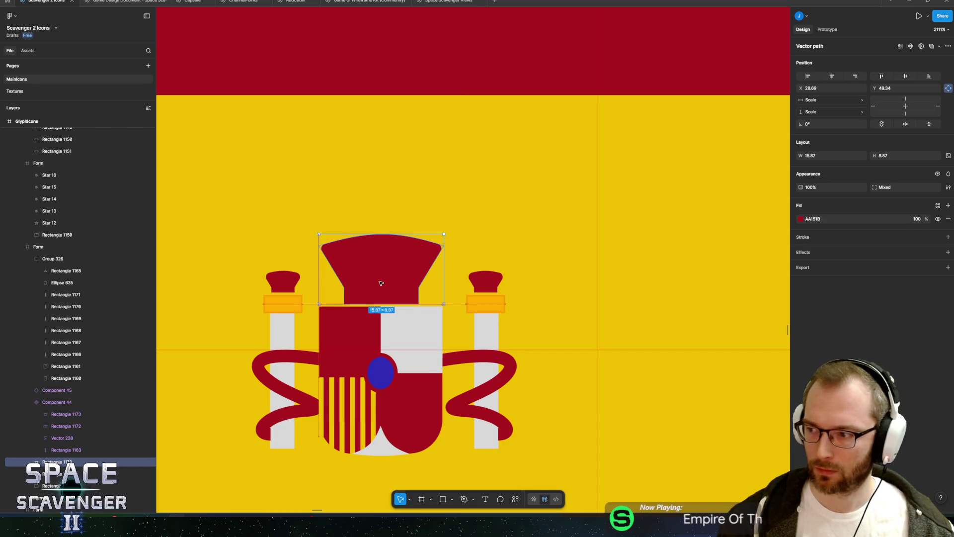
pyautogui.scroll(5, 371, 272)
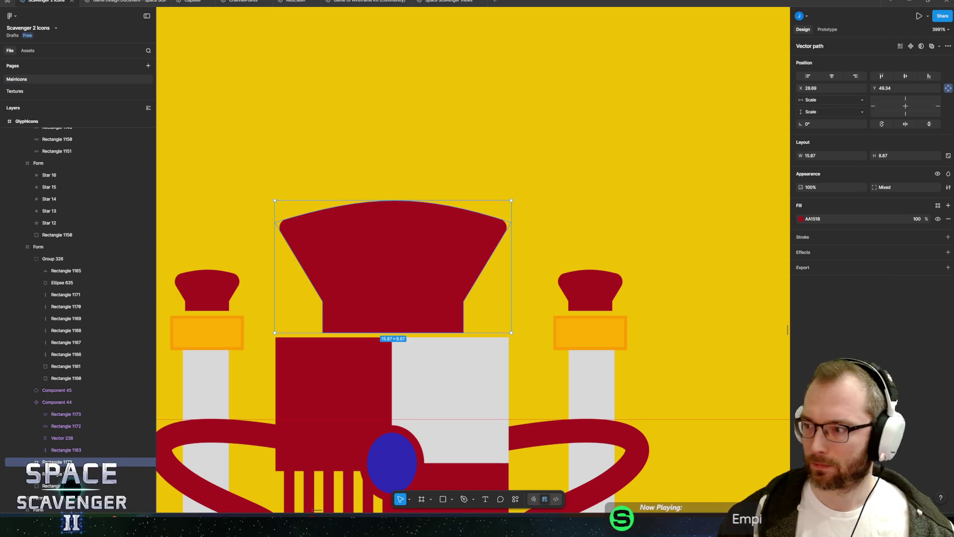
pyautogui.hotkey('alt', 'Tab')
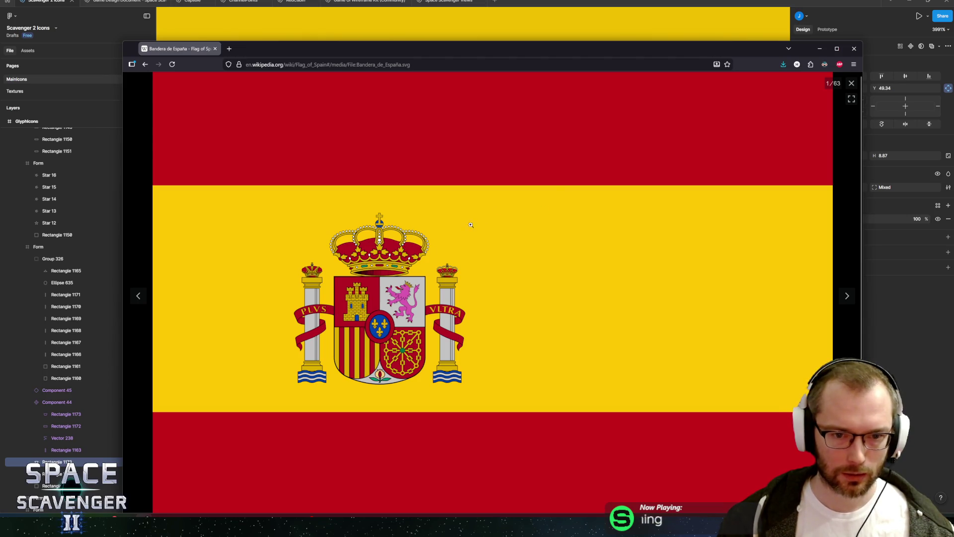
# Leave the Spain flag reference and return to the Figma emblem
pyautogui.hotkey('alt', 'Tab')
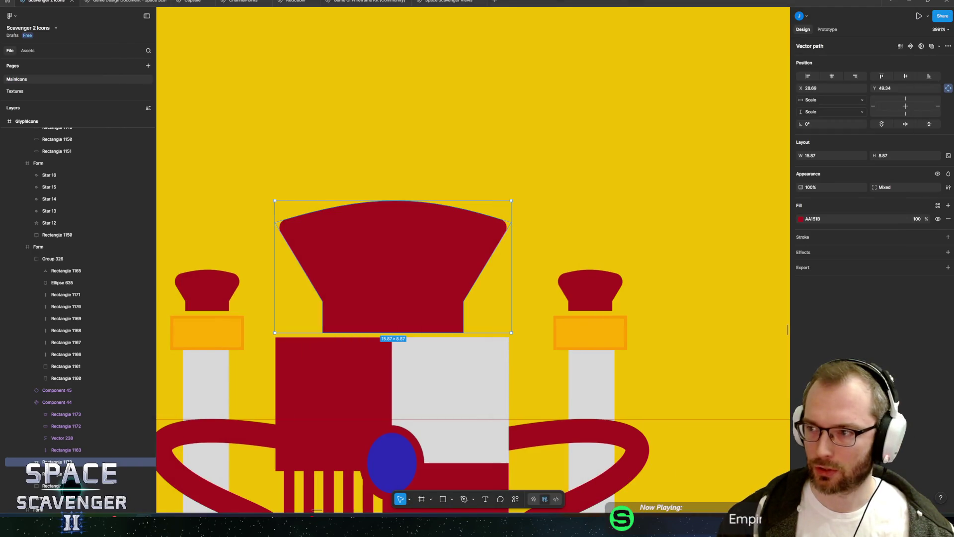
# Add two points on the crown's top curve and pull the right one down into a rounded dip
pyautogui.doubleClick(344, 258)
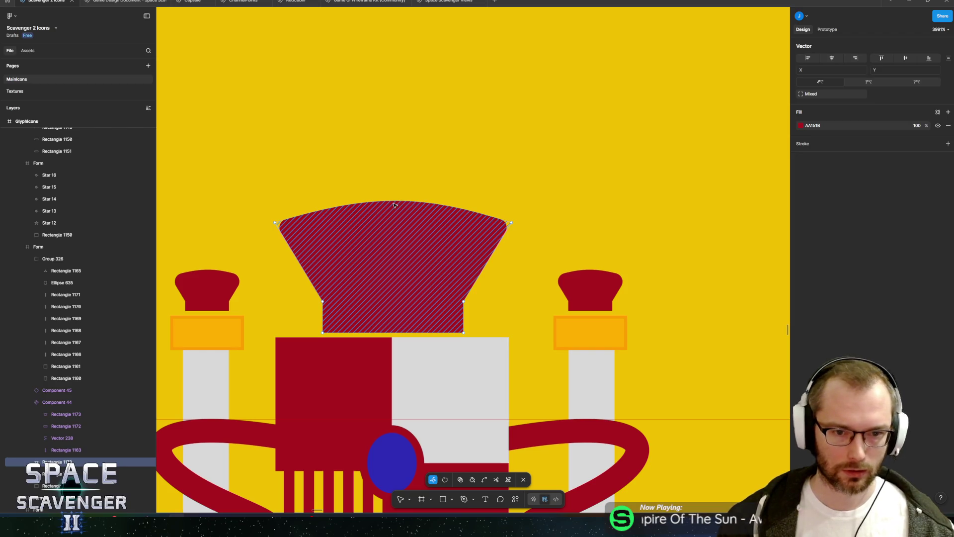
pyautogui.press('p')
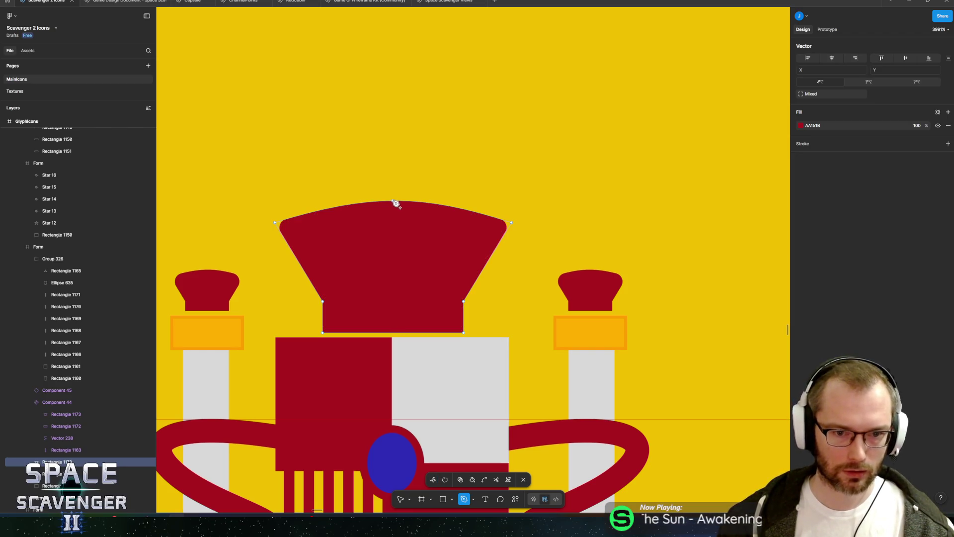
pyautogui.click(398, 203)
pyautogui.press('Escape')
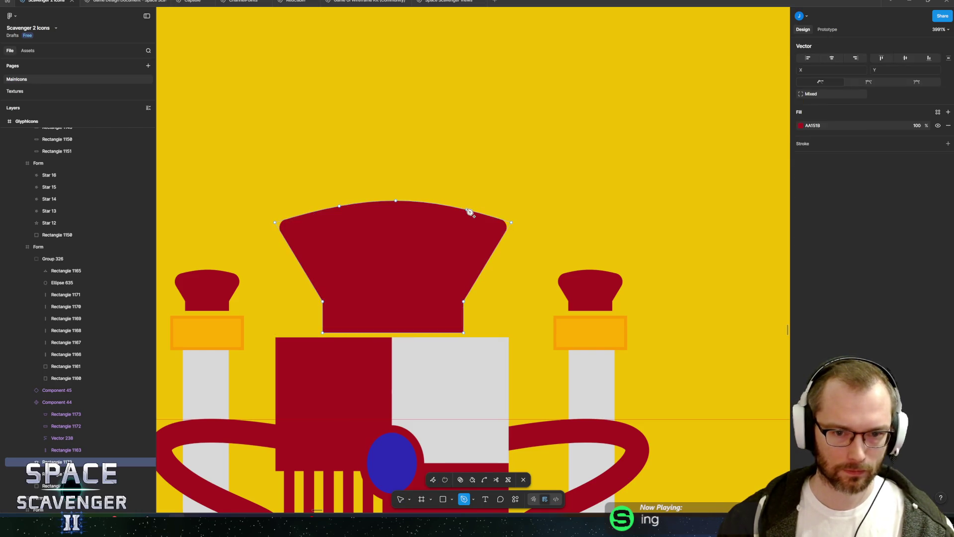
pyautogui.click(454, 208)
pyautogui.press('Escape')
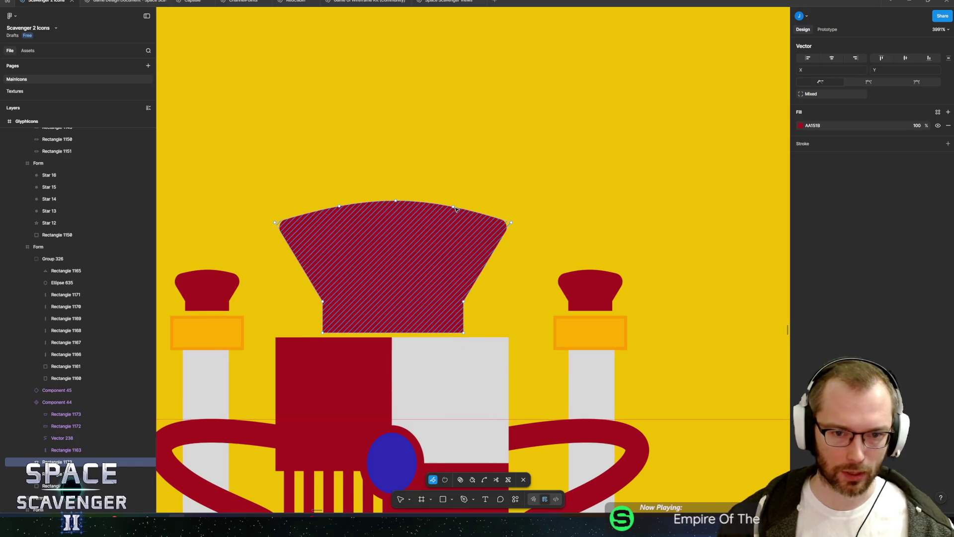
pyautogui.moveTo(452, 207)
pyautogui.mouseDown()
pyautogui.moveTo(433, 232)
pyautogui.moveTo(449, 236)
pyautogui.moveTo(449, 223)
pyautogui.mouseUp()
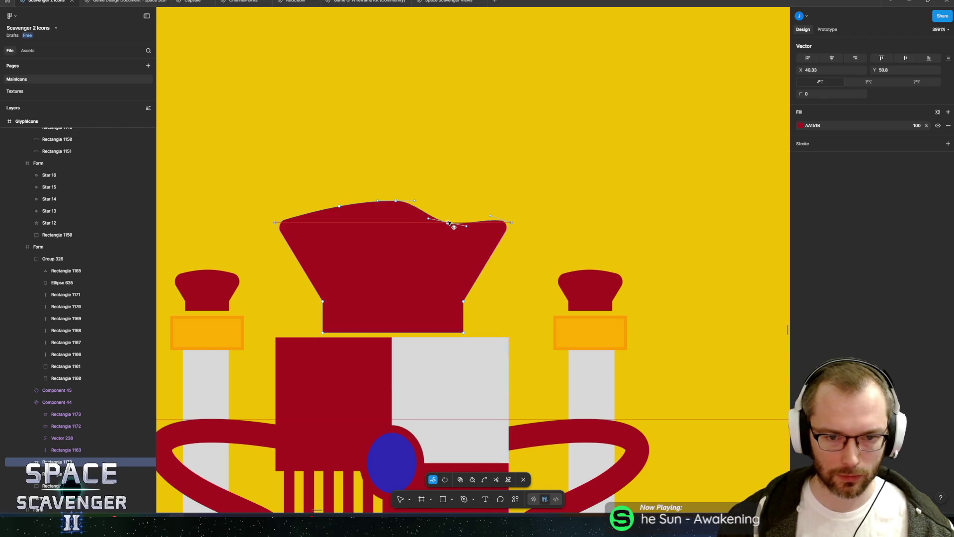
pyautogui.press('ctrl')
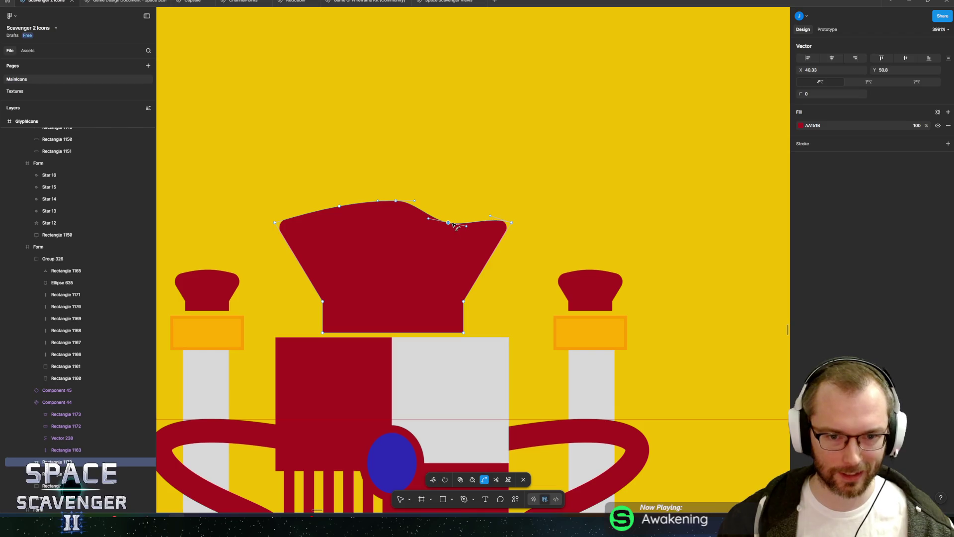
pyautogui.click(451, 223)
pyautogui.moveTo(453, 225)
pyautogui.mouseDown()
pyautogui.moveTo(466, 196)
pyautogui.moveTo(516, 227)
pyautogui.moveTo(526, 240)
pyautogui.moveTo(515, 247)
pyautogui.mouseUp()
pyautogui.press('ctrl')
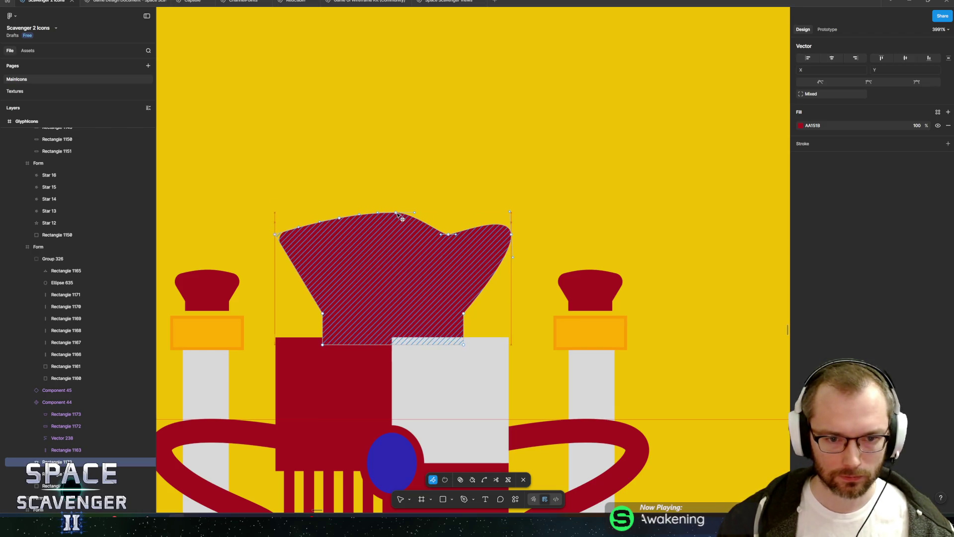
# Form the crown's top lobes, reshape the right lobe, lower the bottom points and shift the crown
pyautogui.moveTo(396, 201)
pyautogui.mouseDown()
pyautogui.moveTo(396, 211)
pyautogui.moveTo(425, 195)
pyautogui.mouseUp()
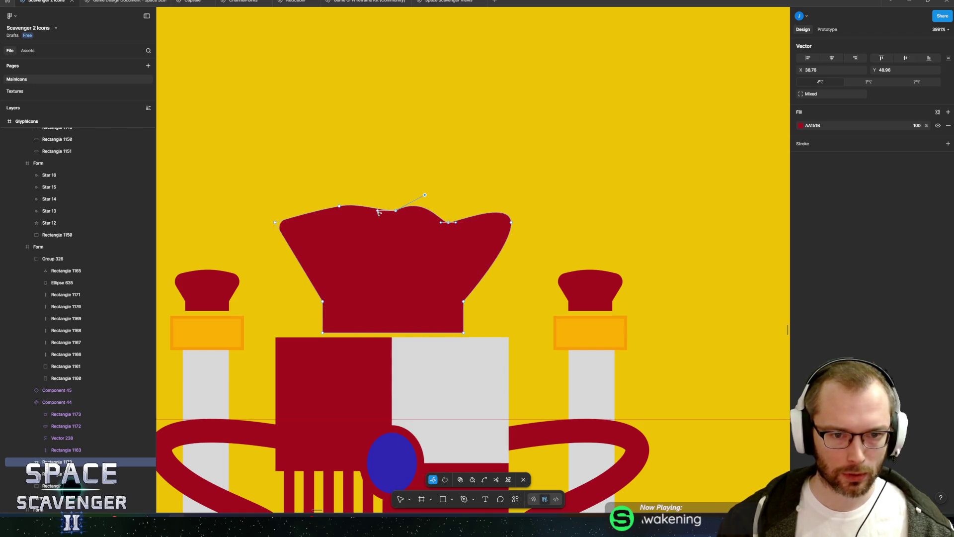
pyautogui.moveTo(377, 212); pyautogui.dragTo(371, 192)
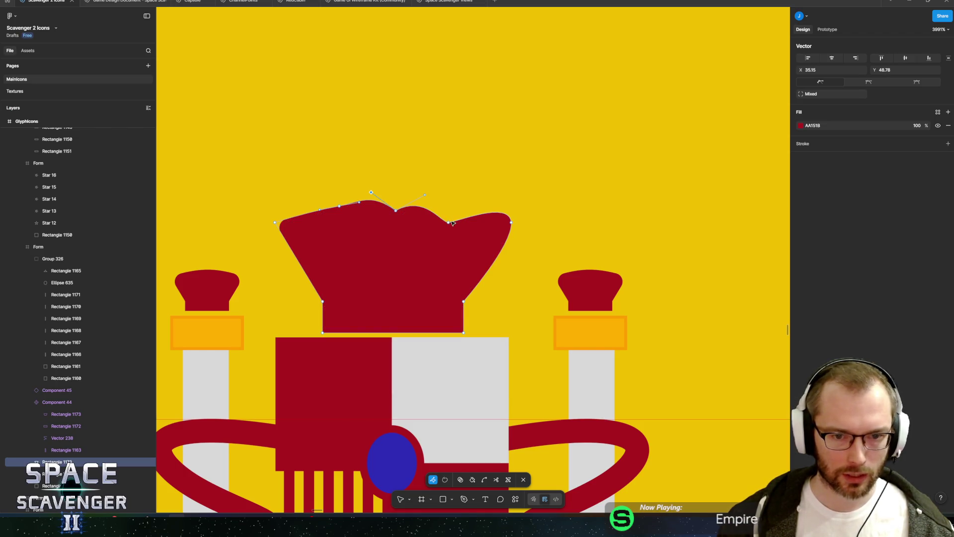
pyautogui.moveTo(449, 223)
pyautogui.mouseDown()
pyautogui.moveTo(440, 210)
pyautogui.moveTo(457, 223)
pyautogui.mouseUp()
pyautogui.moveTo(511, 201); pyautogui.dragTo(503, 241)
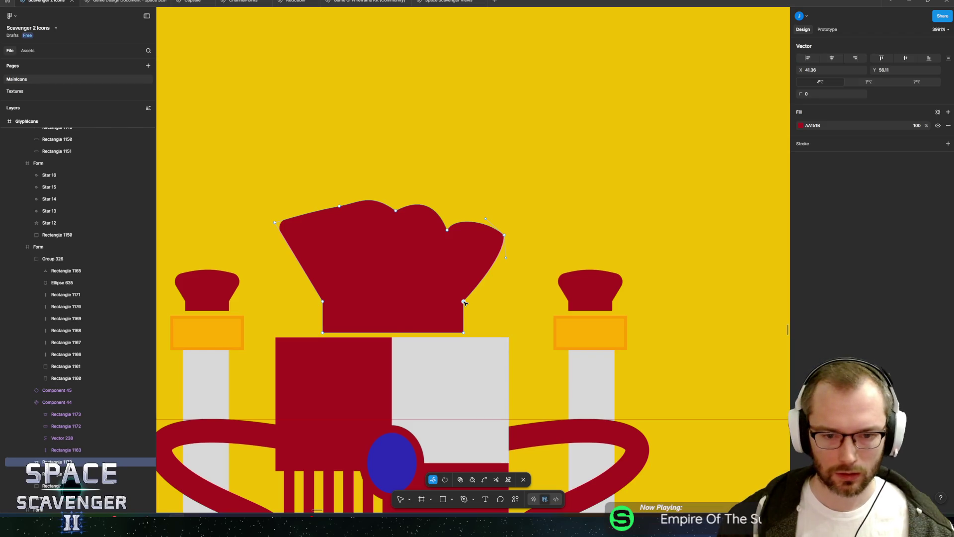
pyautogui.moveTo(273, 297); pyautogui.dragTo(488, 310)
pyautogui.press('Down')
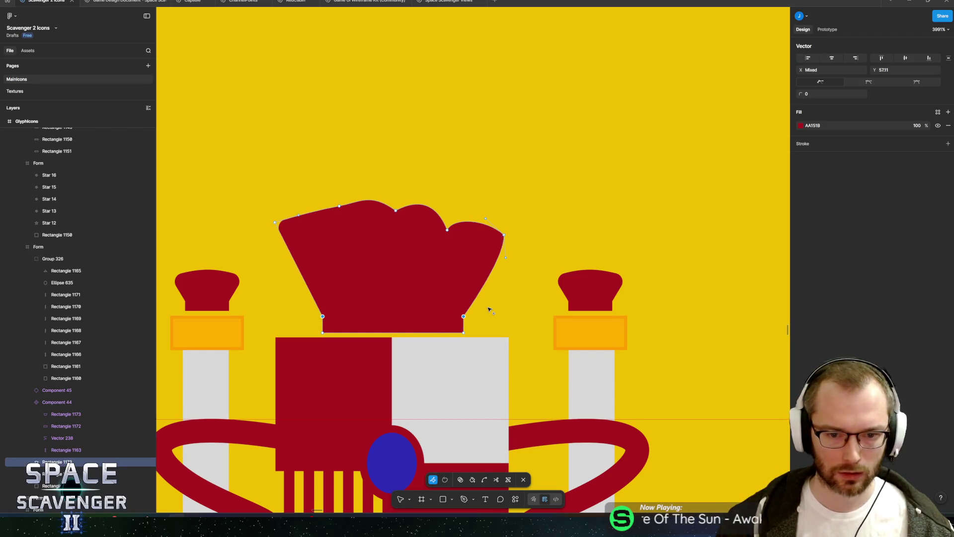
pyautogui.moveTo(506, 258)
pyautogui.mouseDown()
pyautogui.moveTo(510, 287)
pyautogui.moveTo(468, 268)
pyautogui.mouseUp()
pyautogui.moveTo(506, 235)
pyautogui.mouseDown()
pyautogui.moveTo(509, 248)
pyautogui.moveTo(497, 214)
pyautogui.mouseUp()
pyautogui.hotkey('ctrl', 'a')
pyautogui.moveTo(341, 210)
pyautogui.mouseDown()
pyautogui.moveTo(342, 221)
pyautogui.moveTo(368, 222)
pyautogui.moveTo(357, 212)
pyautogui.moveTo(326, 222)
pyautogui.moveTo(320, 212)
pyautogui.moveTo(279, 215)
pyautogui.moveTo(291, 200)
pyautogui.moveTo(292, 247)
pyautogui.moveTo(499, 251)
pyautogui.moveTo(294, 247)
pyautogui.mouseUp()
# Bend the crown's left edge and pull its left corner outward
pyautogui.click(275, 222)
pyautogui.press('ctrl')
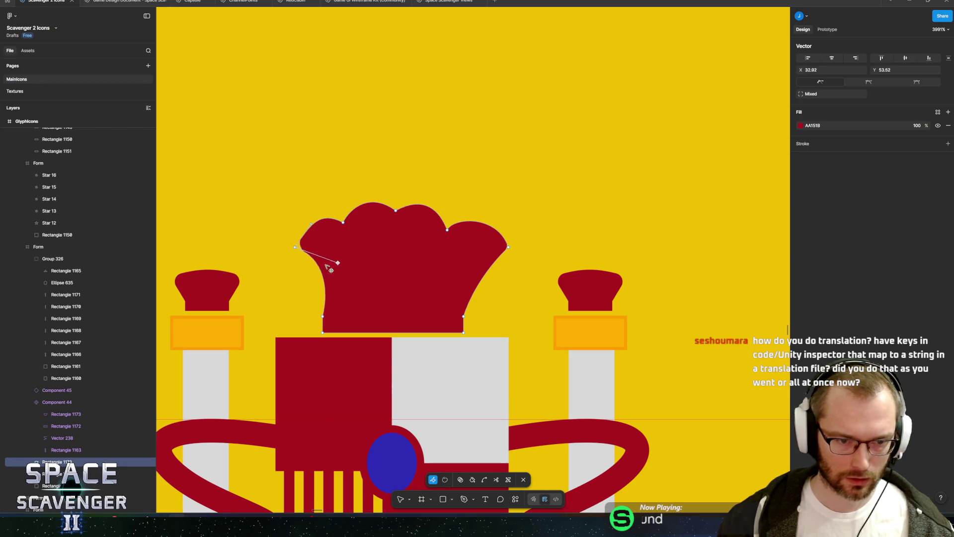
pyautogui.click(314, 269)
pyautogui.moveTo(316, 270); pyautogui.dragTo(317, 262)
pyautogui.click(508, 248)
pyautogui.click(312, 260)
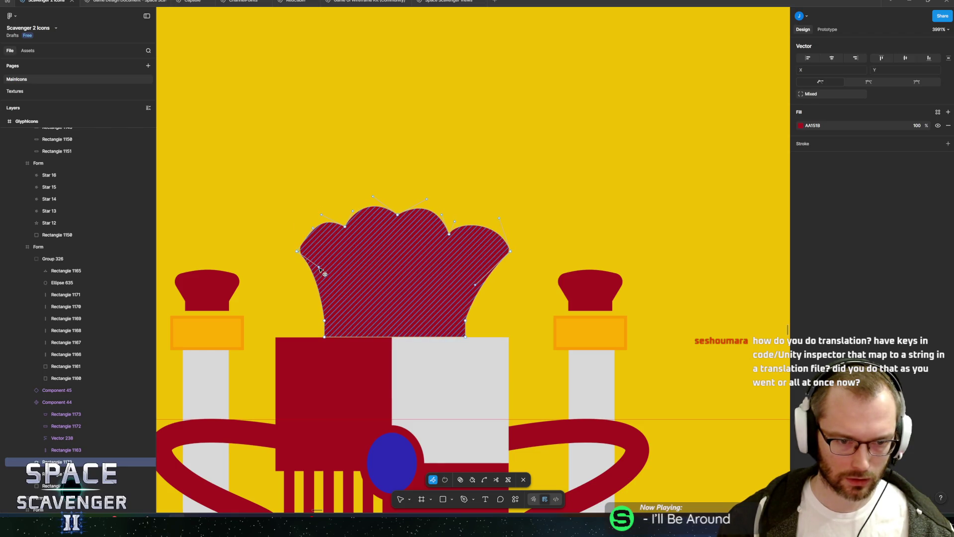
pyautogui.click(318, 266)
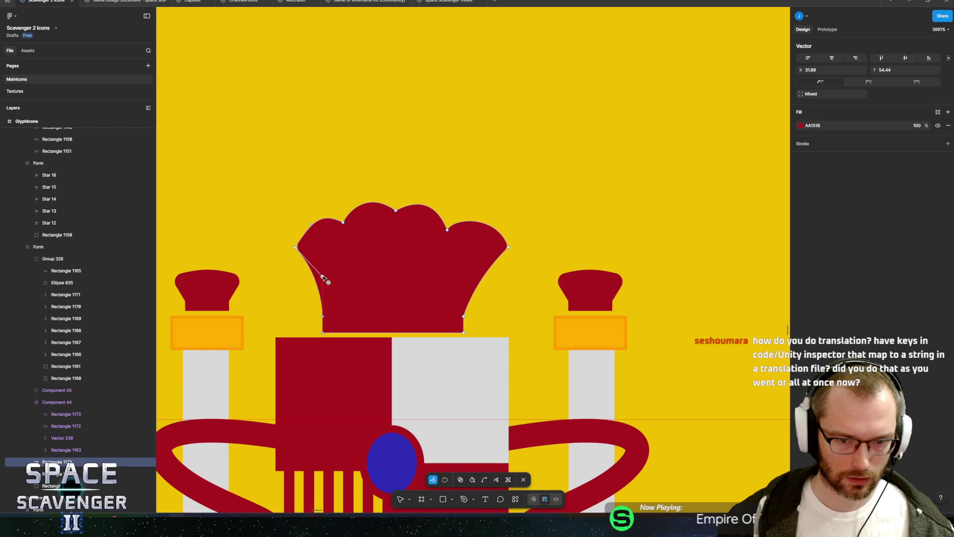
pyautogui.moveTo(295, 246); pyautogui.dragTo(283, 248)
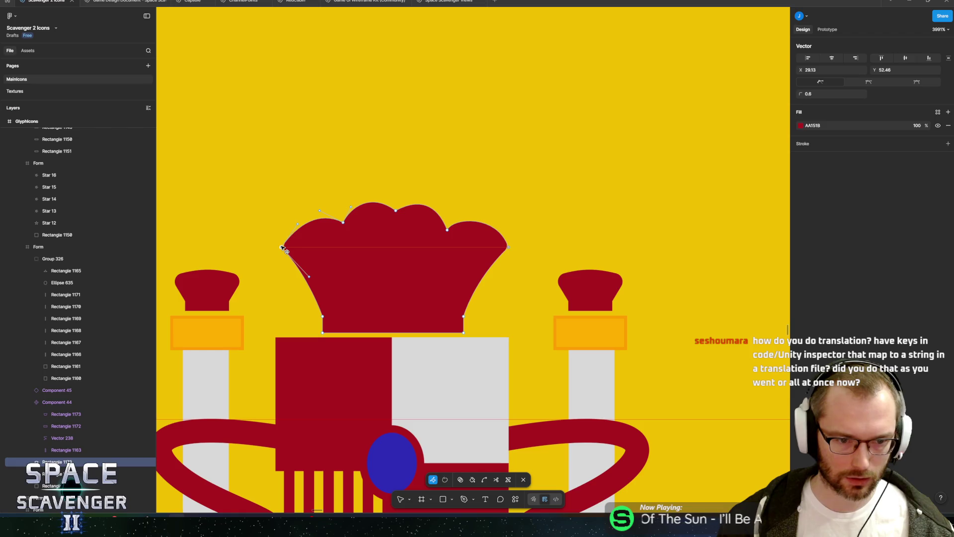
# Raise the upper-left point and adjust the left lobe's curve, then exit point editing
pyautogui.click(315, 276)
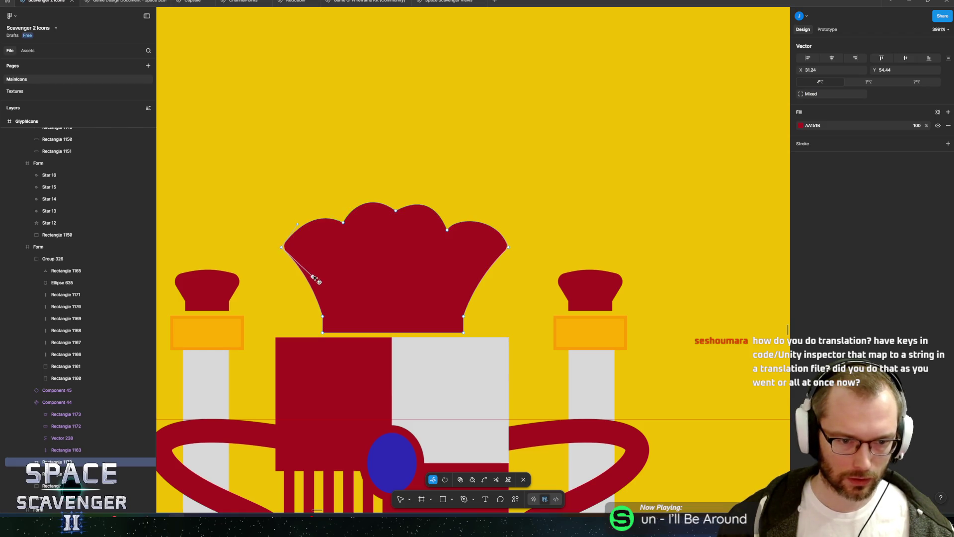
pyautogui.click(318, 275)
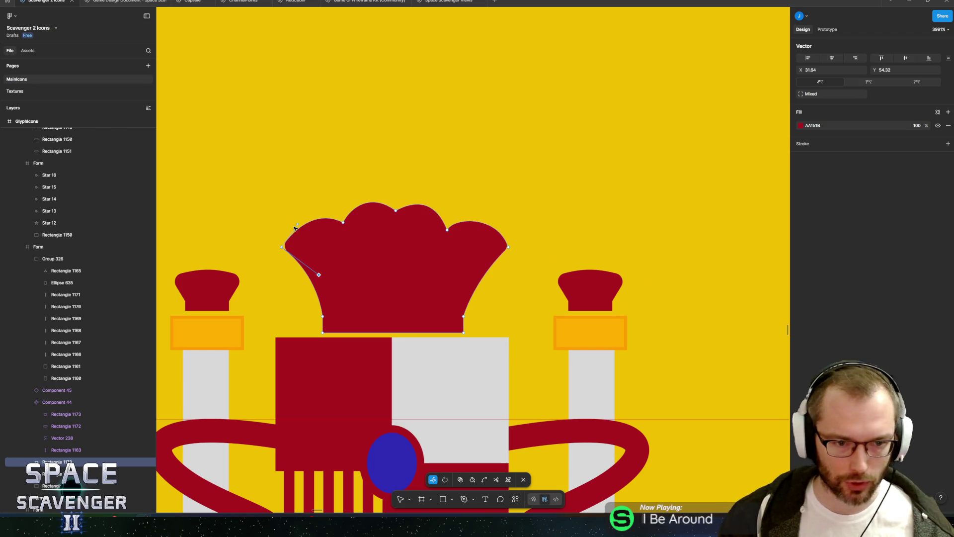
pyautogui.moveTo(299, 225); pyautogui.dragTo(296, 212)
pyautogui.click(343, 222)
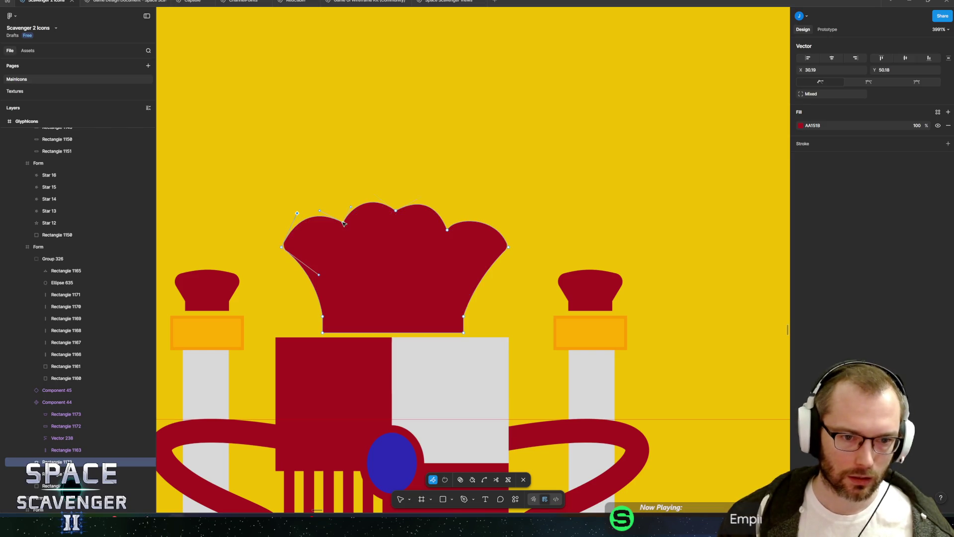
pyautogui.moveTo(351, 207); pyautogui.dragTo(356, 201)
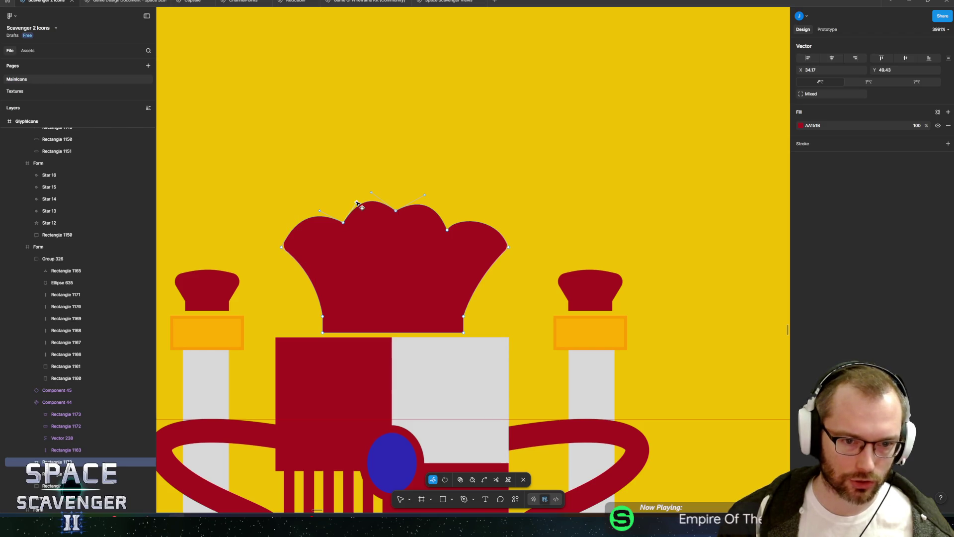
pyautogui.click(344, 223)
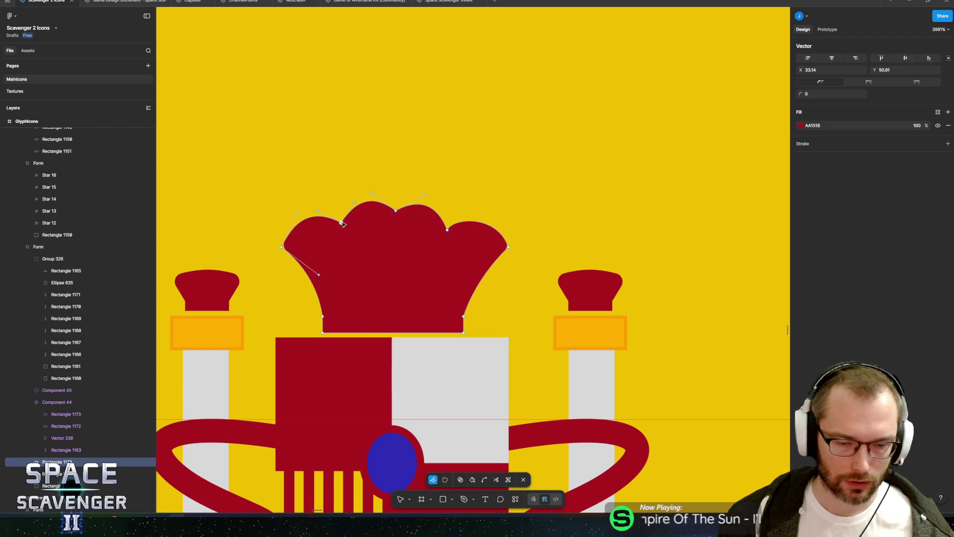
pyautogui.press('Escape')
pyautogui.scroll(-5, 420, 277)
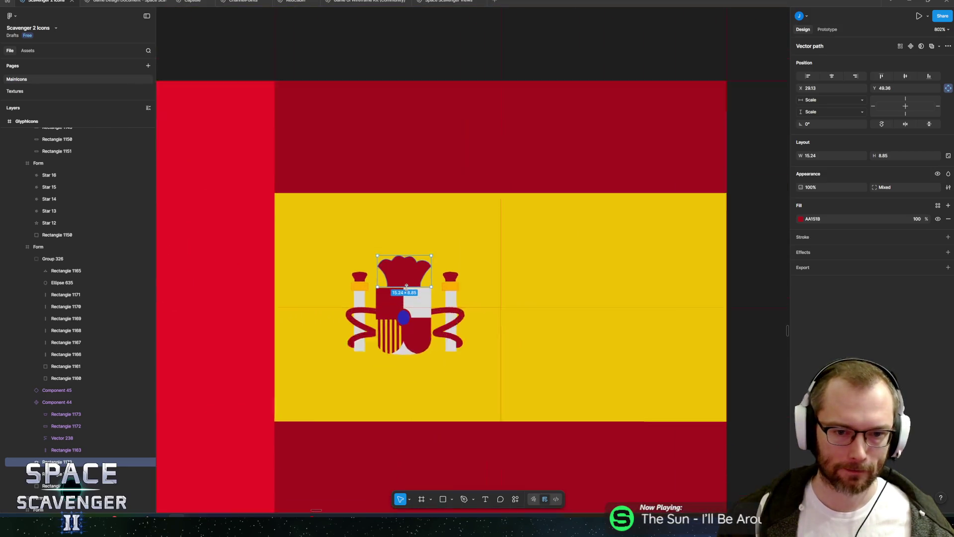
# Lower the dip between the crown lobes and reshape the left lobe's curve
pyautogui.scroll(8, 398, 258)
pyautogui.moveTo(401, 255); pyautogui.dragTo(480, 310)
pyautogui.press('Return')
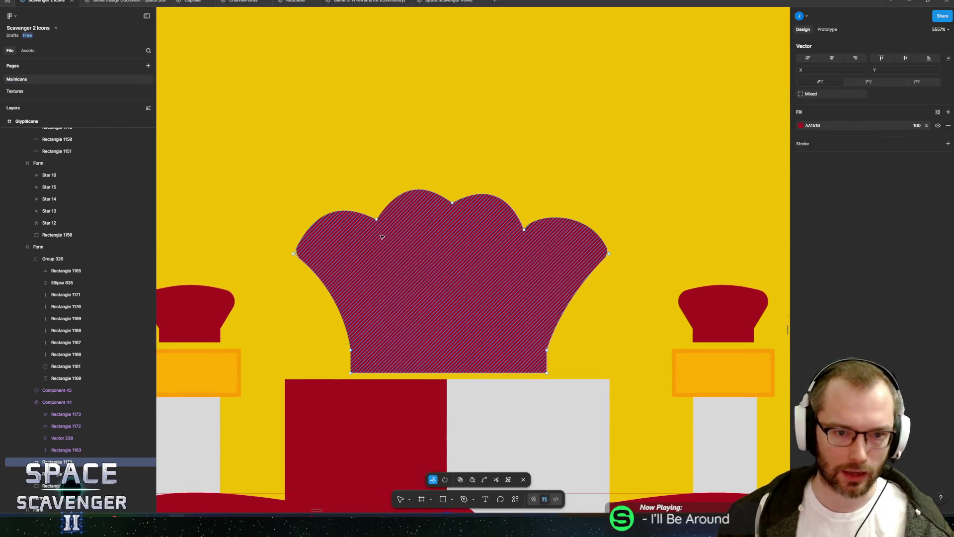
pyautogui.click(376, 219)
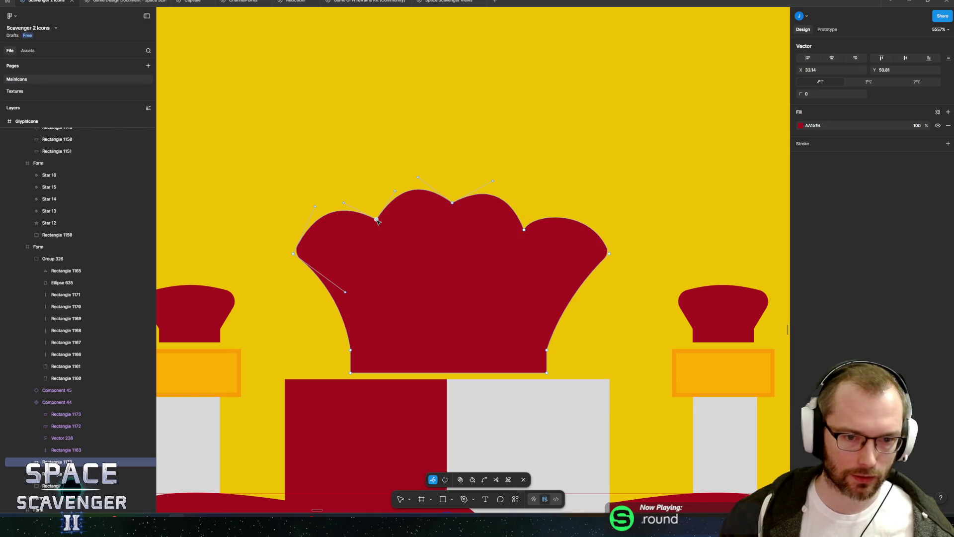
pyautogui.moveTo(379, 220)
pyautogui.mouseDown()
pyautogui.moveTo(380, 233)
pyautogui.moveTo(518, 231)
pyautogui.moveTo(366, 233)
pyautogui.mouseUp()
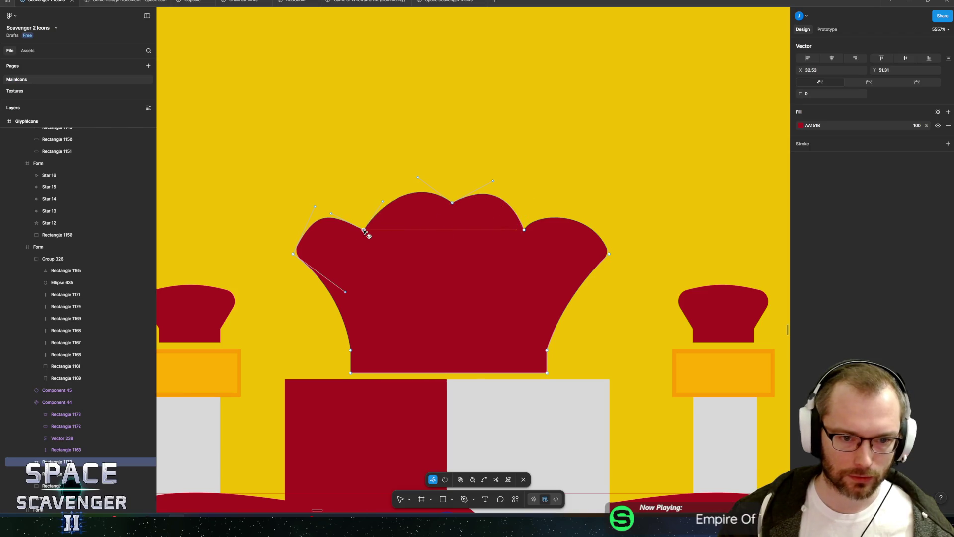
pyautogui.moveTo(454, 203); pyautogui.dragTo(448, 206)
pyautogui.keyDown('shift'); pyautogui.click(294, 254); pyautogui.keyUp('shift')
pyautogui.moveTo(316, 206)
pyautogui.mouseDown()
pyautogui.moveTo(313, 219)
pyautogui.moveTo(387, 230)
pyautogui.mouseUp()
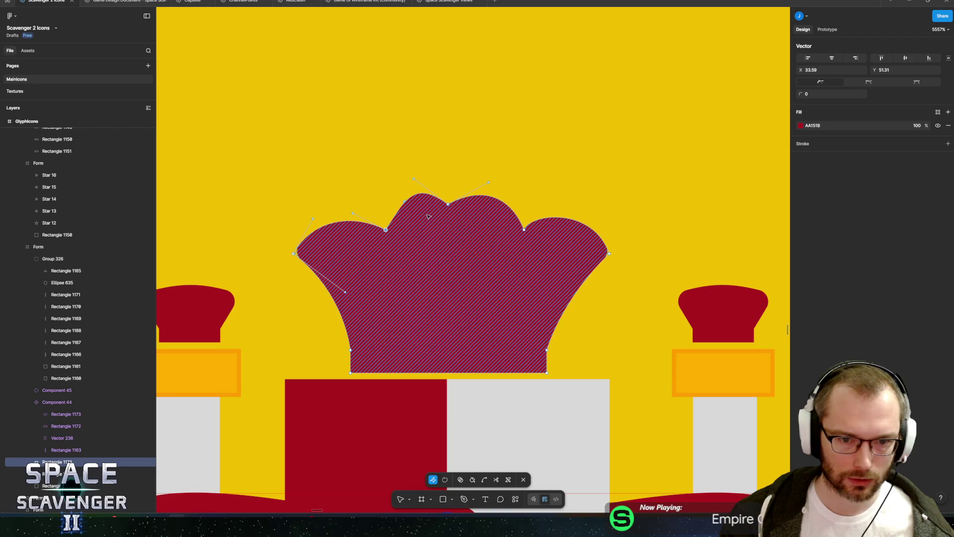
# Round the crown's sharp top point and settle the top centre into a smooth dip
pyautogui.click(449, 204)
pyautogui.press('ctrl')
pyautogui.moveTo(448, 204); pyautogui.dragTo(460, 206)
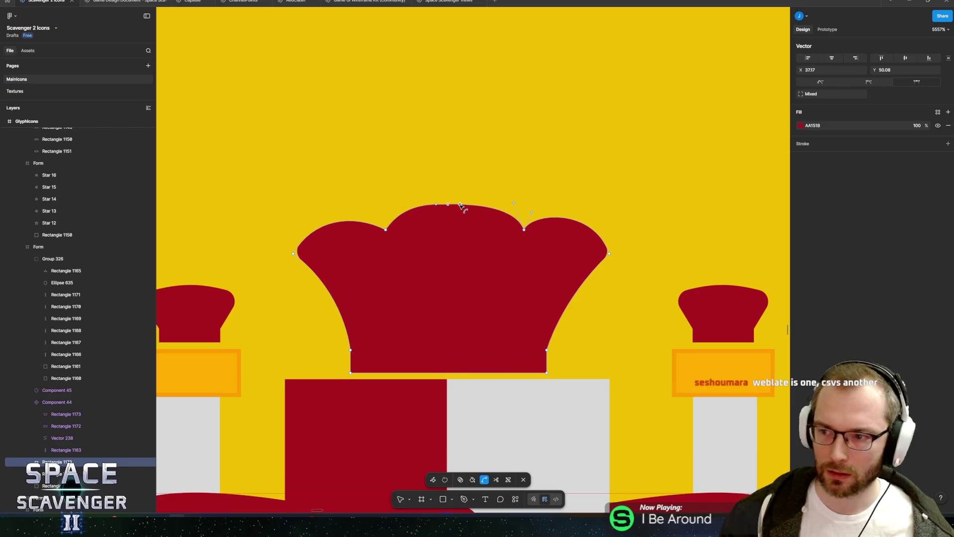
pyautogui.press('v')
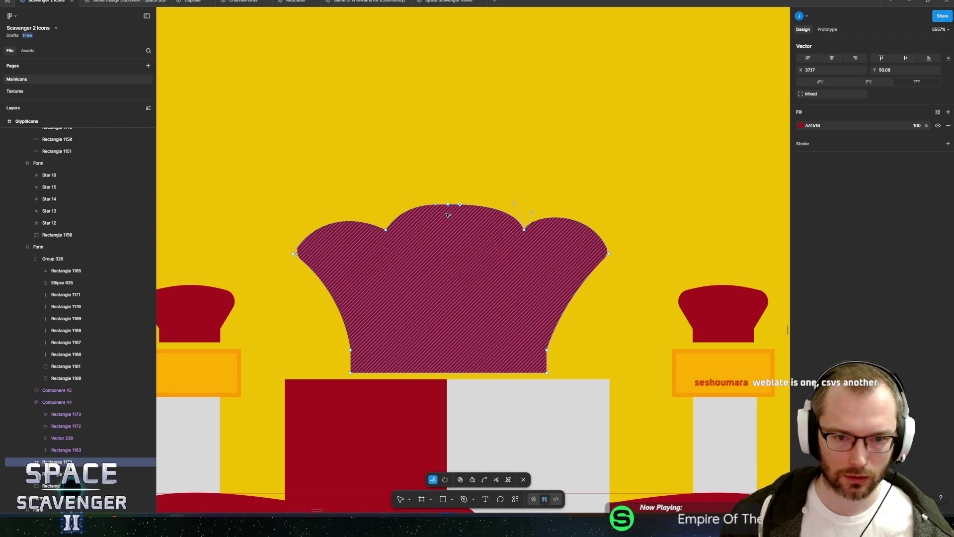
pyautogui.moveTo(448, 207); pyautogui.dragTo(448, 228)
pyautogui.moveTo(446, 268)
pyautogui.mouseDown()
pyautogui.moveTo(448, 368)
pyautogui.moveTo(437, 227)
pyautogui.moveTo(440, 211)
pyautogui.moveTo(453, 222)
pyautogui.moveTo(462, 204)
pyautogui.moveTo(434, 213)
pyautogui.moveTo(427, 204)
pyautogui.mouseUp()
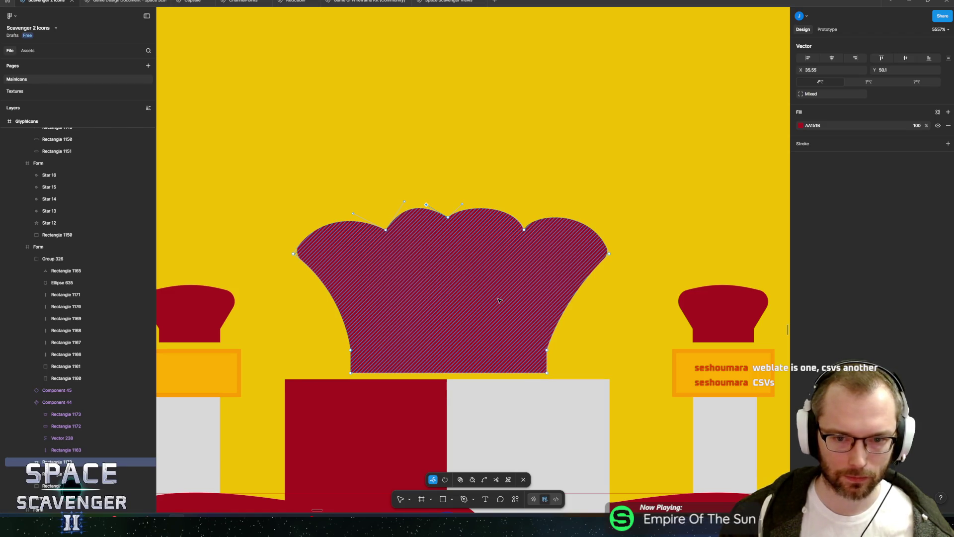
pyautogui.press('Escape')
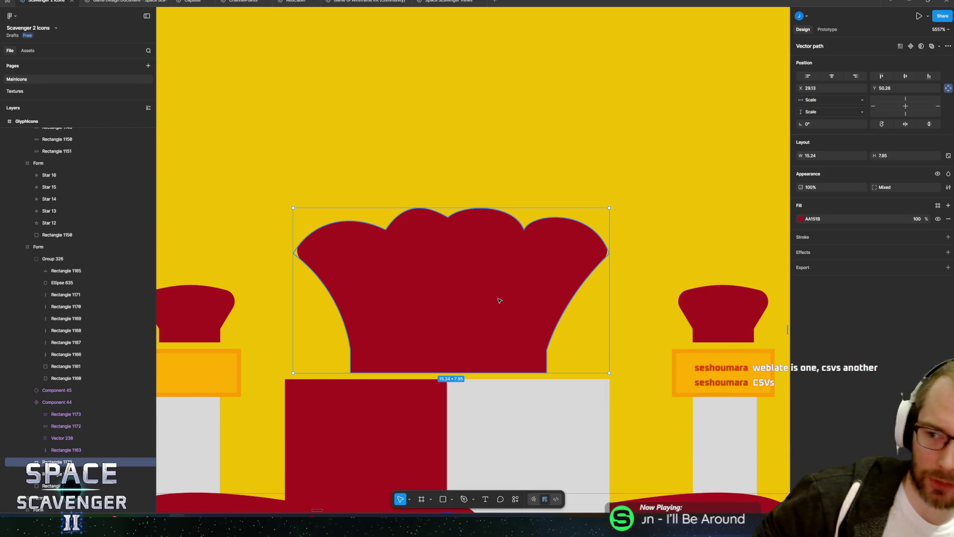
# Nudge the crown's top-left dip slightly left, then bring up the Localization spreadsheet
pyautogui.doubleClick(439, 235)
pyautogui.moveTo(361, 188)
pyautogui.mouseDown()
pyautogui.moveTo(396, 245)
pyautogui.moveTo(390, 237)
pyautogui.mouseUp()
pyautogui.press('Left')
pyautogui.press('Left')
pyautogui.press('Left')
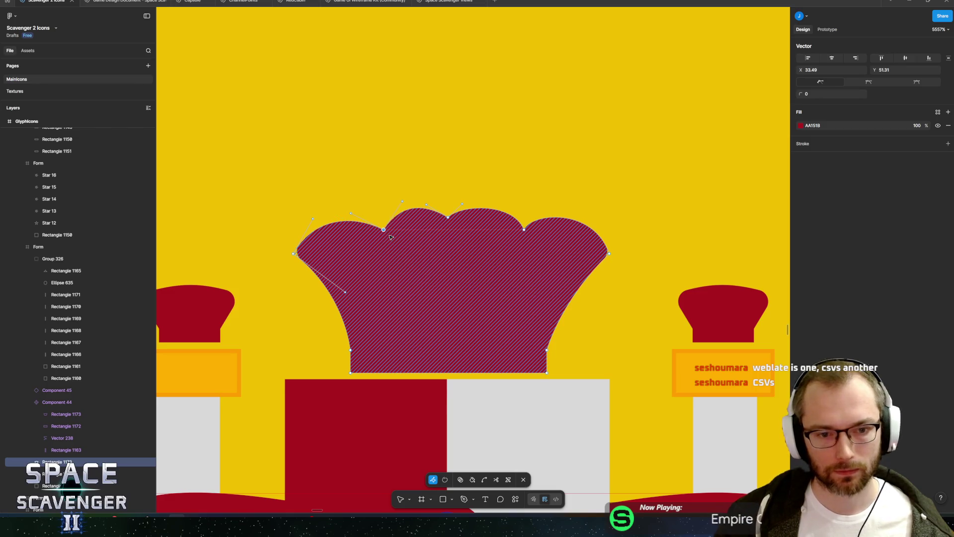
pyautogui.press('Left')
pyautogui.hotkey('ctrl', 'a')
pyautogui.press('Escape')
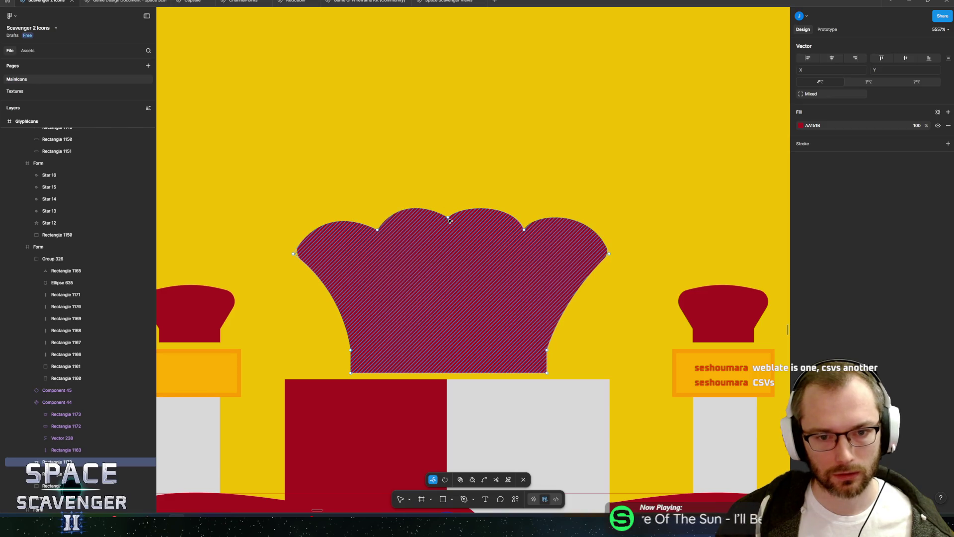
pyautogui.hotkey('alt', 'Tab')
pyautogui.hotkey('alt', 'Tab')
pyautogui.hotkey('alt', 'Tab')
pyautogui.hotkey('alt', 'Tab')
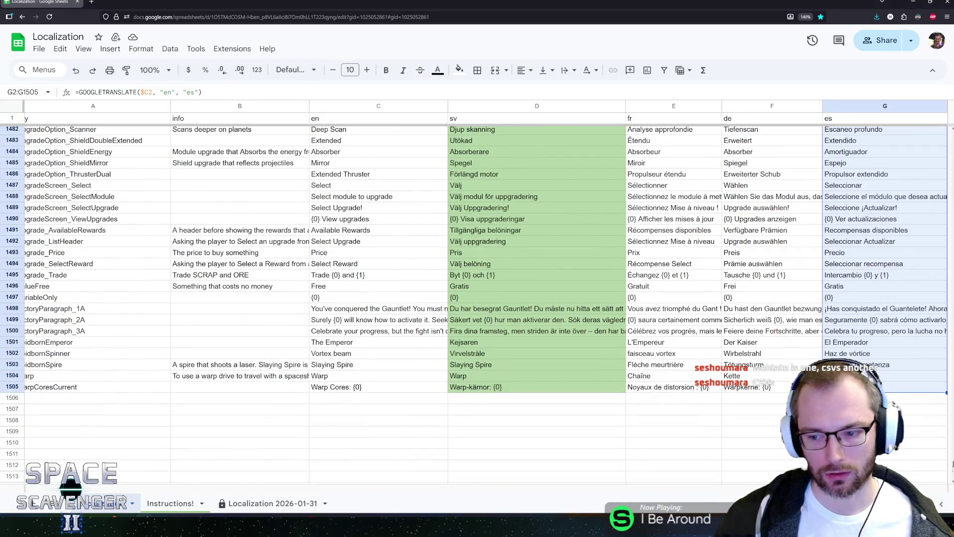
# Review the row info notes, English column C and French cell E215, then minimize the spreadsheet
pyautogui.scroll(20, 919, 457)
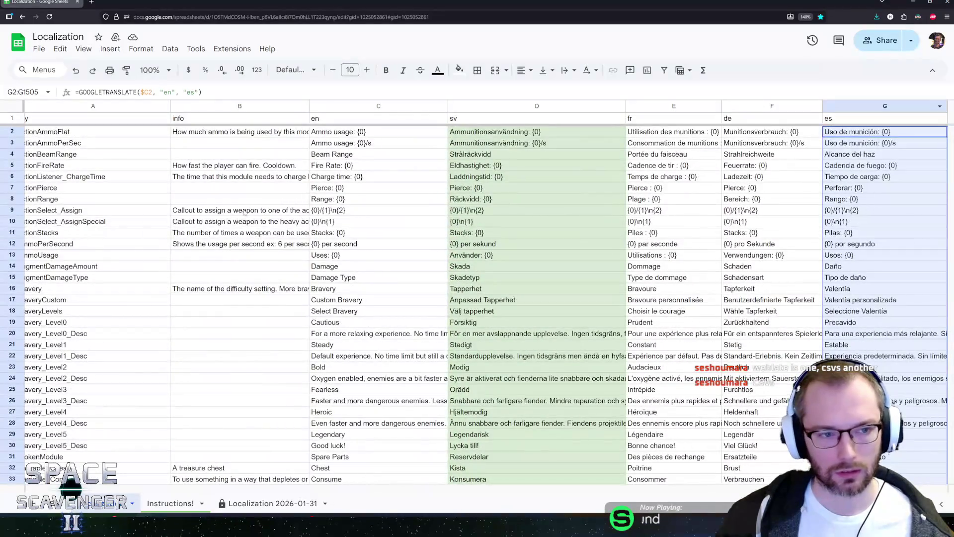
pyautogui.click(246, 212)
pyautogui.click(232, 225)
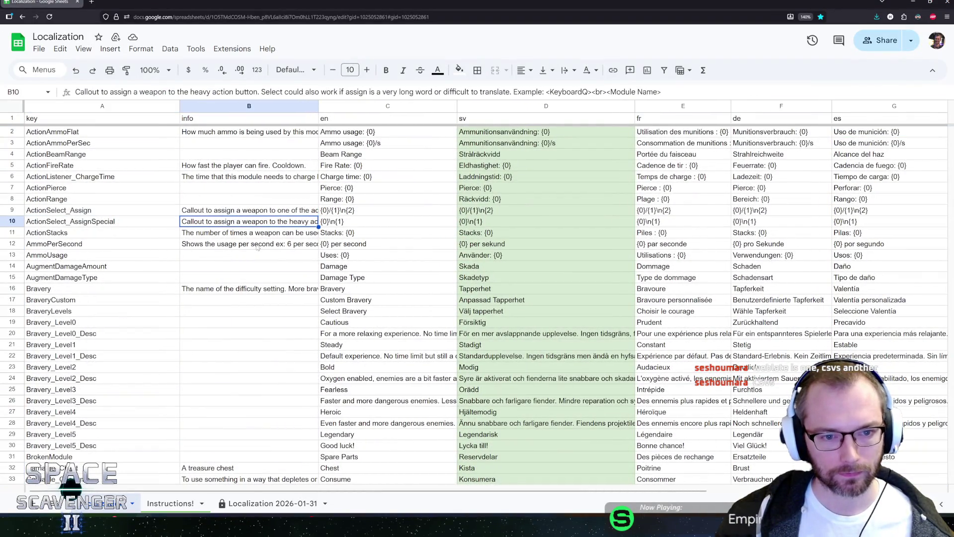
pyautogui.moveTo(343, 132); pyautogui.dragTo(348, 468)
pyautogui.scroll(-15, 347, 381)
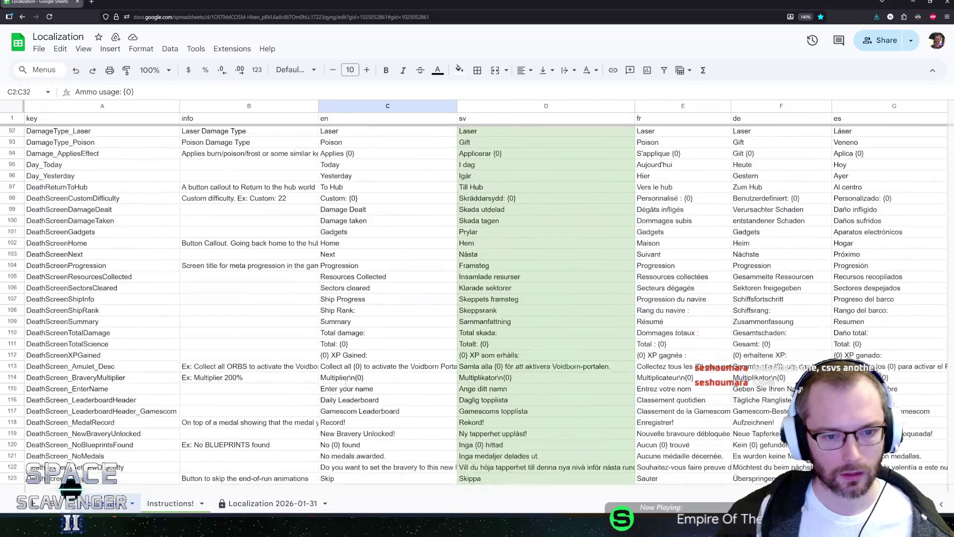
pyautogui.scroll(-18, 347, 382)
pyautogui.click(682, 307)
pyautogui.moveTo(950, 182)
pyautogui.mouseDown()
pyautogui.moveTo(944, 470)
pyautogui.moveTo(944, 174)
pyautogui.mouseUp()
pyautogui.moveTo(927, 98); pyautogui.dragTo(926, 97)
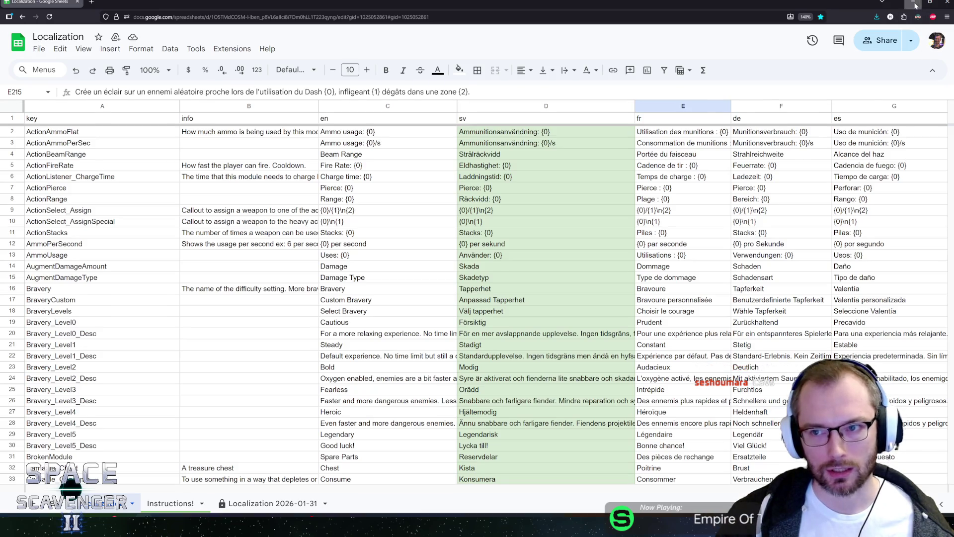
pyautogui.click(913, 2)
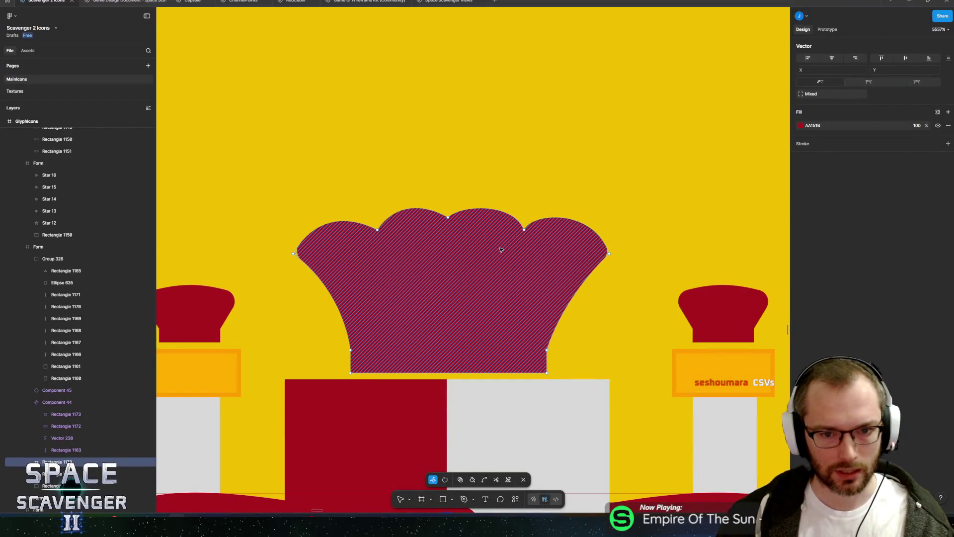
# Lower the crown's top anchor points to flatten its scalloped top
pyautogui.press('Escape')
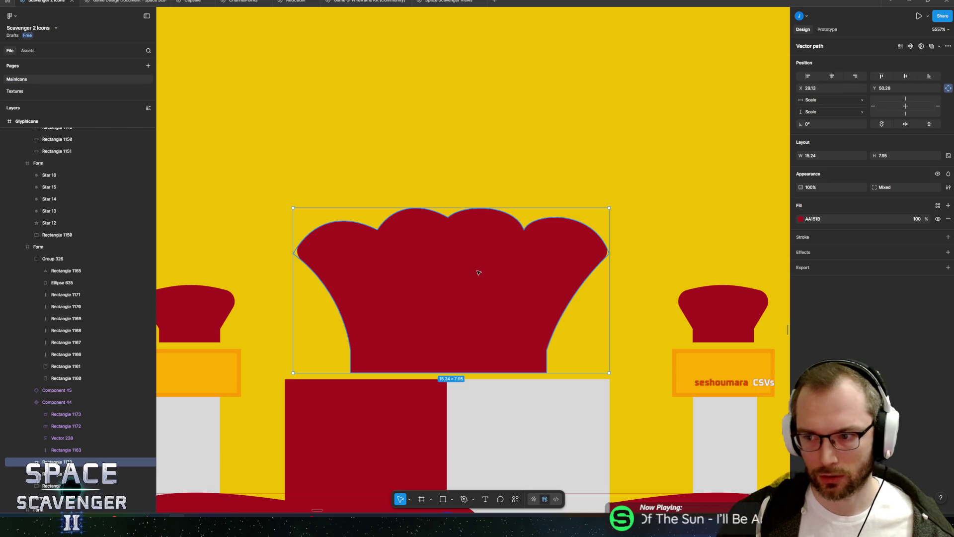
pyautogui.scroll(-2, 479, 272)
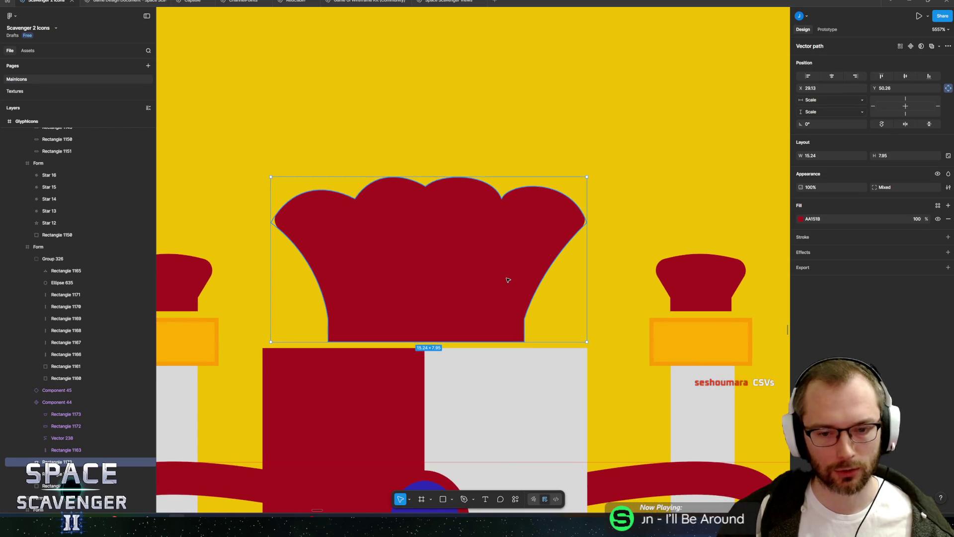
pyautogui.hscroll(-2, 537, 271)
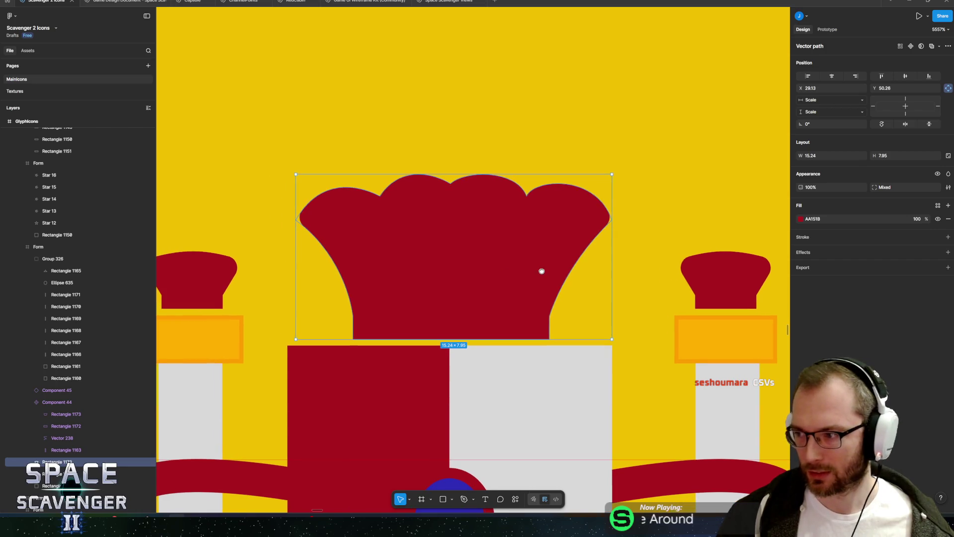
pyautogui.doubleClick(480, 266)
pyautogui.moveTo(234, 125)
pyautogui.mouseDown()
pyautogui.moveTo(668, 234)
pyautogui.moveTo(670, 249)
pyautogui.mouseUp()
pyautogui.press('Down')
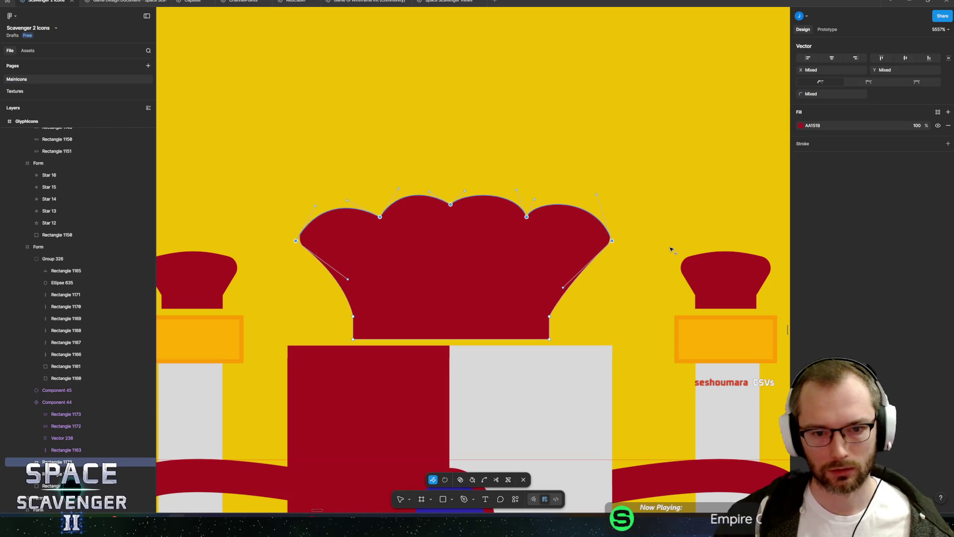
pyautogui.press('Down')
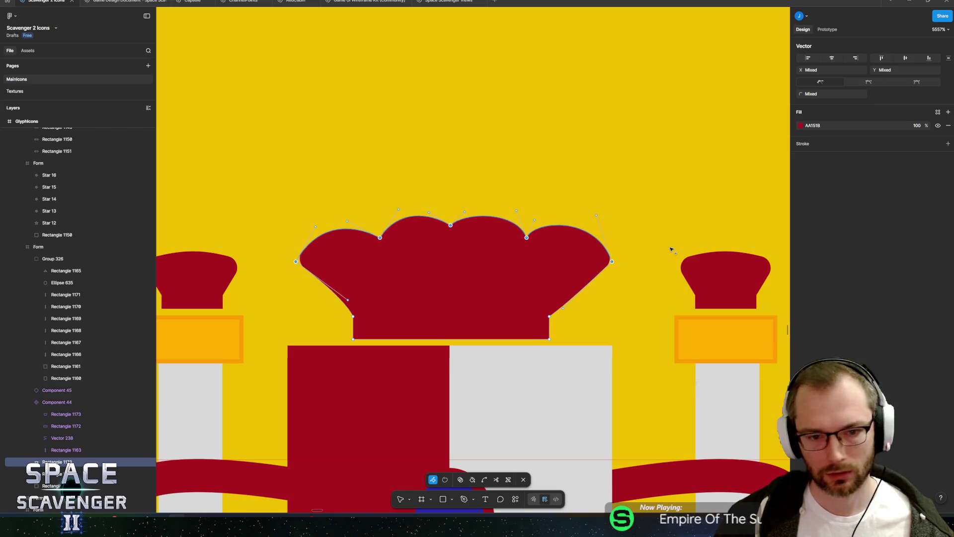
pyautogui.press('Up')
pyautogui.press('Down')
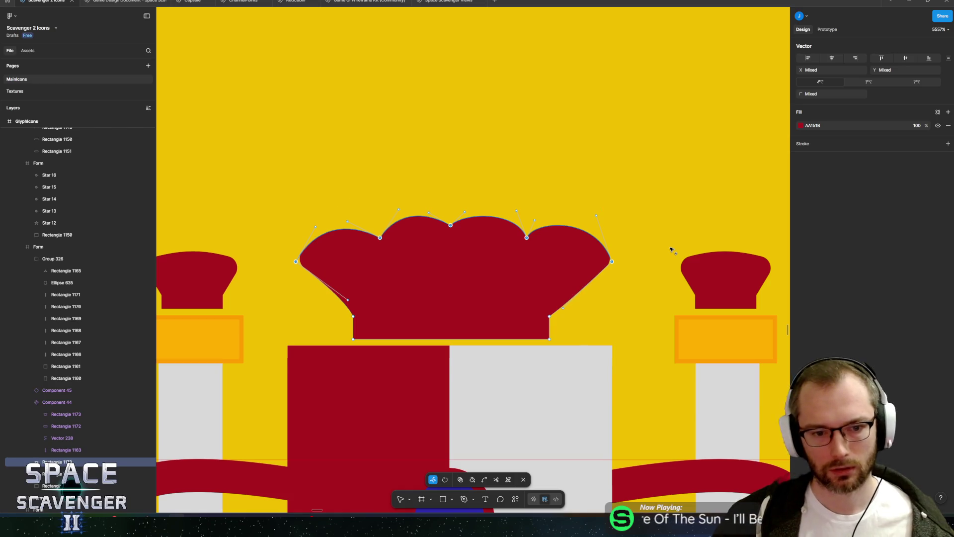
pyautogui.press('Escape')
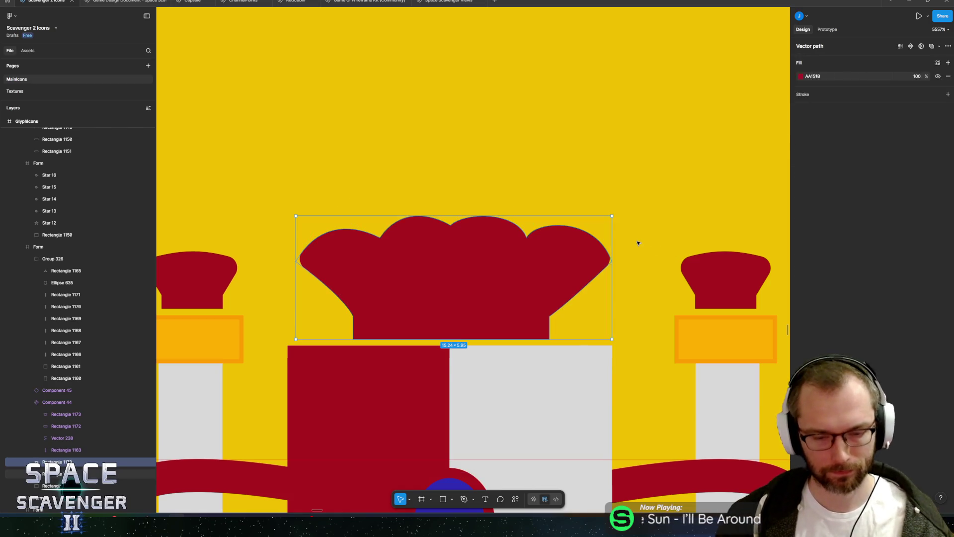
# Scale the crown to 16.85 × 6.58 and move it up slightly
pyautogui.press('k')
pyautogui.moveTo(609, 213); pyautogui.dragTo(628, 210)
pyautogui.moveTo(441, 320); pyautogui.dragTo(459, 292)
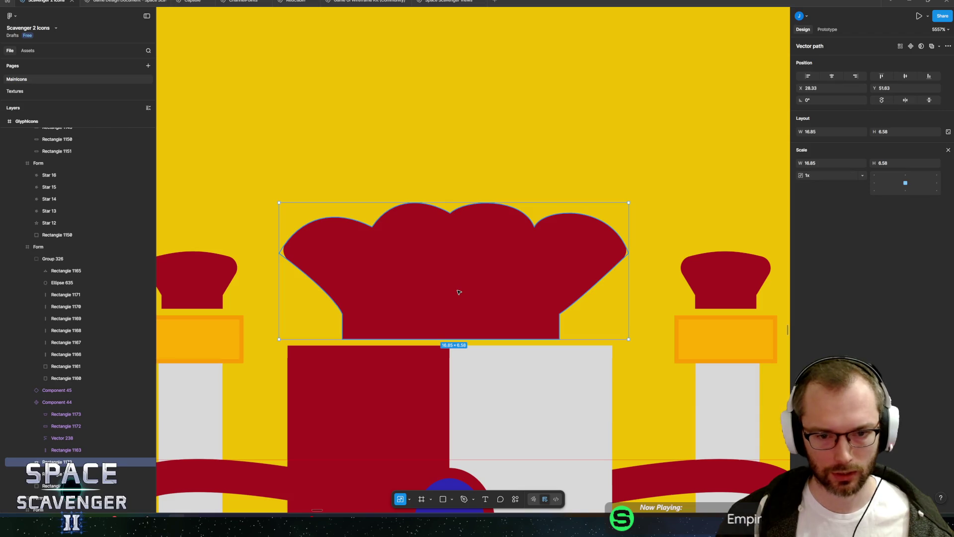
# Draw a bar across the crown's base and fill it with the orange FF9D00
pyautogui.press('r')
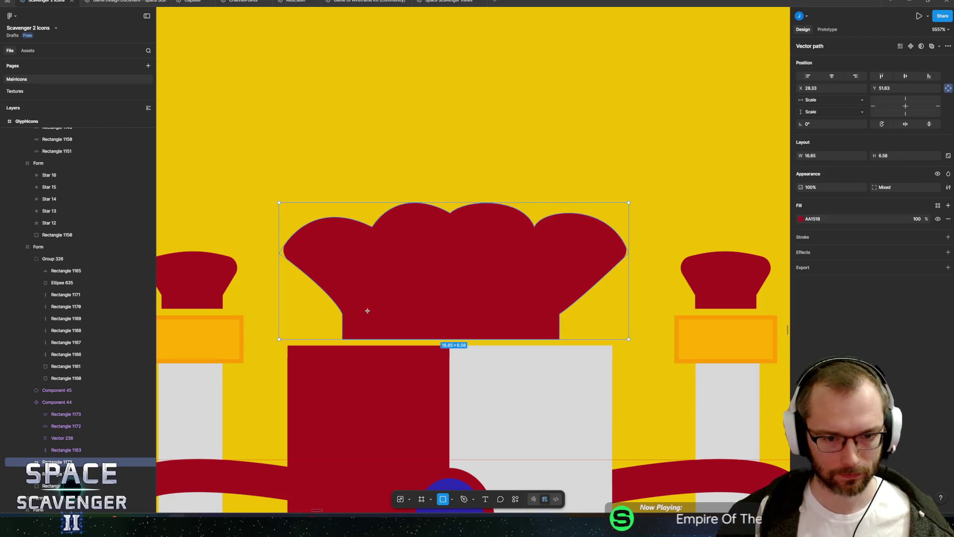
pyautogui.moveTo(343, 313); pyautogui.dragTo(560, 339)
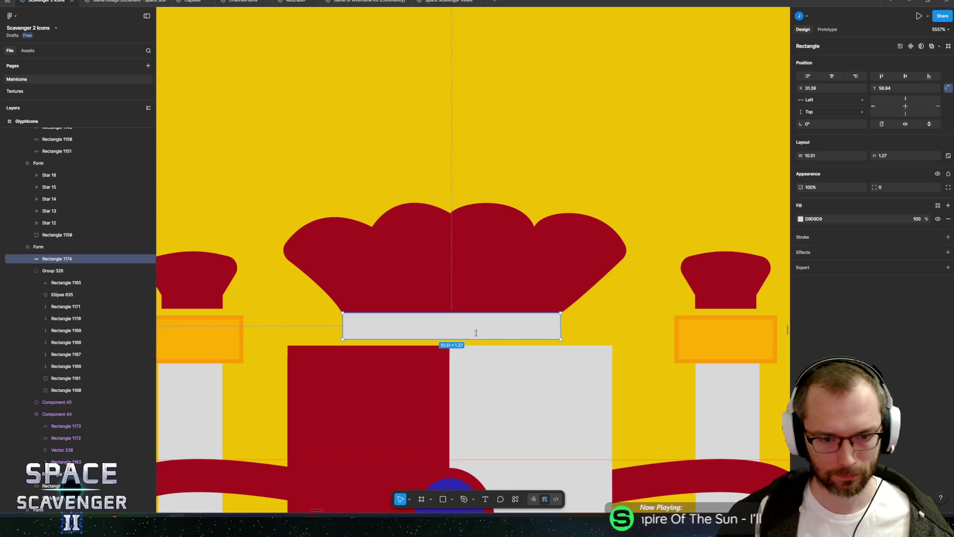
pyautogui.click(801, 220)
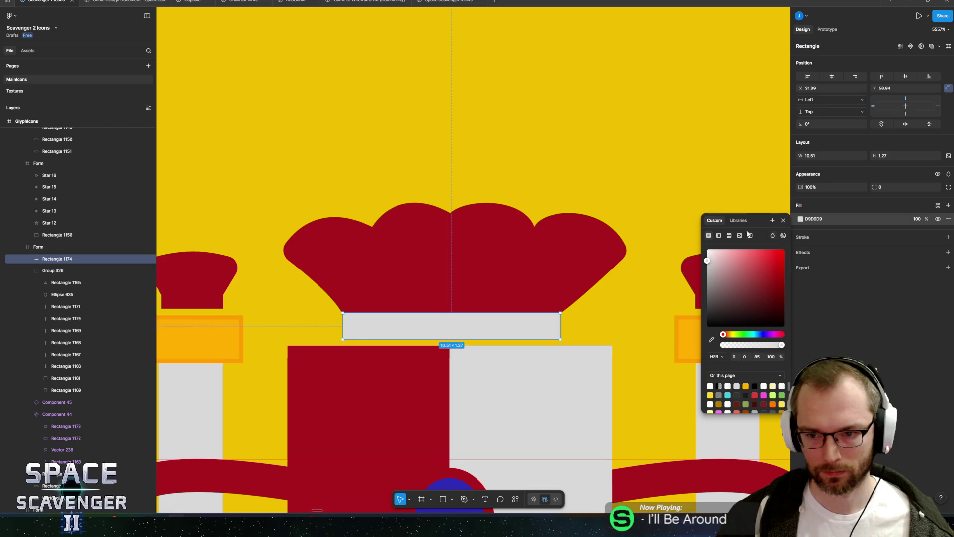
pyautogui.click(711, 340)
pyautogui.click(660, 207)
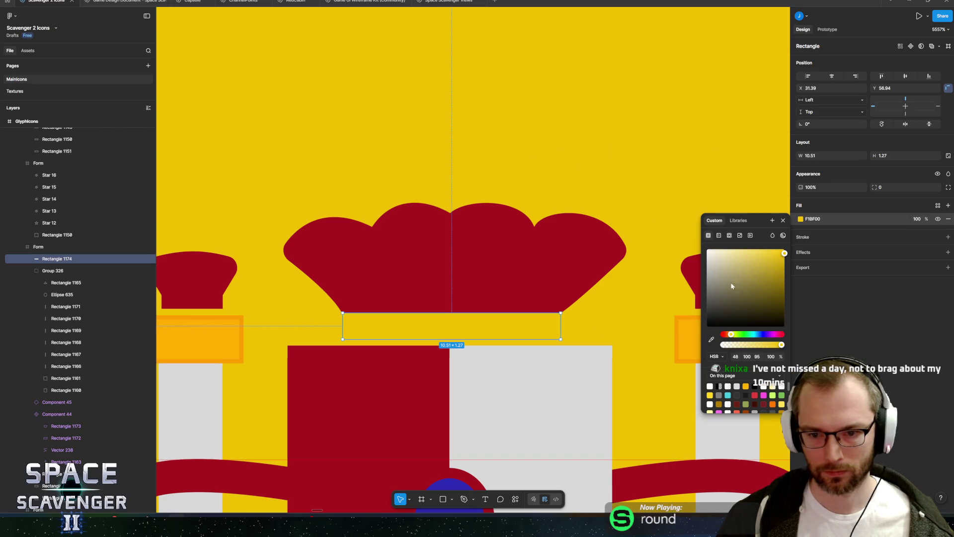
pyautogui.click(711, 339)
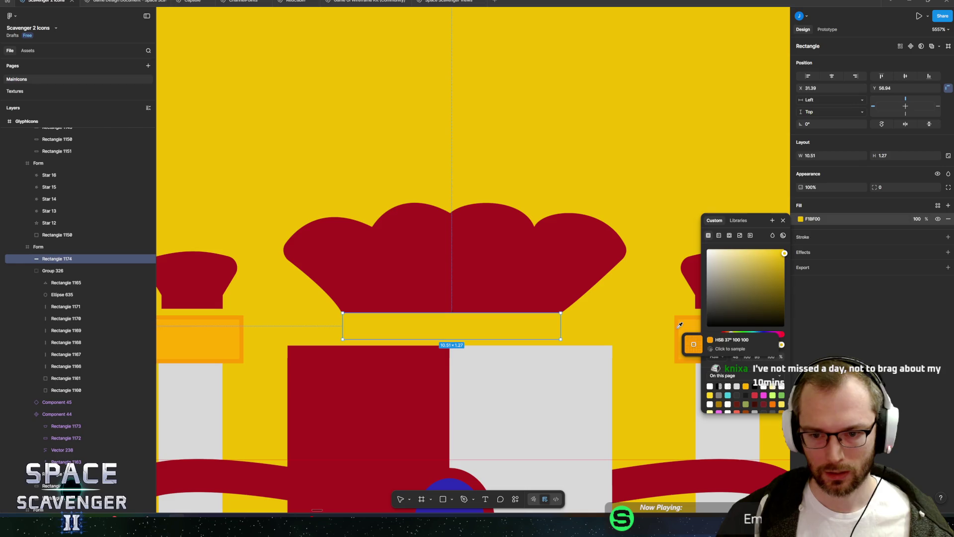
pyautogui.click(685, 341)
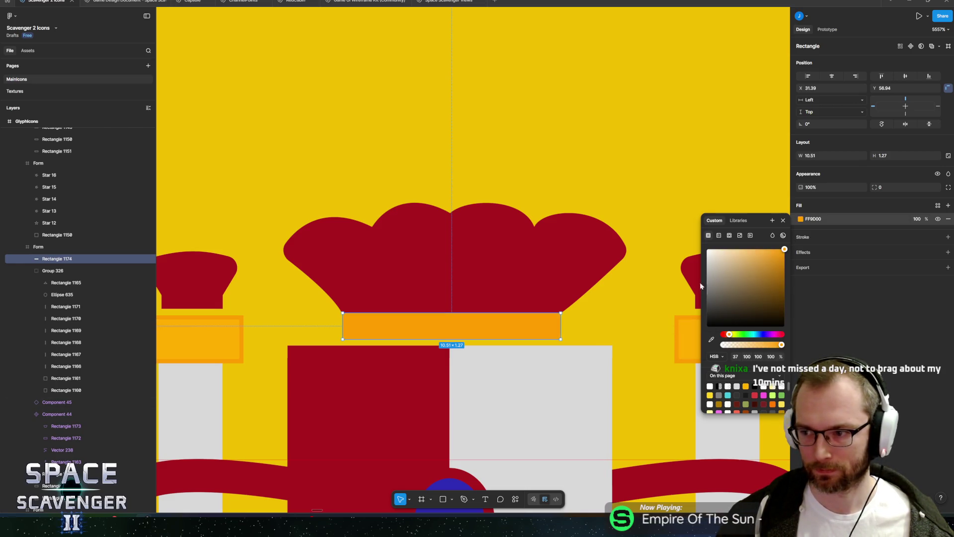
# Bend the bar's top and bottom edges upward into a curved band
pyautogui.doubleClick(437, 329)
pyautogui.press('ctrl')
pyautogui.moveTo(454, 314); pyautogui.dragTo(451, 296)
pyautogui.moveTo(451, 339); pyautogui.dragTo(452, 328)
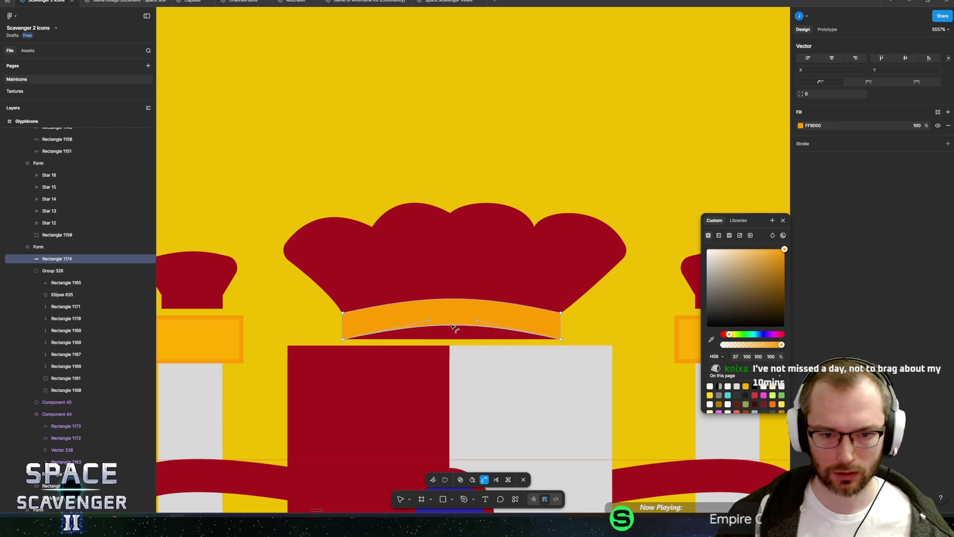
pyautogui.press('Escape')
# Nudge the red crown's lower left and right corners inward, narrowing it to 14.85 × 6.58
pyautogui.click(490, 273)
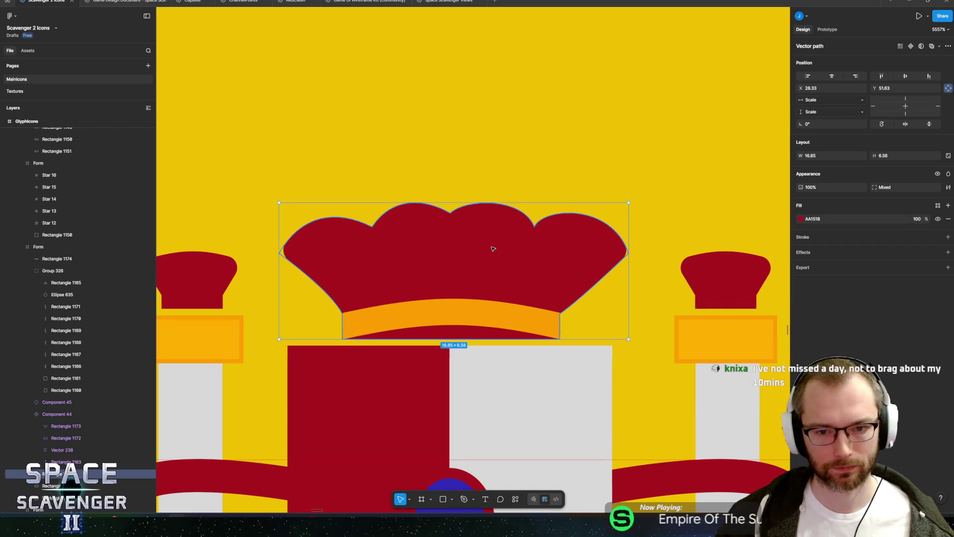
pyautogui.doubleClick(589, 258)
pyautogui.press('Left')
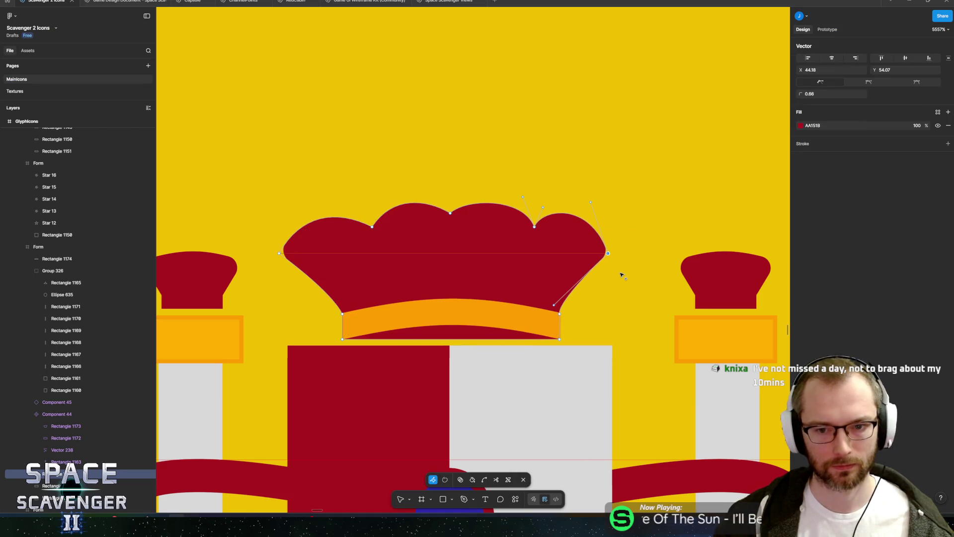
pyautogui.click(279, 253)
pyautogui.press('Right')
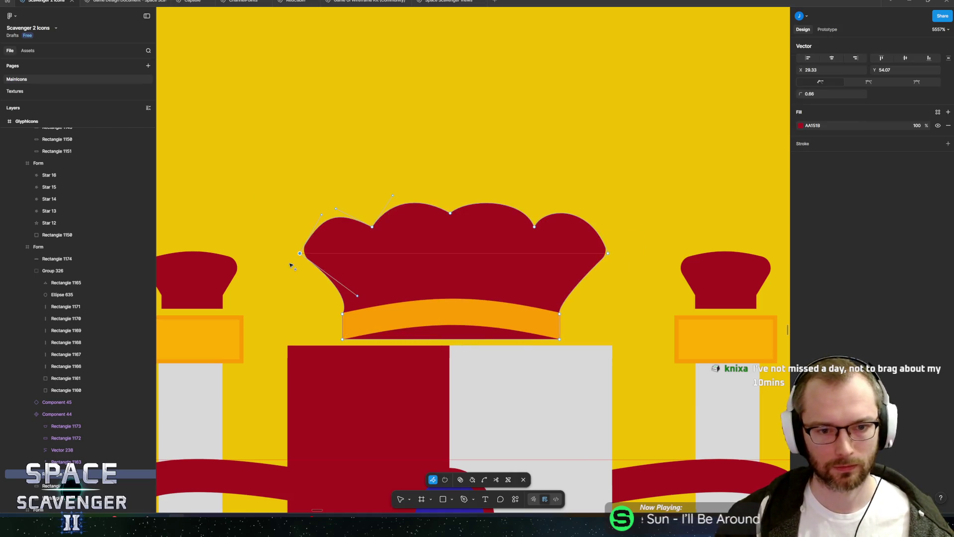
pyautogui.press('Escape')
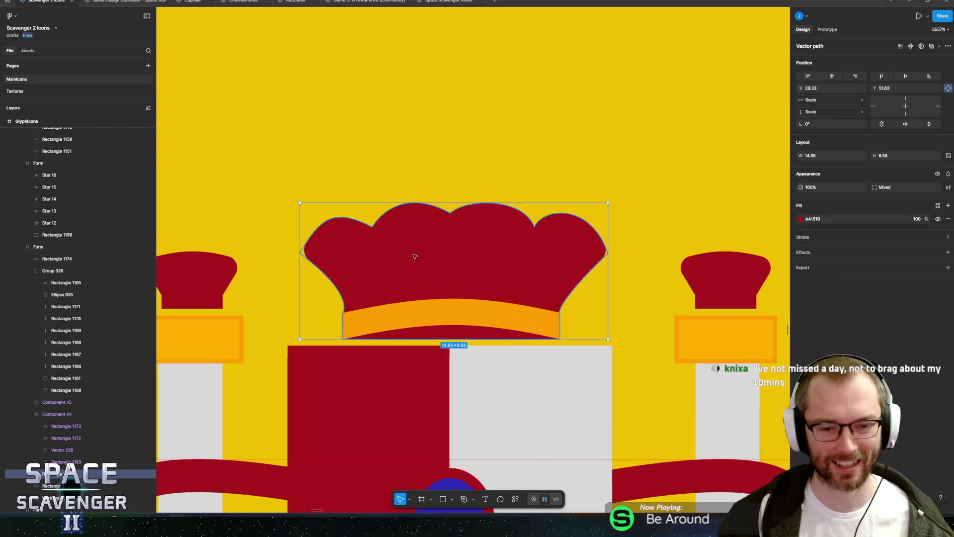
pyautogui.keyDown('ctrl'); pyautogui.scroll(-10, 467, 357); pyautogui.keyUp('ctrl')
pyautogui.click(426, 223)
pyautogui.keyDown('ctrl'); pyautogui.scroll(-5, 426, 224); pyautogui.keyUp('ctrl')
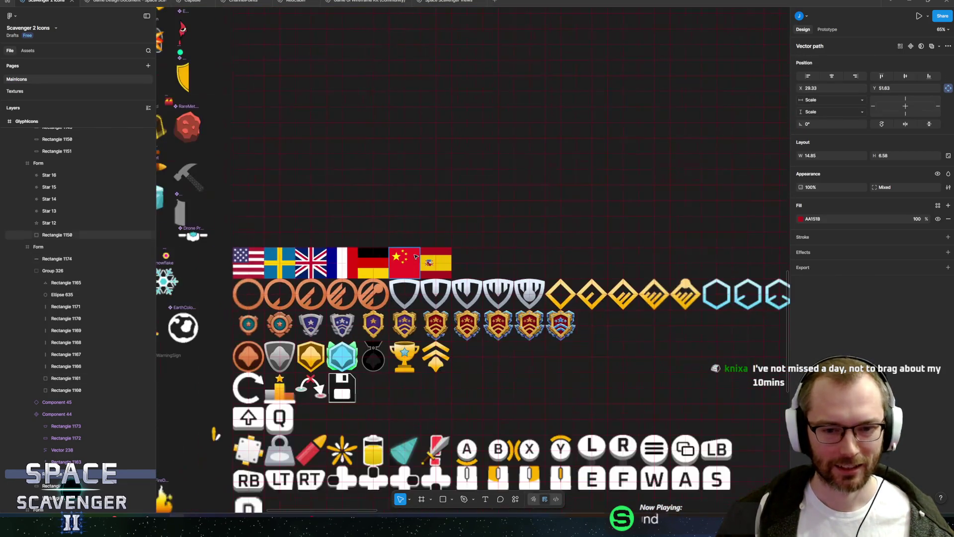
# Zoom out over the icon sheet, select the GlyphIcons frame and start its image export
pyautogui.moveTo(307, 276); pyautogui.dragTo(274, 291)
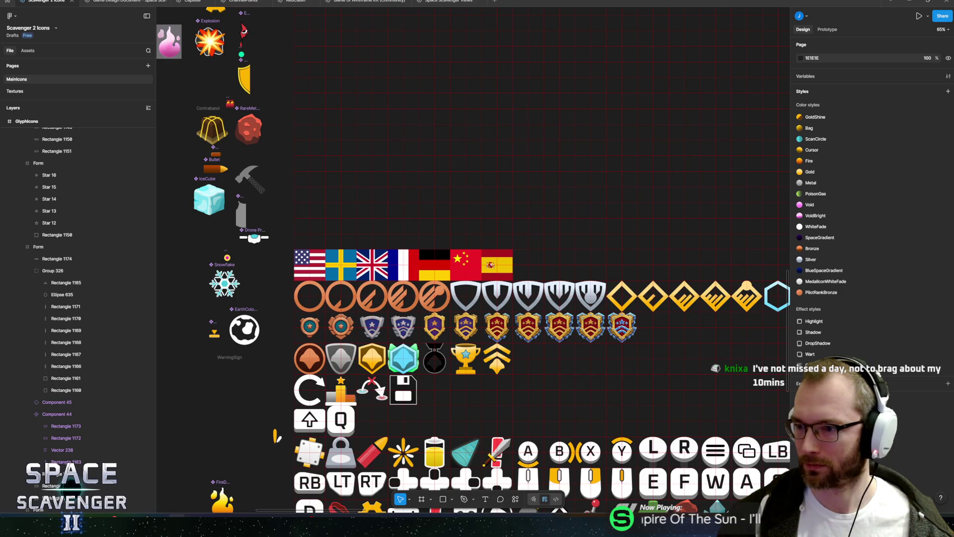
pyautogui.scroll(10, 480, 267)
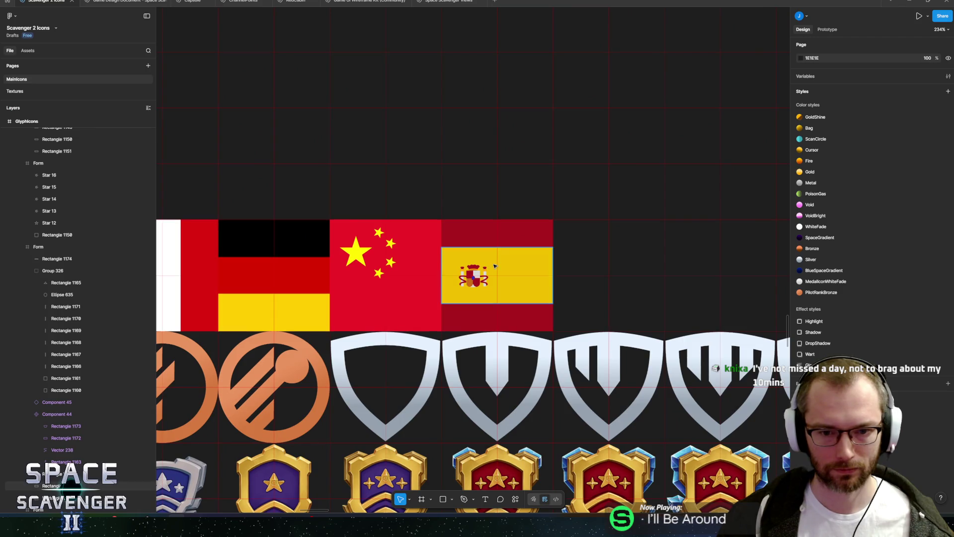
pyautogui.scroll(-7, 494, 266)
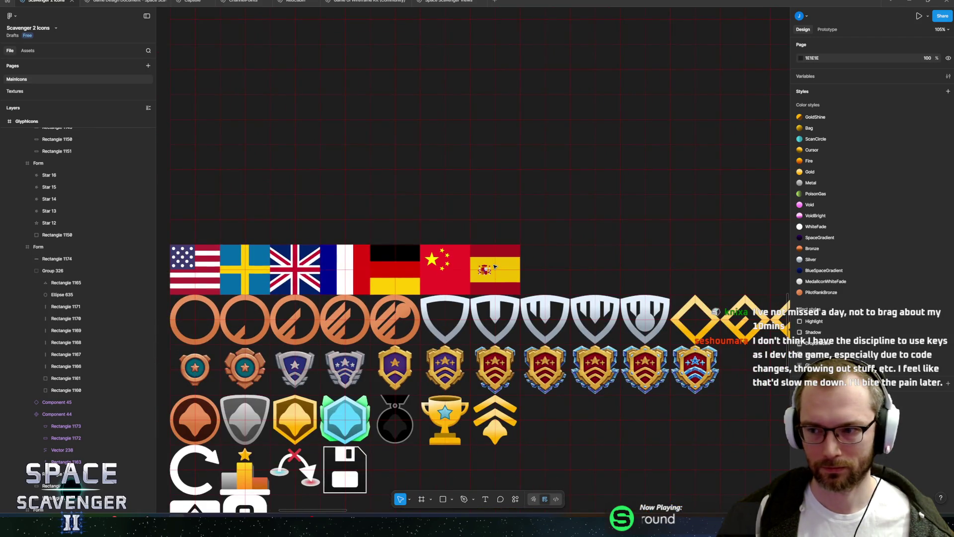
pyautogui.hscroll(-3, 413, 226)
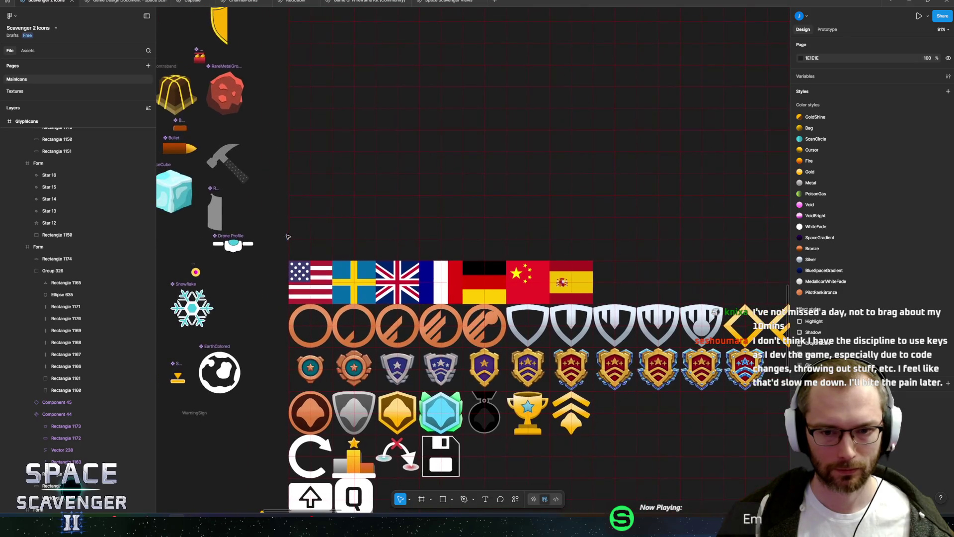
pyautogui.scroll(5, 329, 184)
pyautogui.scroll(2, 329, 185)
pyautogui.click(522, 234)
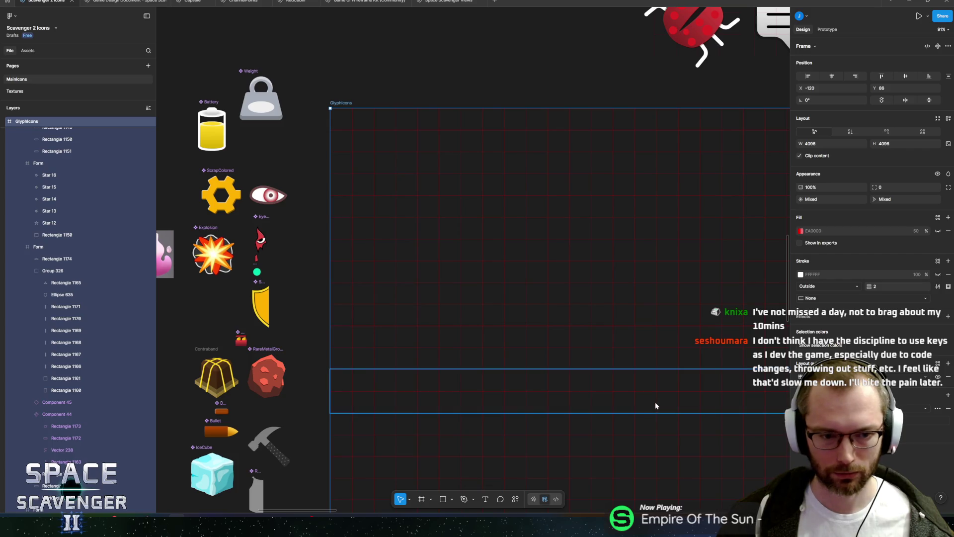
pyautogui.hotkey('ctrl', 'shift', 'e')
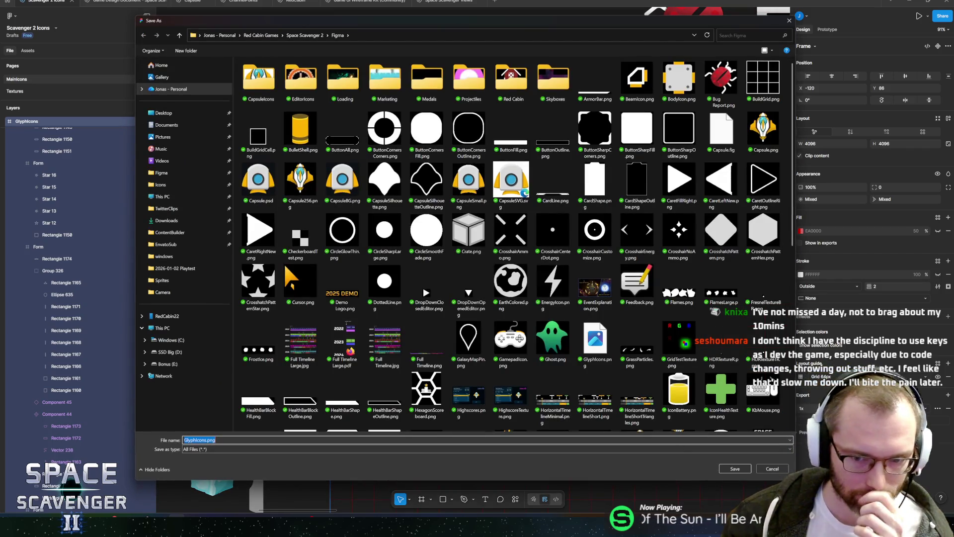
# Save the export as GlyphIcons.png over the existing file, then zoom over the flag row
pyautogui.click(736, 471)
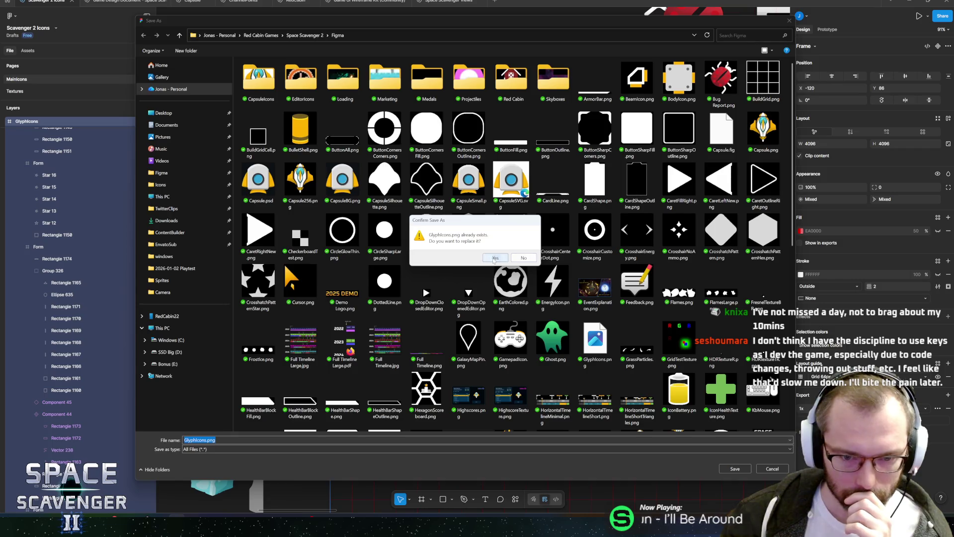
pyautogui.click(495, 260)
pyautogui.scroll(-6, 571, 341)
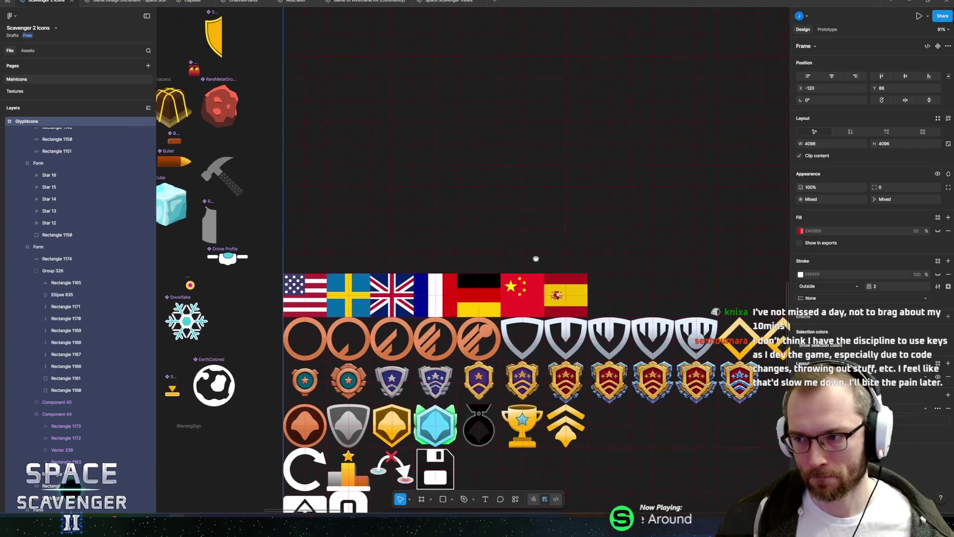
pyautogui.keyDown('ctrl'); pyautogui.scroll(5, 503, 246); pyautogui.keyUp('ctrl')
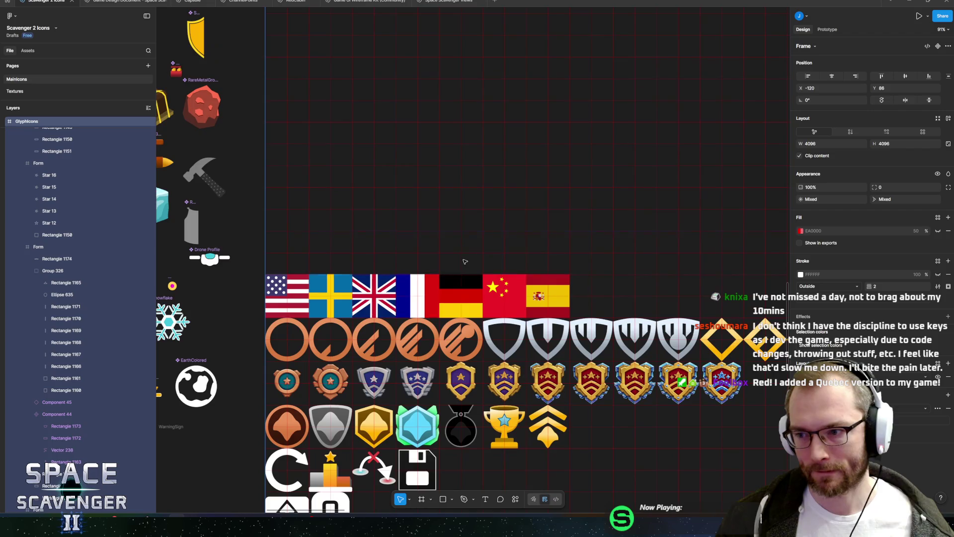
pyautogui.scroll(-1, 498, 312)
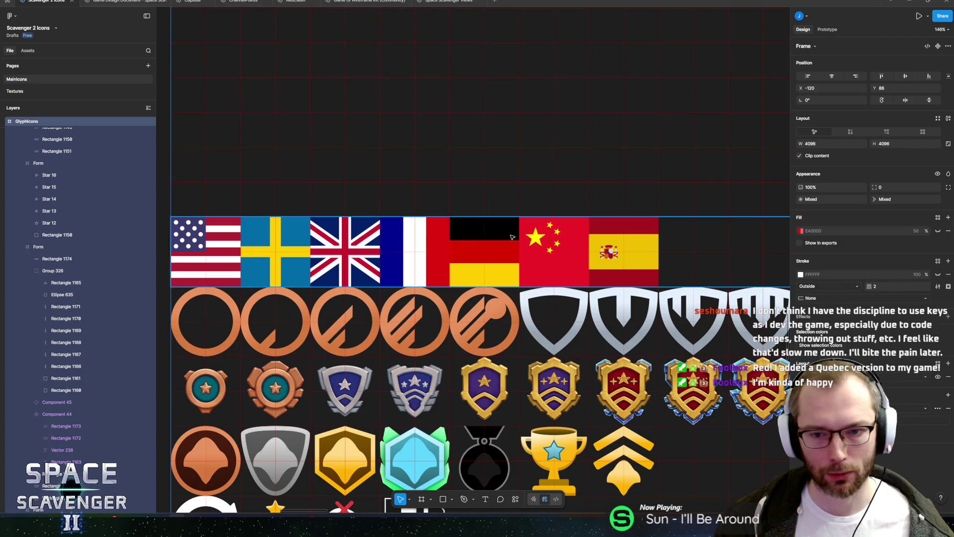
pyautogui.hscroll(3, 426, 232)
pyautogui.hotkey('alt', 'Tab')
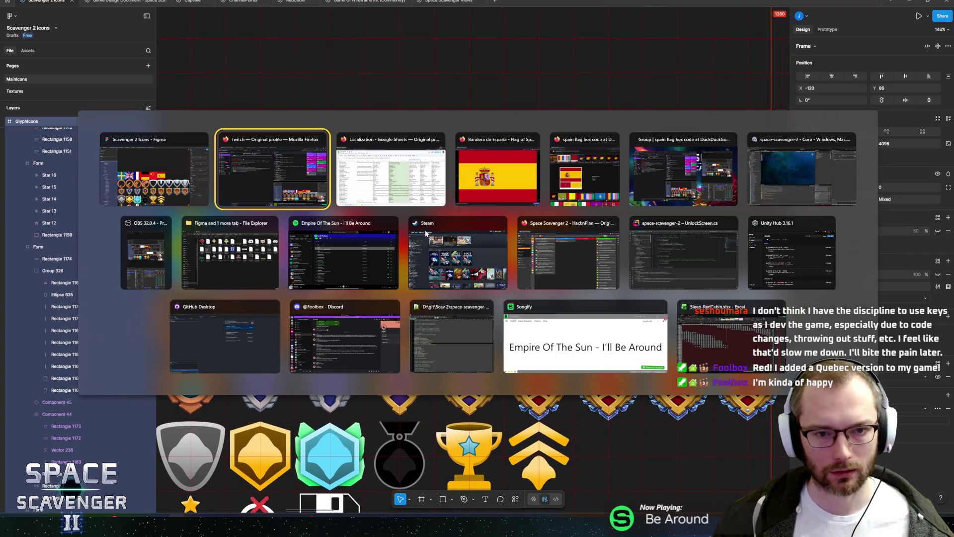
# In Unity, inspect the BWF, InputHelp and LocHelp objects, then open the Localization Editor from LocHelp
pyautogui.click(788, 184)
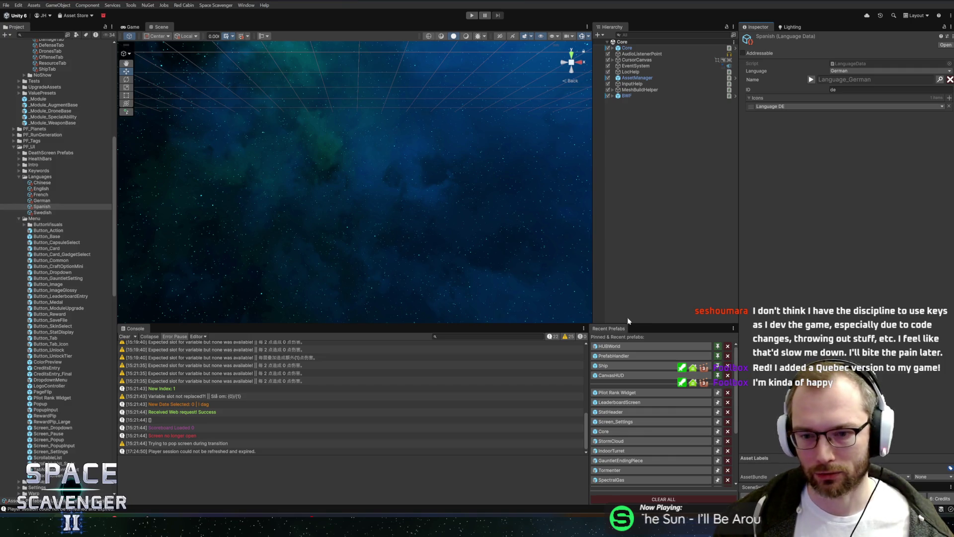
pyautogui.moveTo(737, 300); pyautogui.dragTo(720, 300)
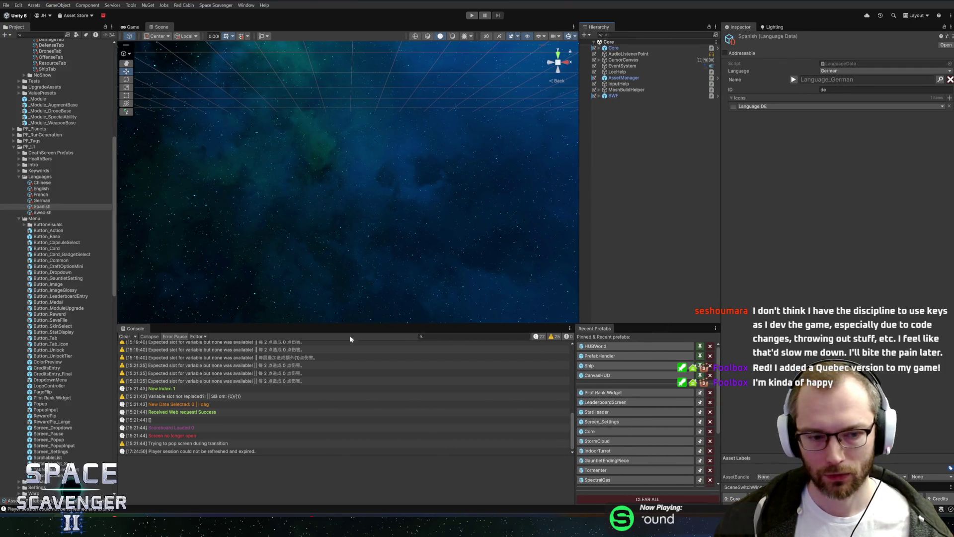
pyautogui.click(614, 96)
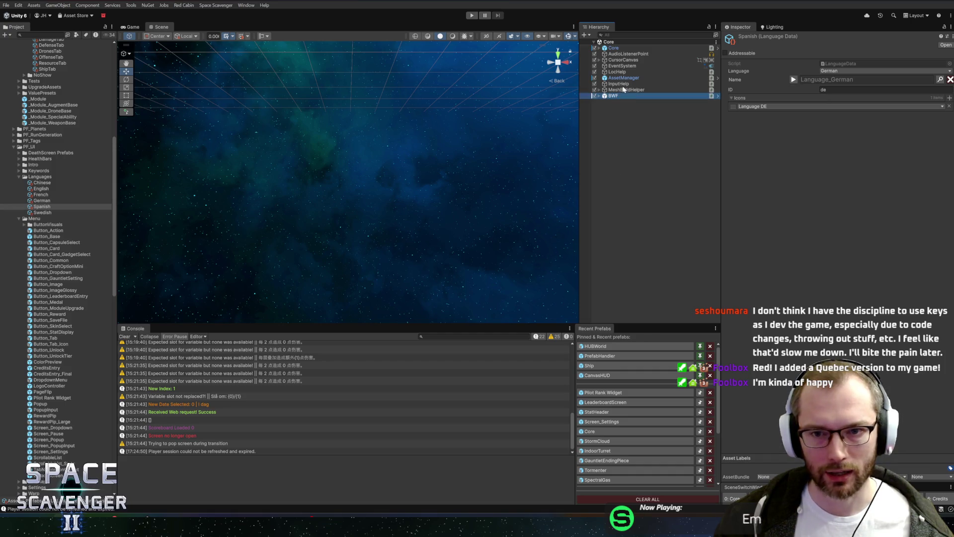
pyautogui.click(619, 84)
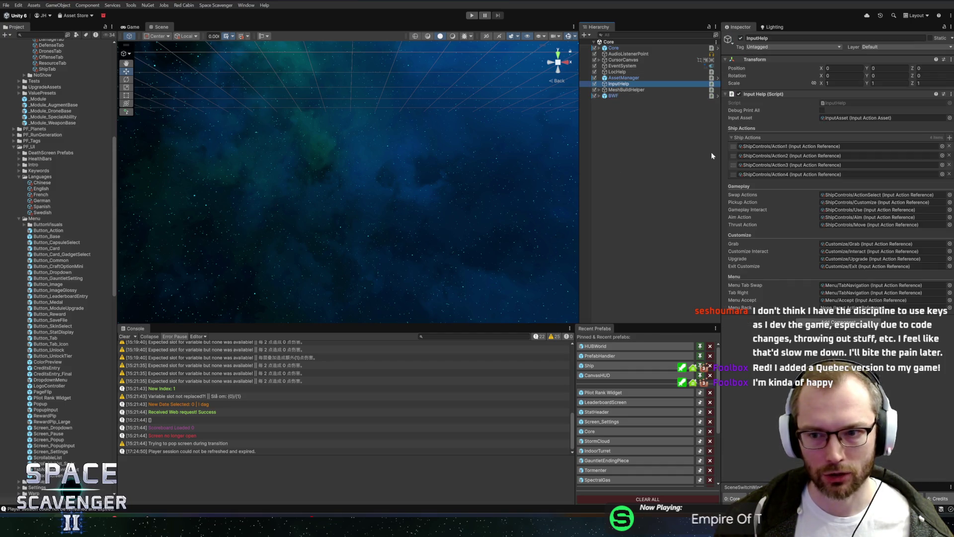
pyautogui.click(839, 195)
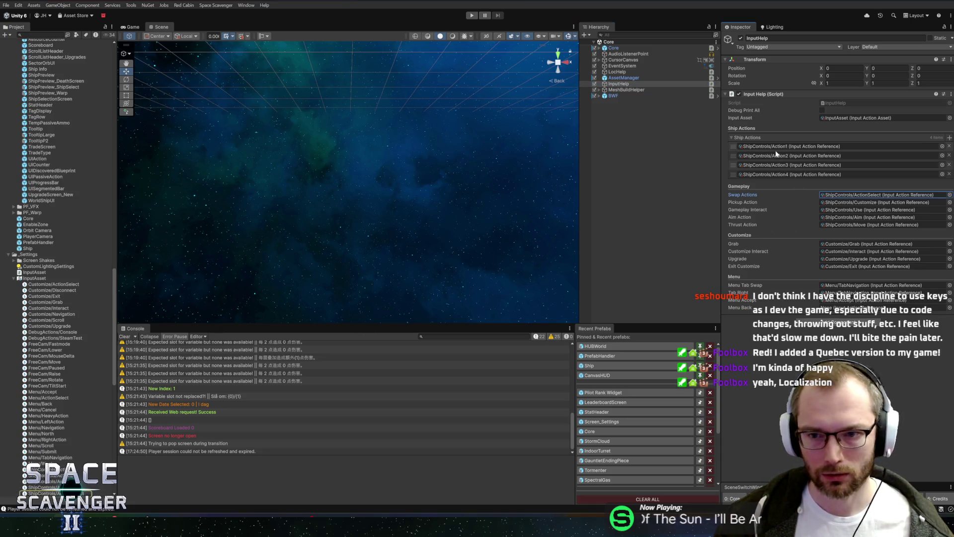
pyautogui.click(618, 72)
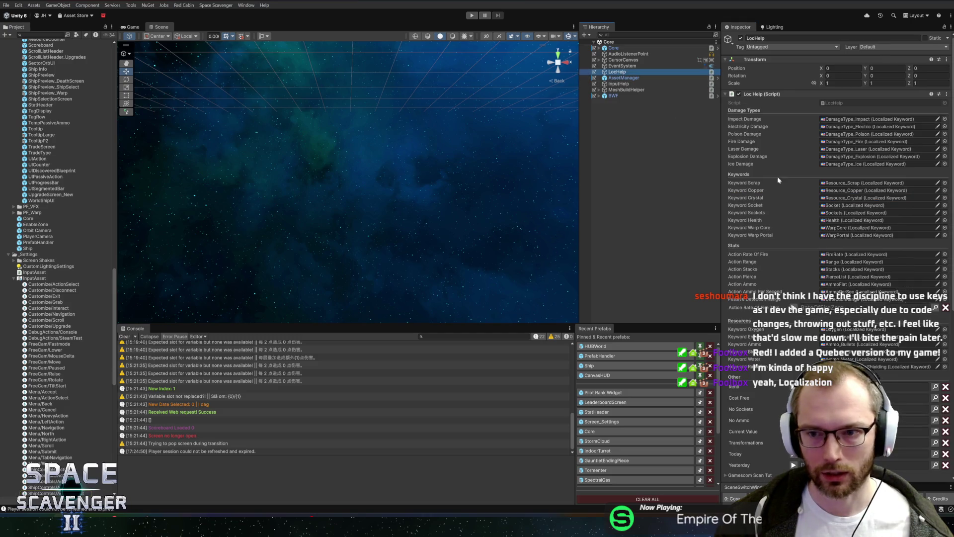
pyautogui.scroll(-10, 795, 238)
pyautogui.click(801, 206)
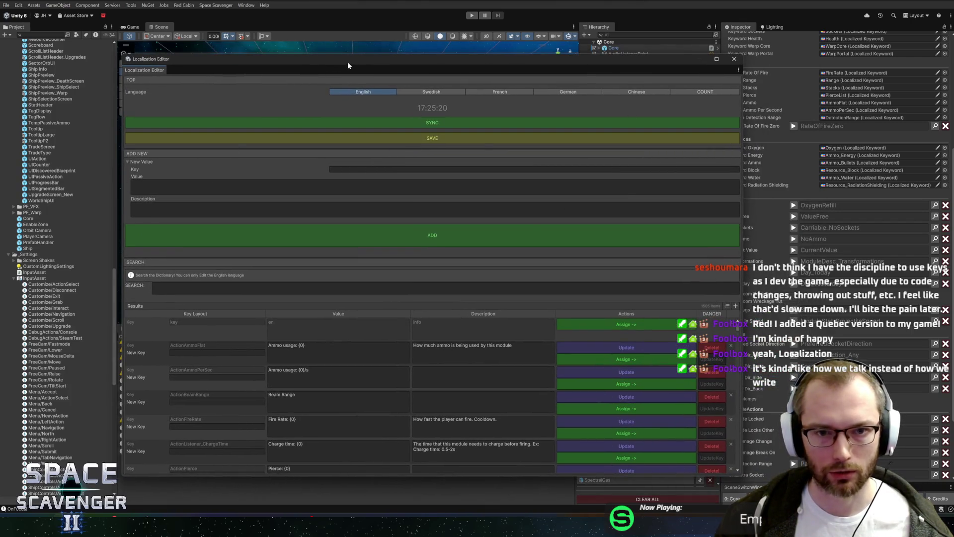
# Shift the Localization Editor slightly right, try its Key and Description fields, then close it
pyautogui.moveTo(395, 58); pyautogui.dragTo(410, 56)
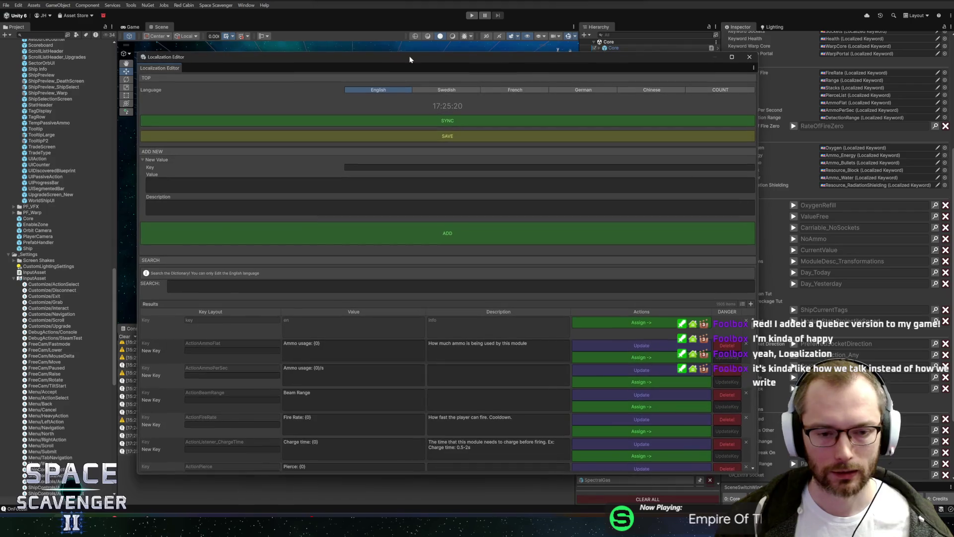
pyautogui.click(358, 167)
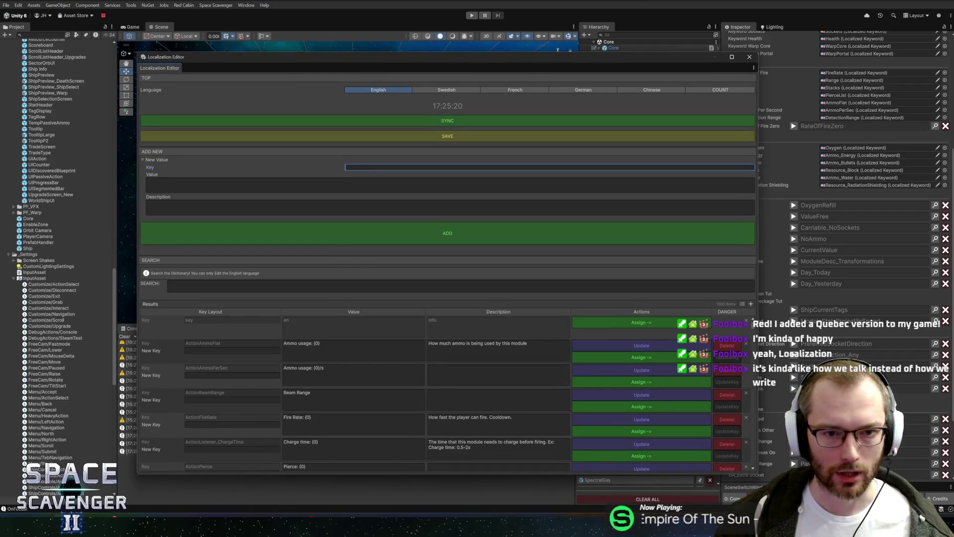
pyautogui.click(306, 205)
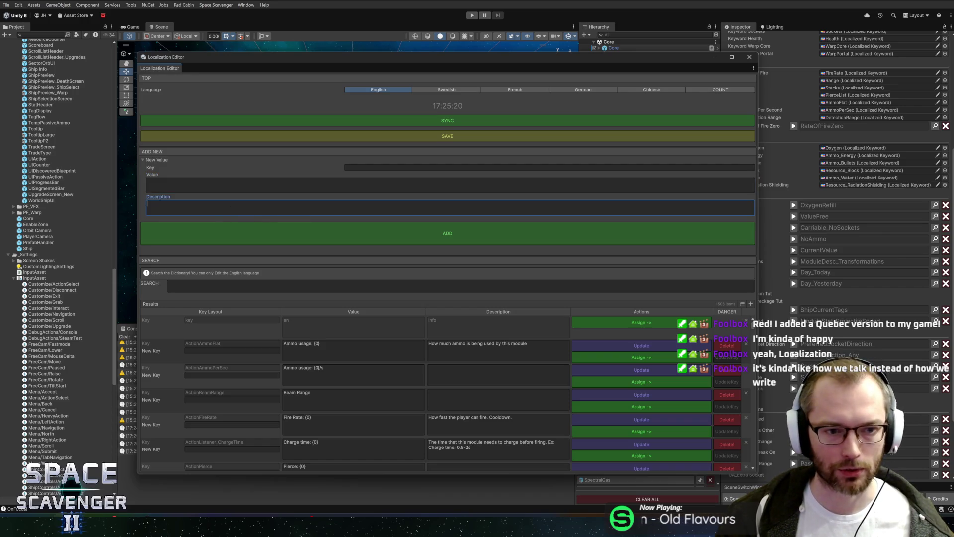
pyautogui.click(399, 169)
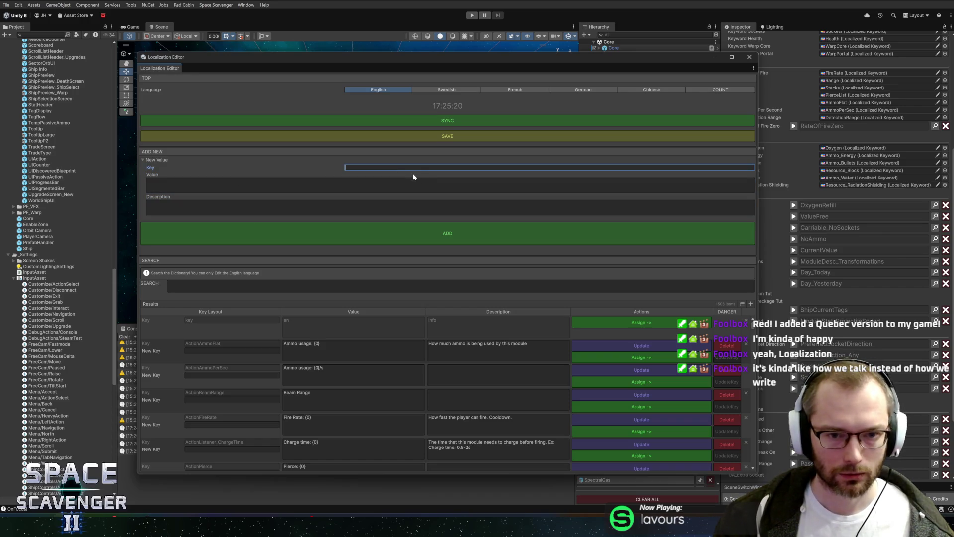
pyautogui.click(750, 59)
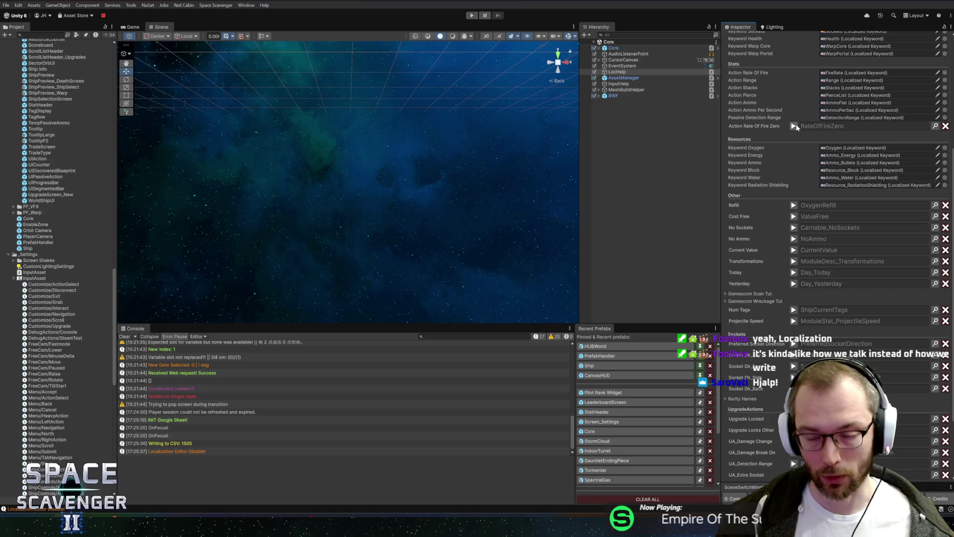
# Fold up the InputAsset entry in the Project panel, then switch to File Explorer
pyautogui.click(14, 278)
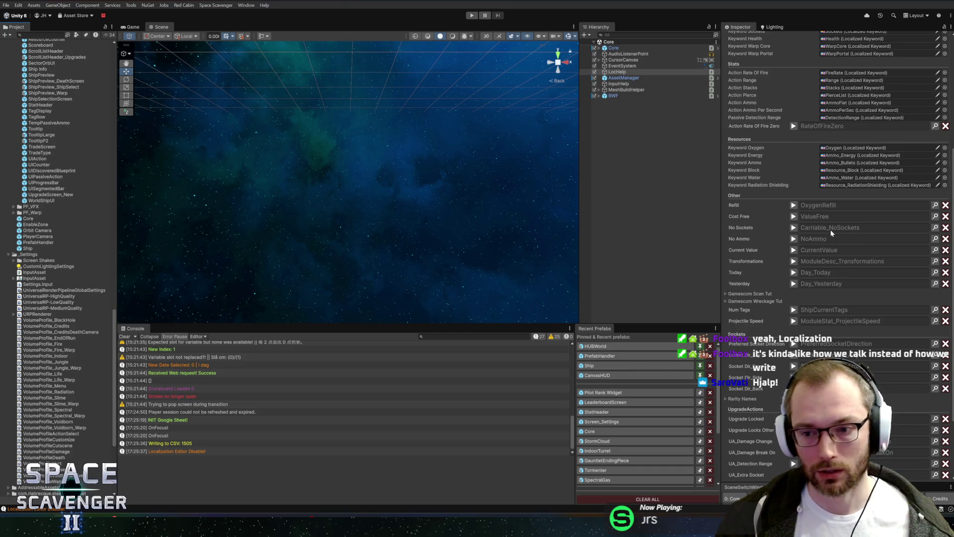
pyautogui.scroll(-3, 796, 235)
pyautogui.scroll(1, 796, 236)
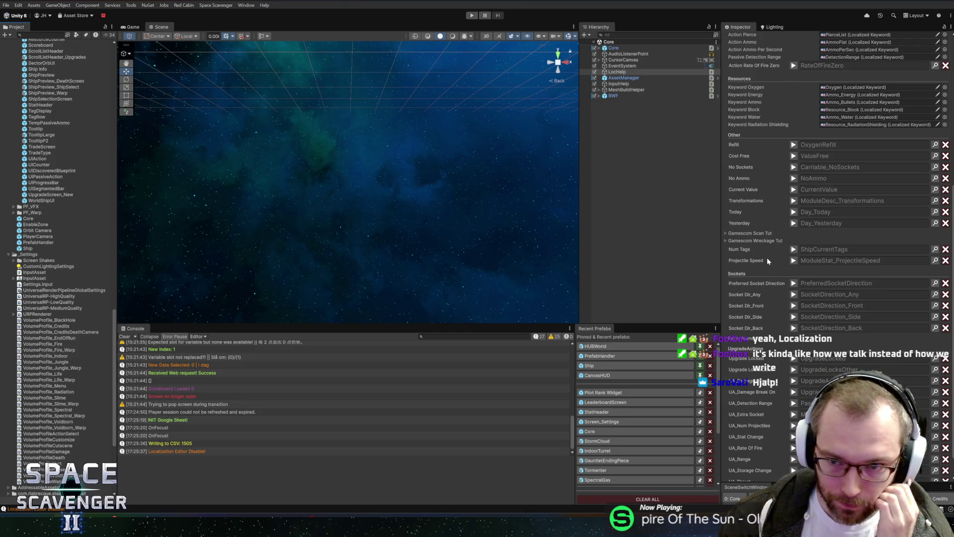
pyautogui.scroll(5, 754, 236)
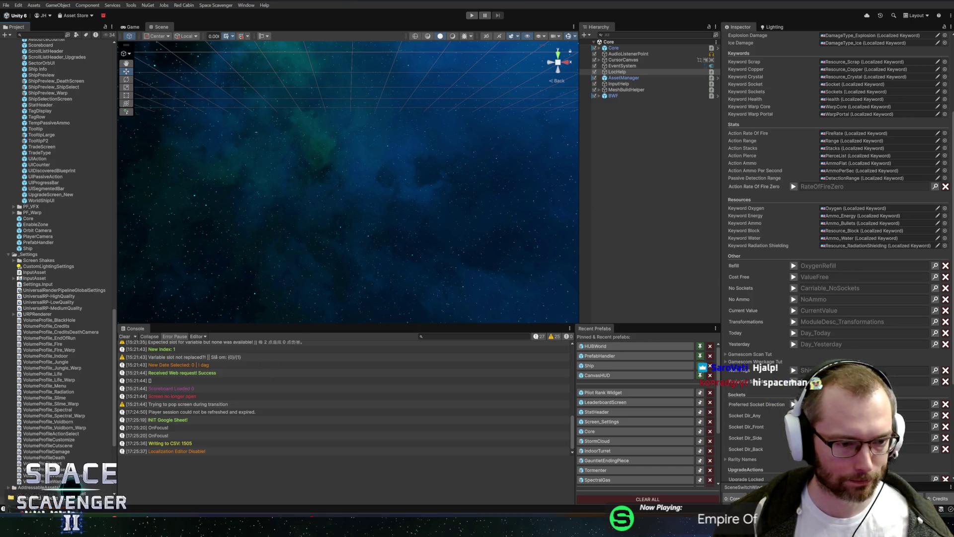
pyautogui.hotkey('alt', 'Tab')
# Copy GlyphIcons.png from the Figma folder into Sprites/Icons, replacing the old one, then return to Unity
pyautogui.moveTo(377, 199); pyautogui.dragTo(229, 81)
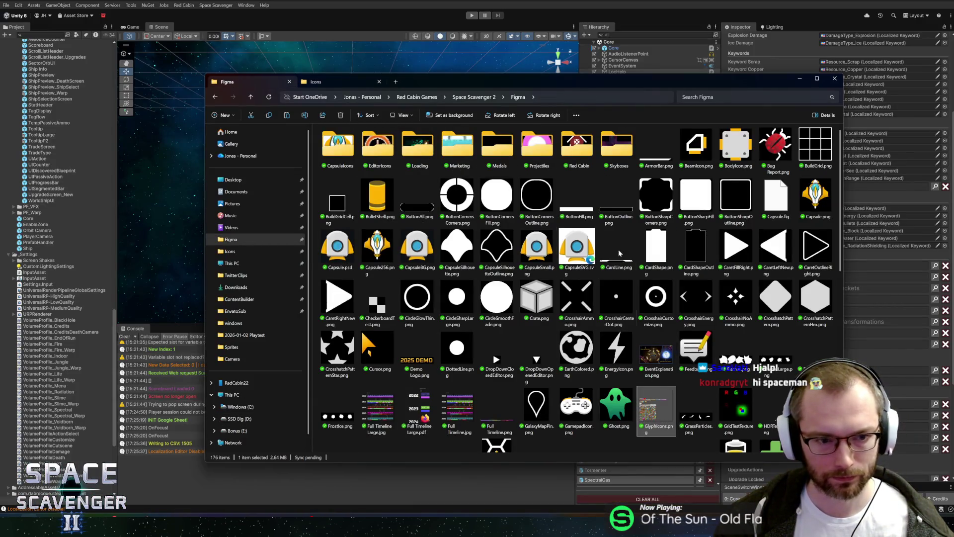
pyautogui.click(318, 82)
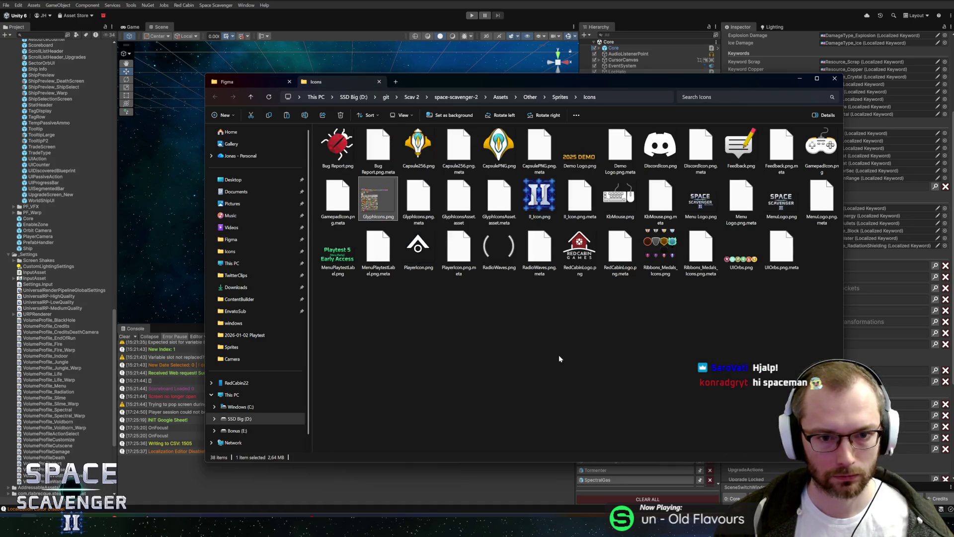
pyautogui.hotkey('ctrl', 'v')
pyautogui.click(456, 241)
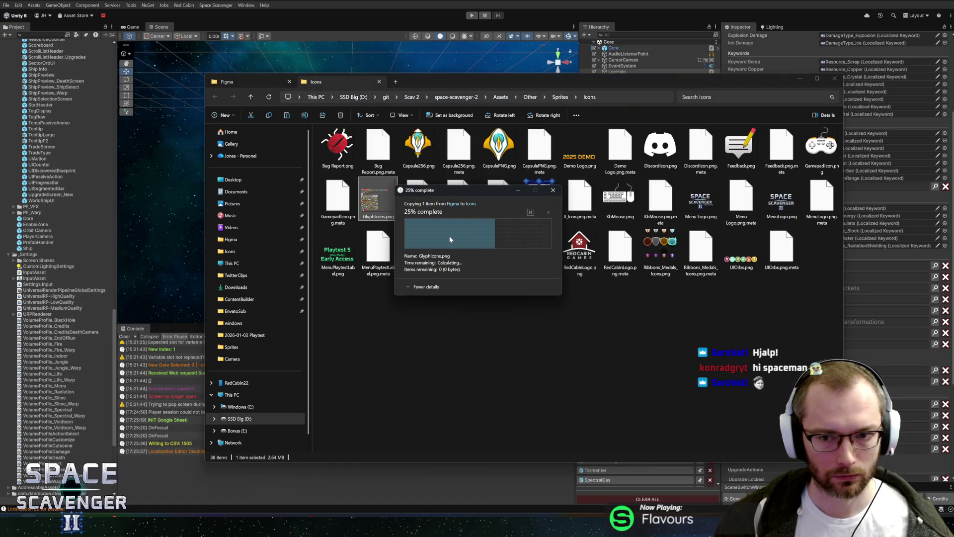
pyautogui.hotkey('alt', 'Tab')
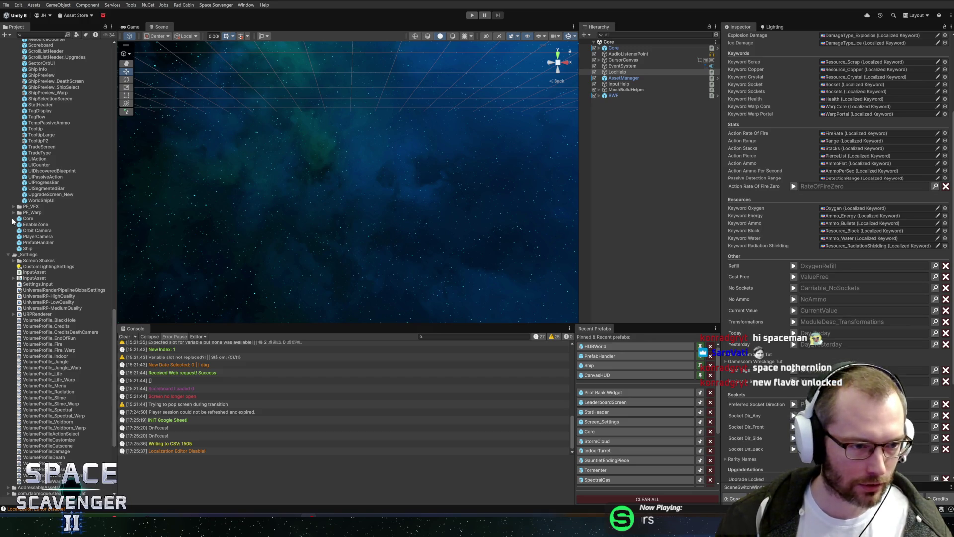
# Widen the Project asset list and collapse the _Settings folder
pyautogui.click(14, 255)
pyautogui.scroll(5, 14, 255)
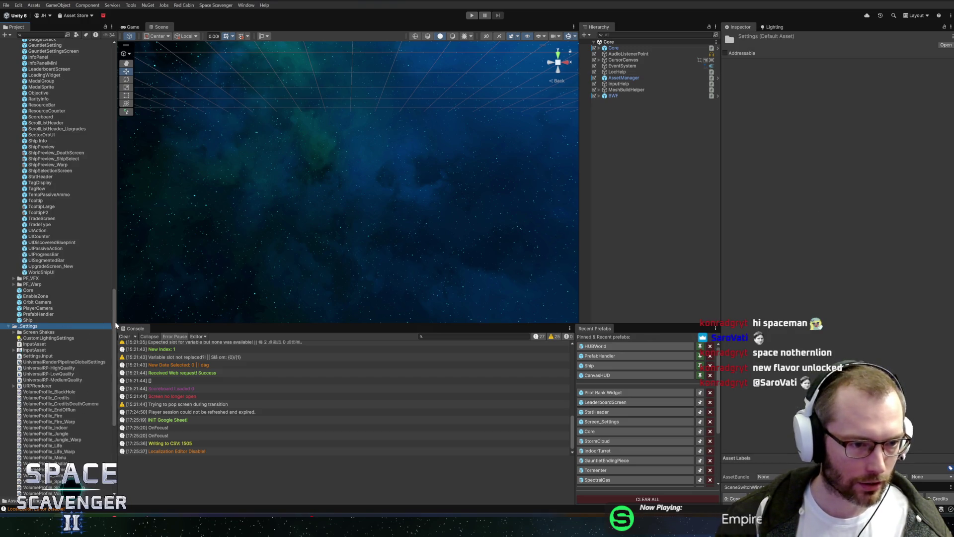
pyautogui.moveTo(114, 324); pyautogui.dragTo(128, 323)
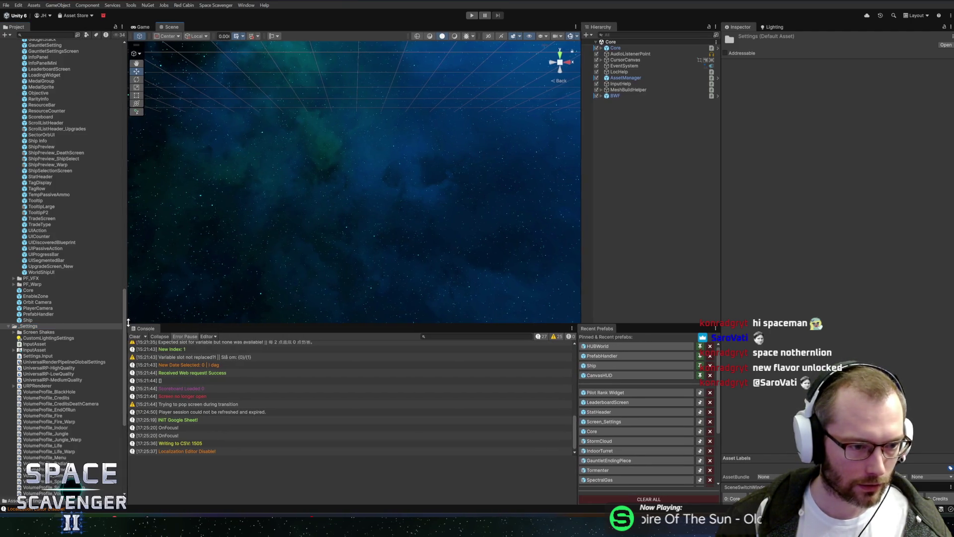
pyautogui.scroll(-10, 116, 342)
pyautogui.click(44, 219)
pyautogui.click(44, 210)
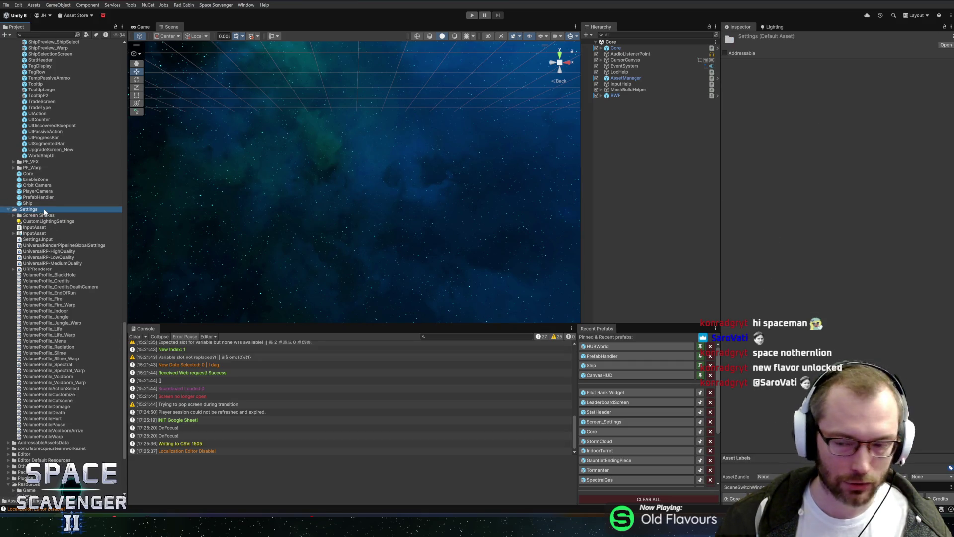
pyautogui.press('Left')
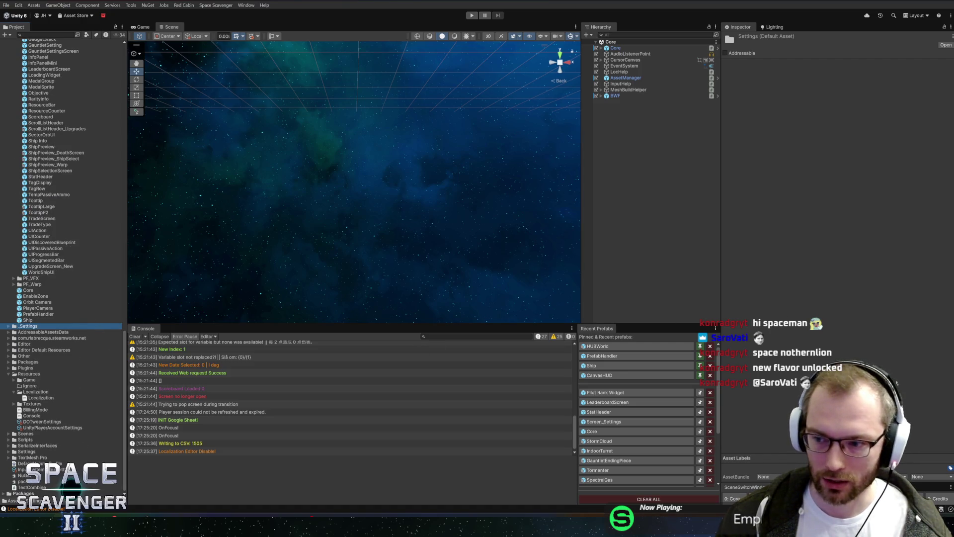
# Expand the Other > Sprites > Icons folders in the Project panel
pyautogui.click(38, 392)
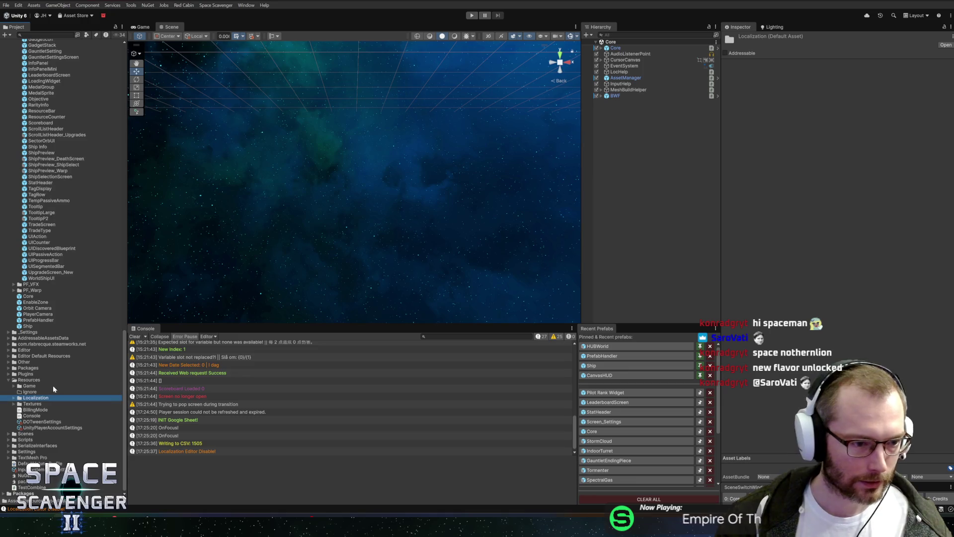
pyautogui.click(29, 362)
pyautogui.press('Right')
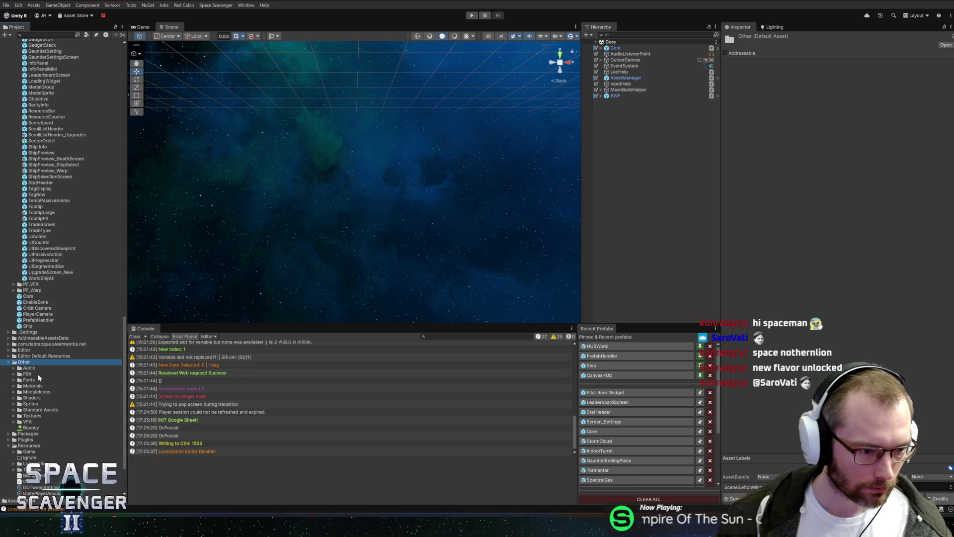
pyautogui.click(38, 404)
pyautogui.press('Right')
pyautogui.scroll(-2, 43, 417)
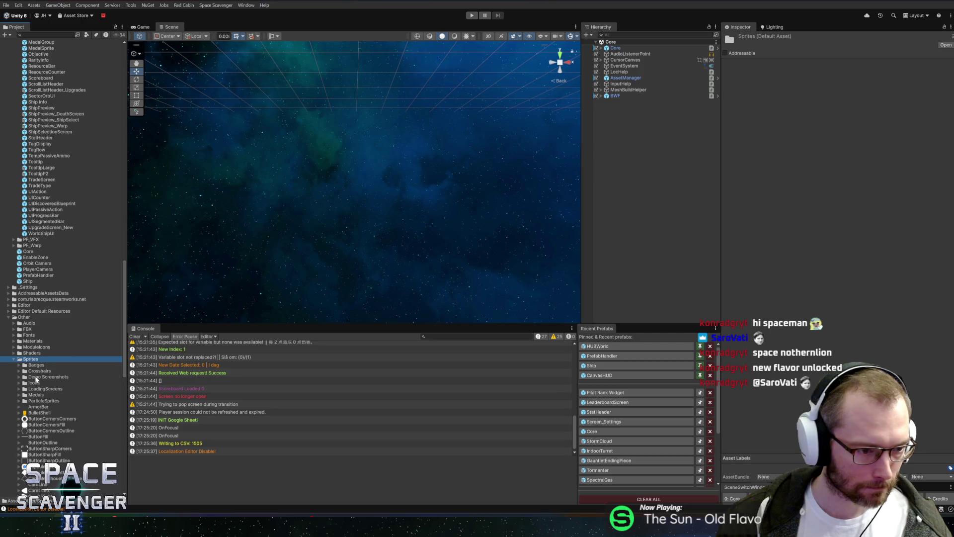
pyautogui.click(36, 377)
pyautogui.press('Right')
pyautogui.press('Left')
pyautogui.click(33, 383)
pyautogui.press('Right')
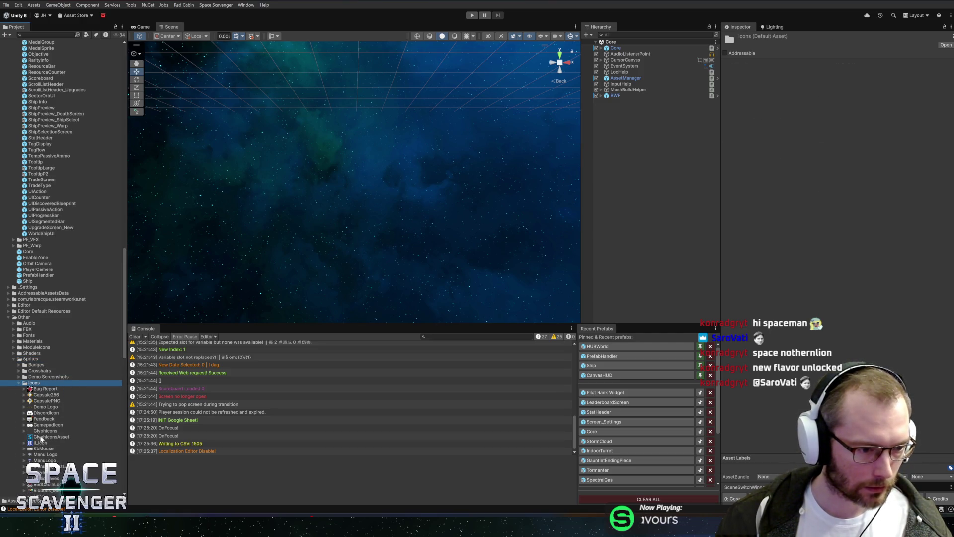
# Open GlyphIcons in the Sprite Editor and select the Spanish flag sprite
pyautogui.click(41, 431)
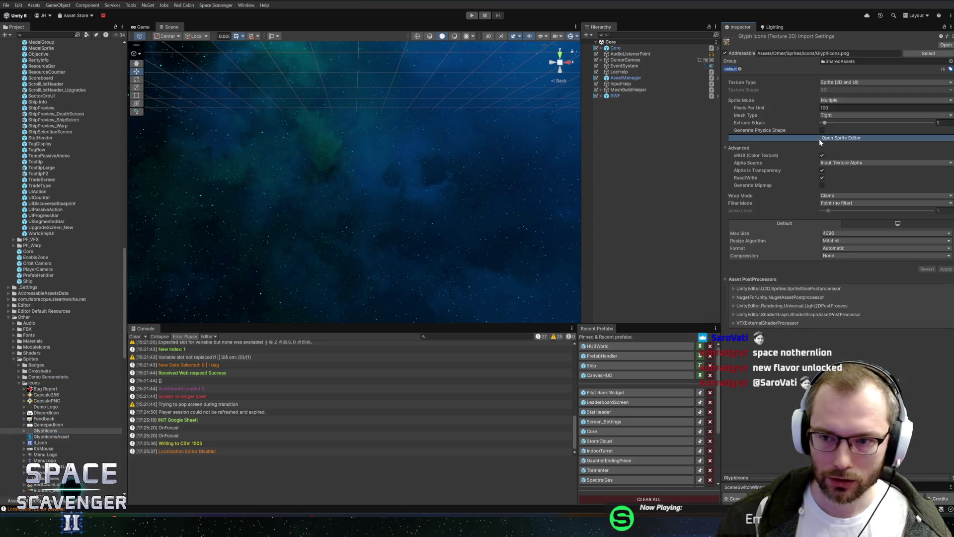
pyautogui.click(819, 138)
pyautogui.click(301, 195)
pyautogui.click(311, 195)
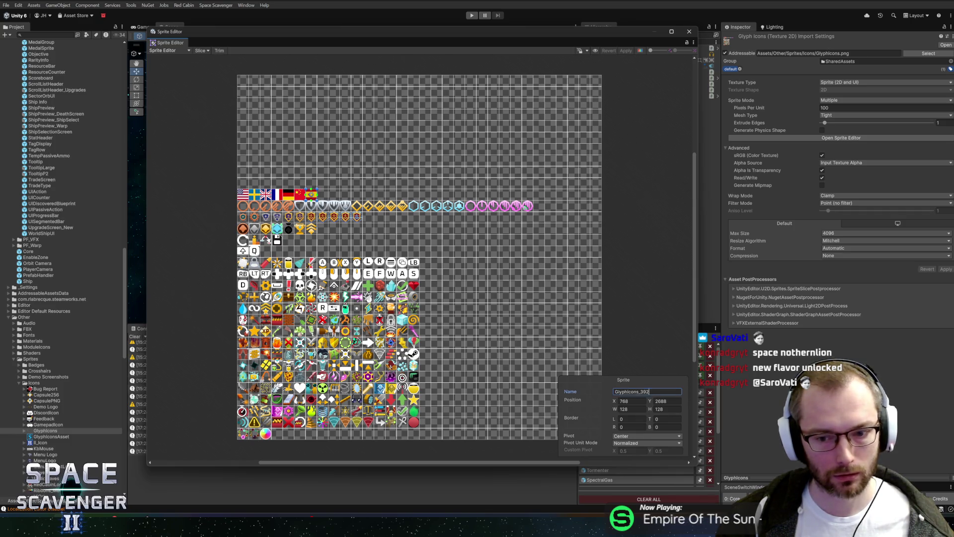
# Rename the Spanish flag sprite to LanguageES, apply, and close the Sprite Editor
pyautogui.doubleClick(646, 392)
pyautogui.write('Languag')
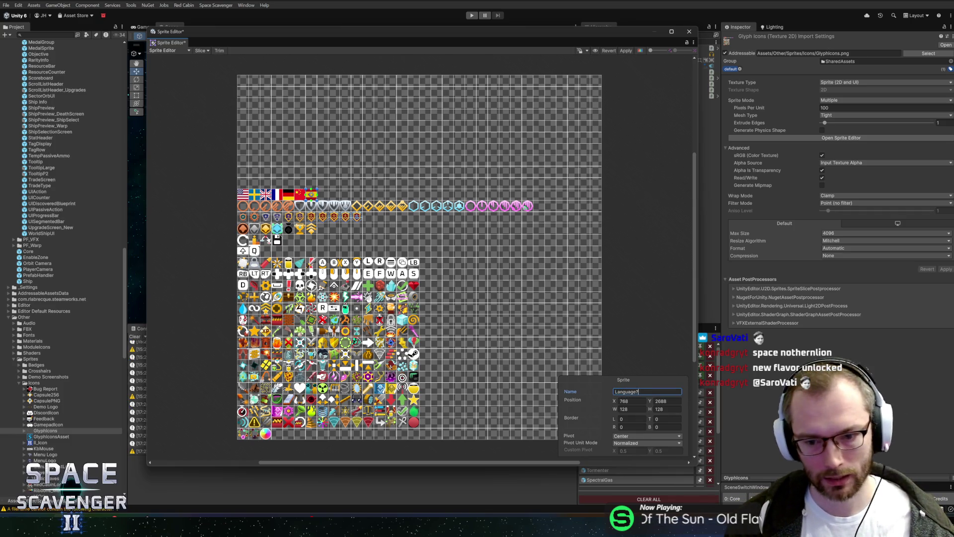
pyautogui.write('eES')
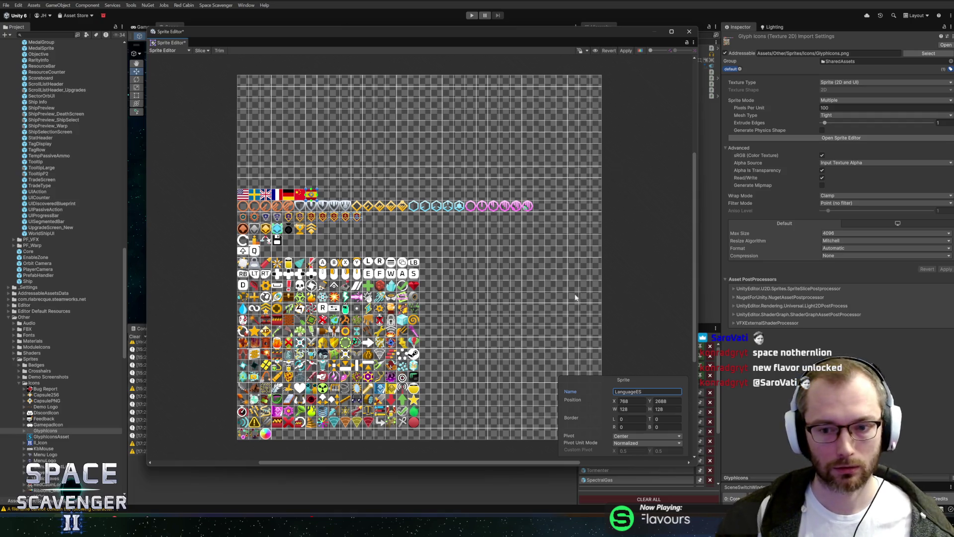
pyautogui.click(624, 51)
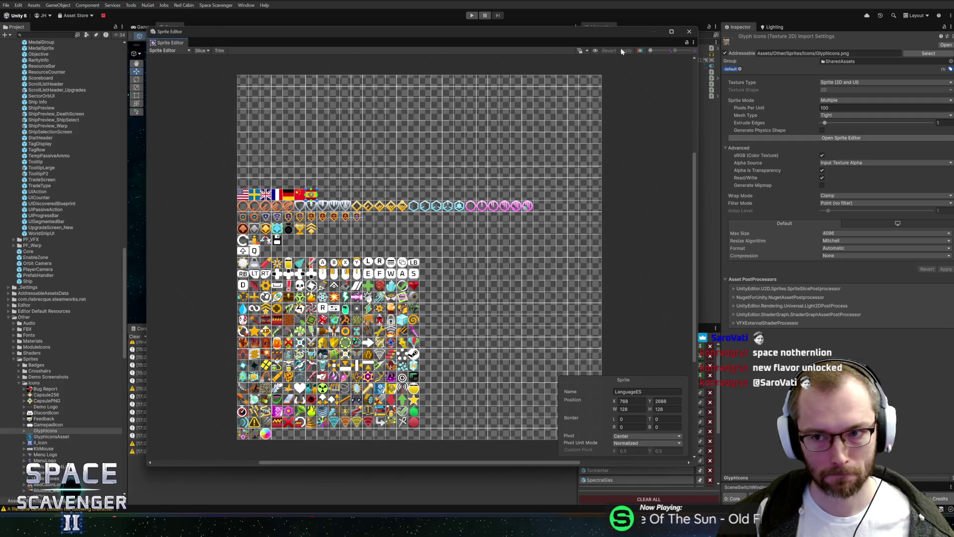
pyautogui.click(689, 33)
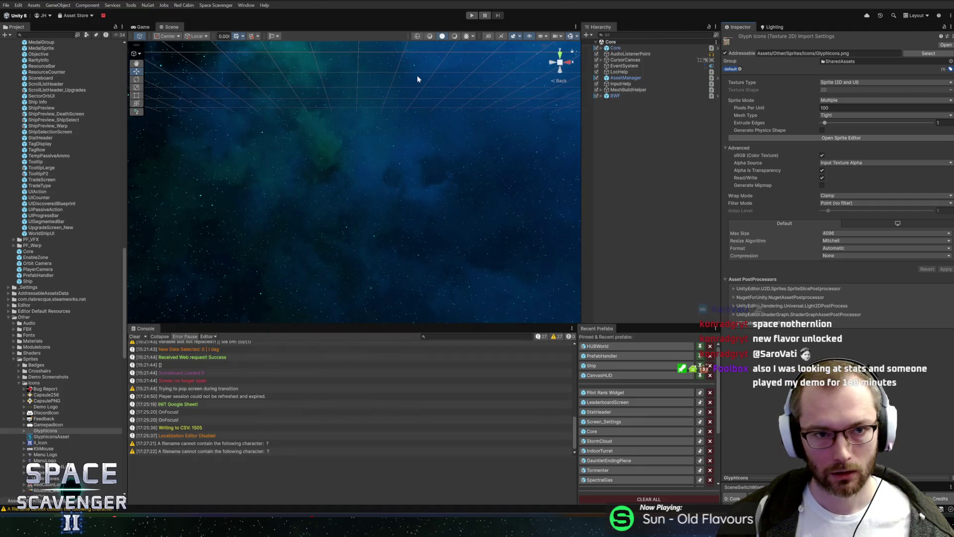
pyautogui.click(216, 5)
# Run Space Scavenger > Generate Glyph Enum to rebuild the glyph enum
pyautogui.click(221, 22)
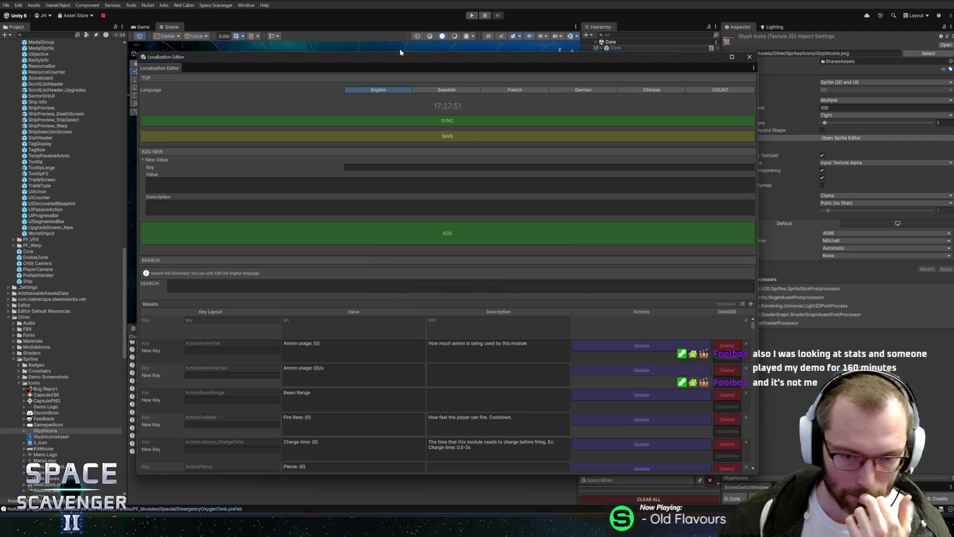
# Search for Language_Spanish and paste it as the new entry's key in the Localization Editor
pyautogui.moveTo(402, 57)
pyautogui.mouseDown()
pyautogui.moveTo(445, 36)
pyautogui.moveTo(387, 39)
pyautogui.mouseUp()
pyautogui.write('Lang')
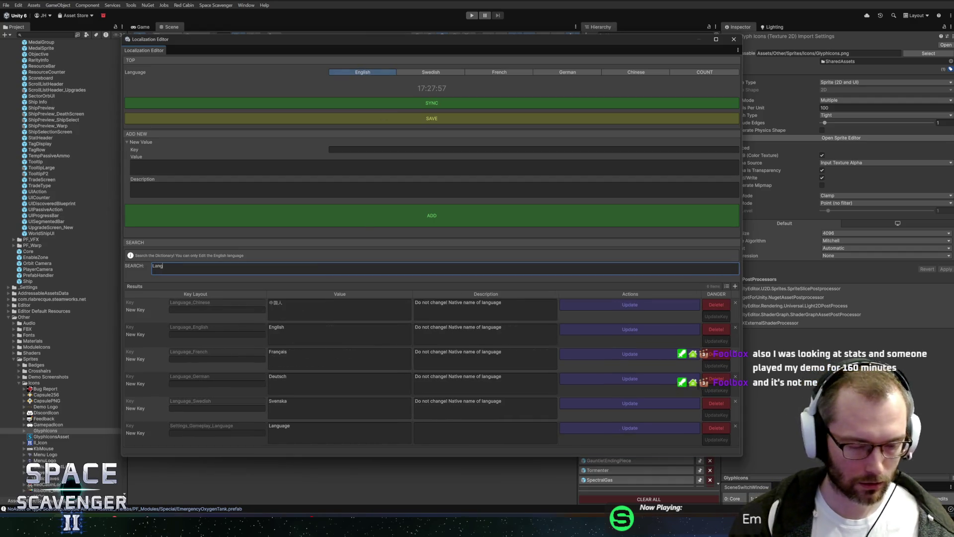
pyautogui.write('uage')
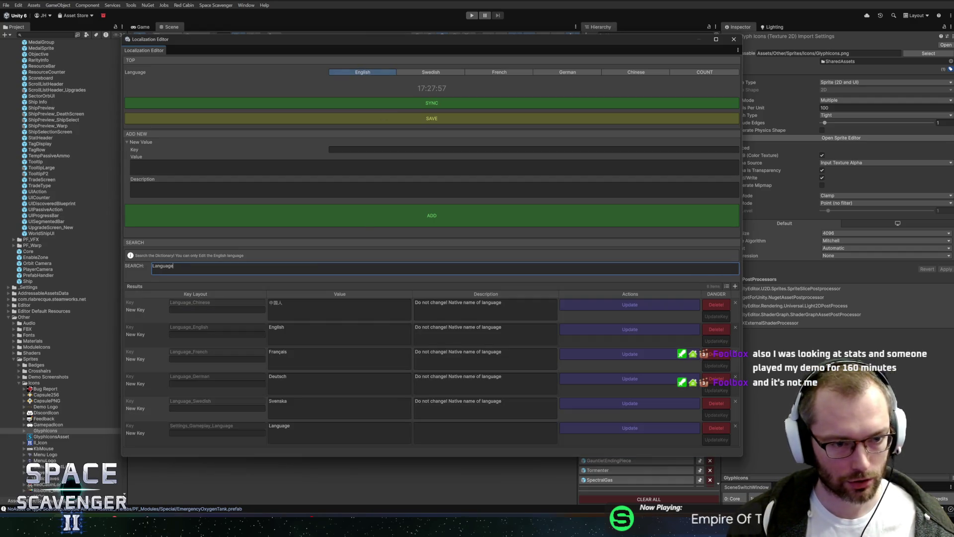
pyautogui.write('_Spanish')
pyautogui.hotkey('ctrl', 'a')
pyautogui.hotkey('ctrl', 'c')
pyautogui.click(534, 149)
pyautogui.hotkey('ctrl', 'v')
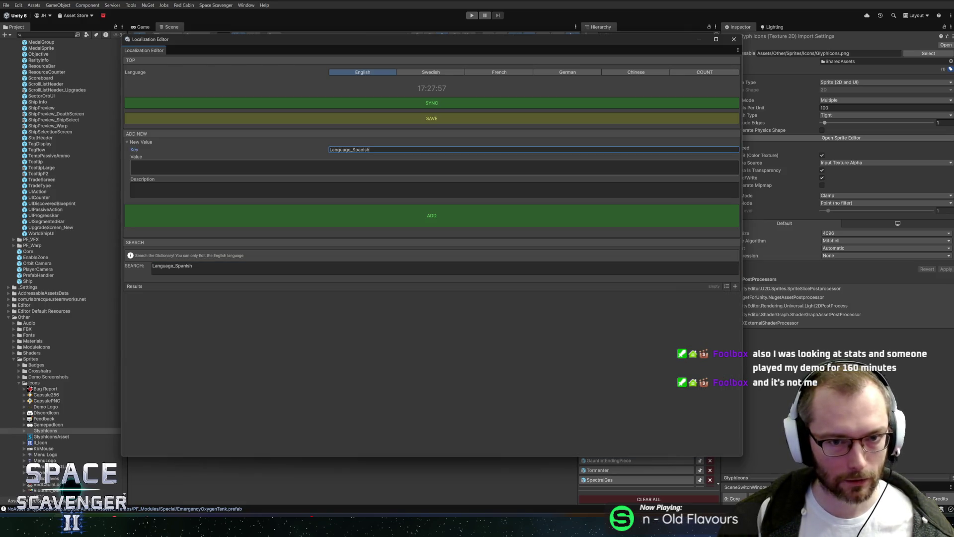
pyautogui.press('Tab')
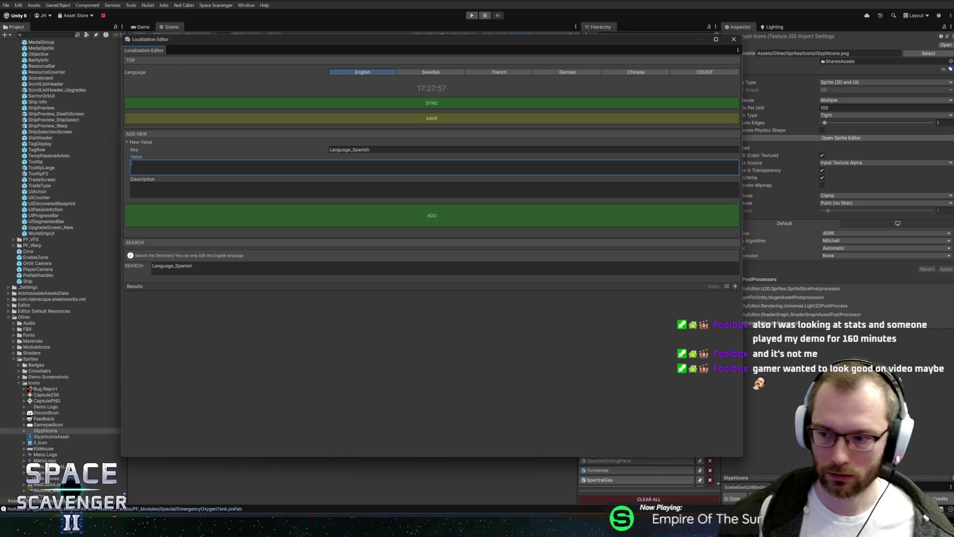
# Give the Language_Spanish key the value Español, add the entry, and close the editor
pyautogui.hotkey('alt', 'Tab')
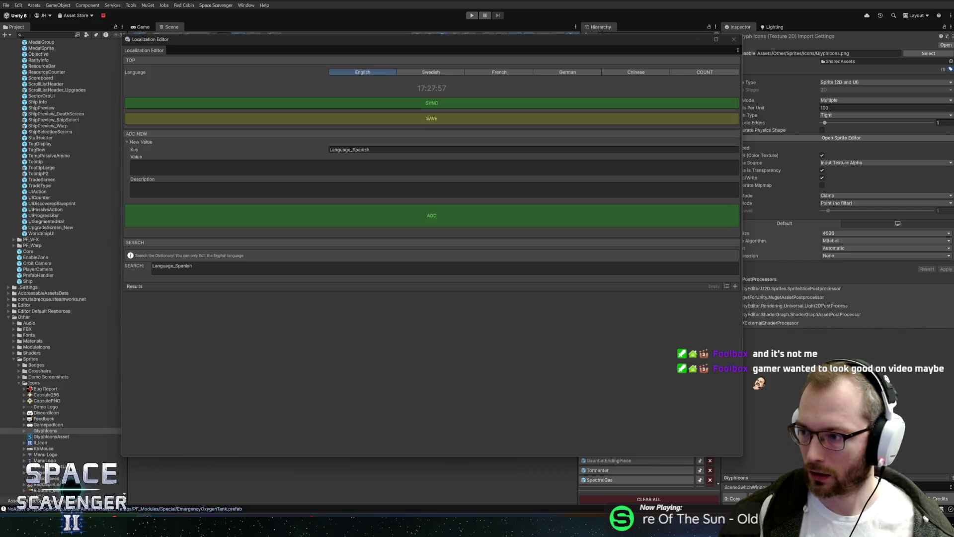
pyautogui.click(320, 168)
pyautogui.write('español')
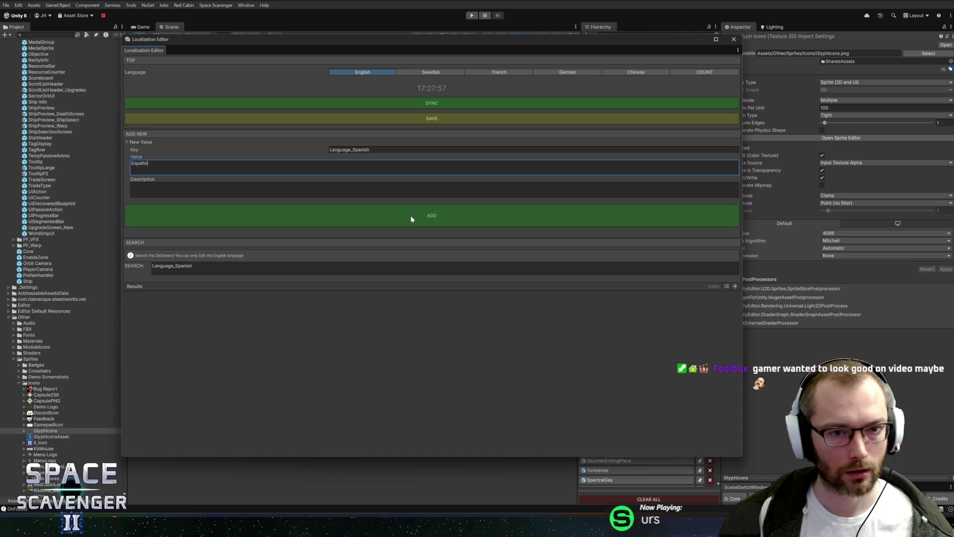
pyautogui.click(451, 222)
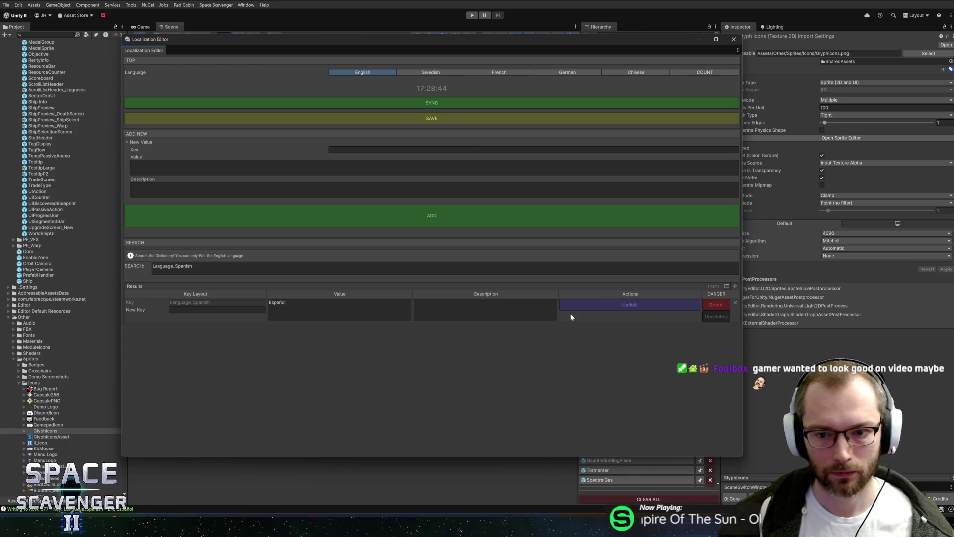
pyautogui.click(734, 38)
pyautogui.hotkey('alt', 'Tab')
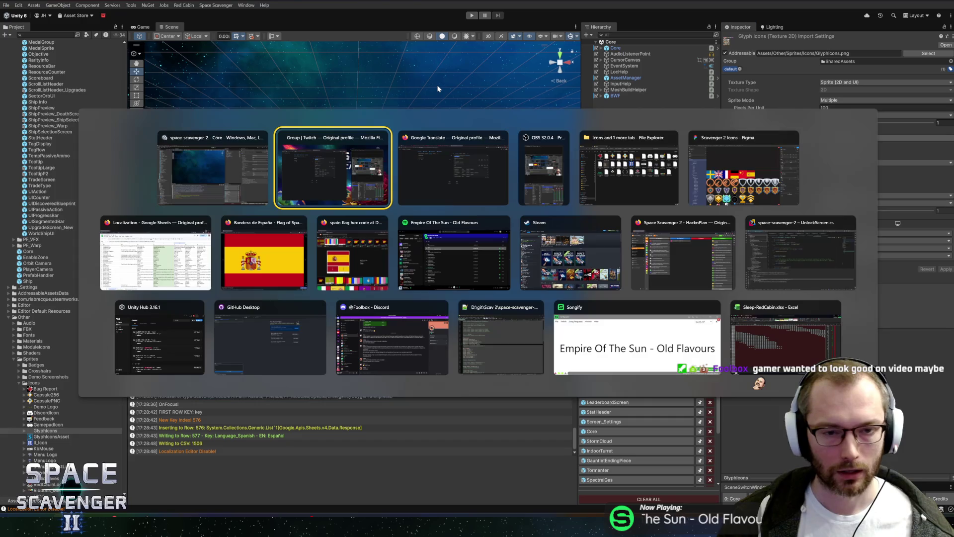
# In the Localization spreadsheet, search for 'language_' to locate the language rows
pyautogui.click(156, 243)
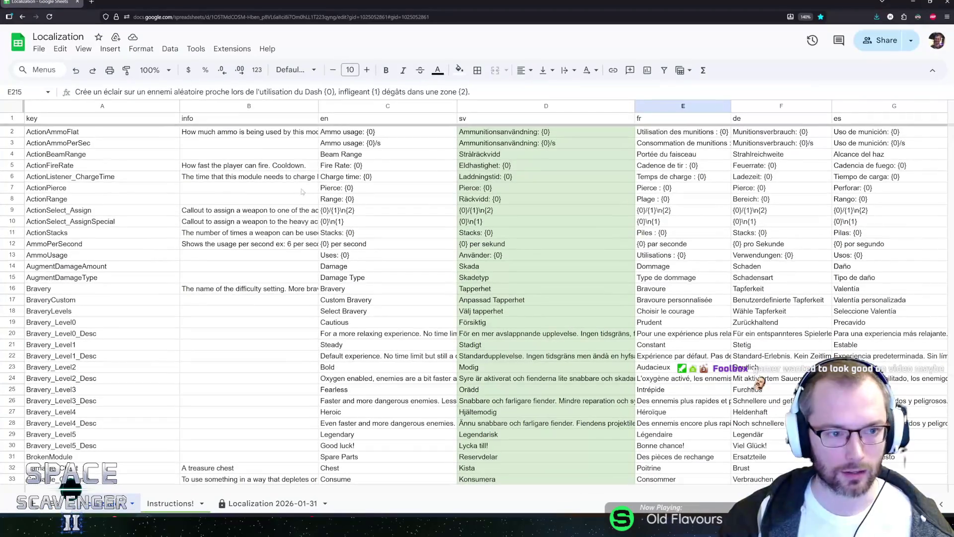
pyautogui.scroll(-10, 268, 217)
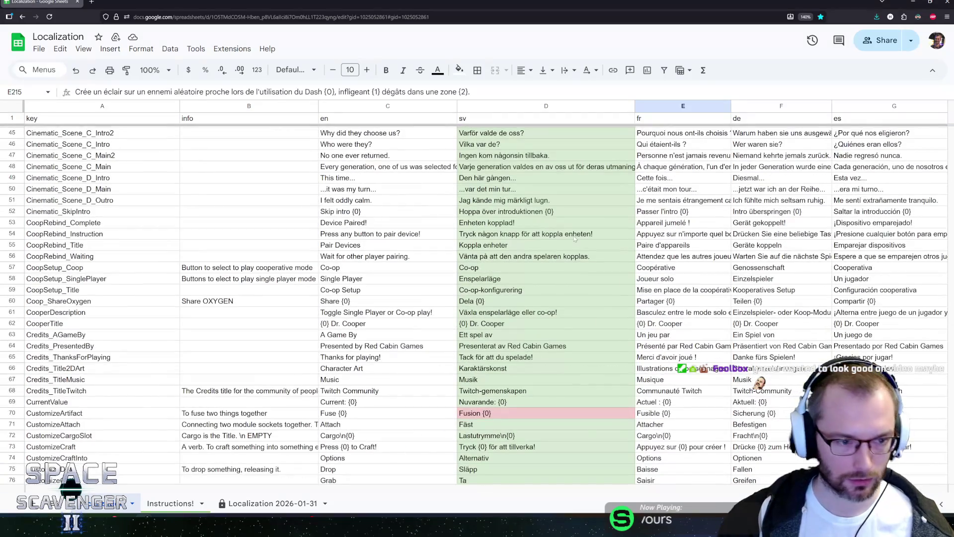
pyautogui.hotkey('ctrl', 'f')
pyautogui.hotkey('ctrl', 'v')
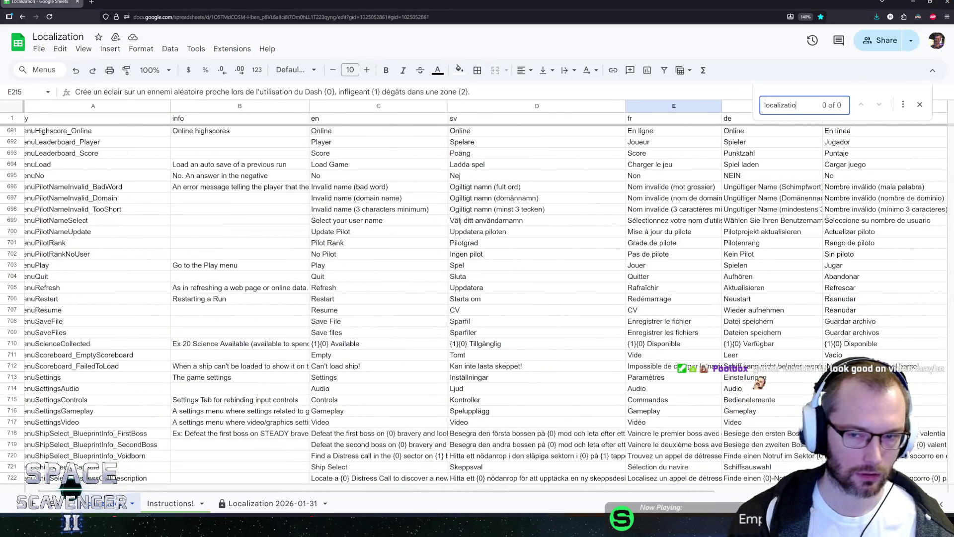
pyautogui.hotkey('ctrl', 'a')
pyautogui.press('BackSpace')
pyautogui.write('language_')
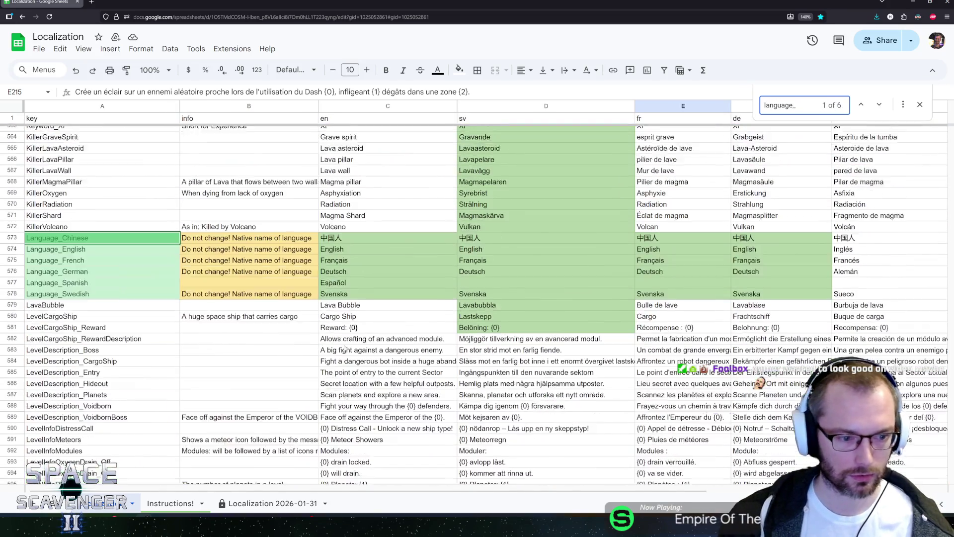
pyautogui.scroll(-2, 344, 348)
# Fill row 577 with the native-name note and Español across all language columns
pyautogui.click(122, 235)
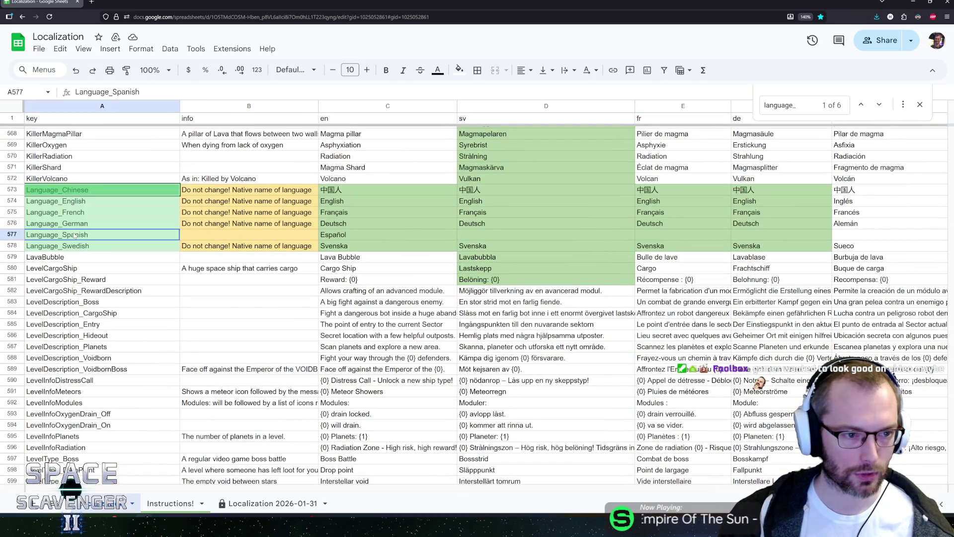
pyautogui.click(186, 239)
pyautogui.click(79, 234)
pyautogui.click(217, 225)
pyautogui.moveTo(318, 228); pyautogui.dragTo(318, 238)
pyautogui.click(438, 236)
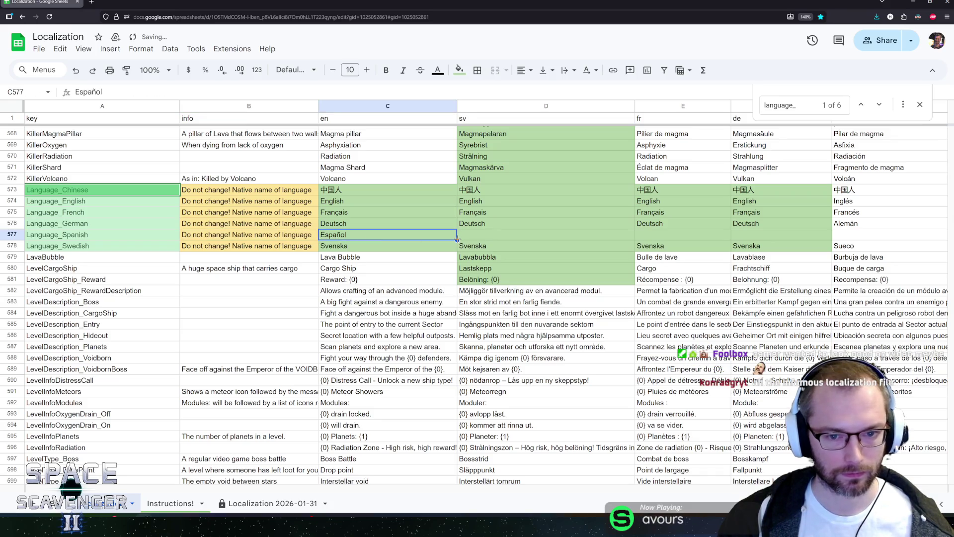
pyautogui.moveTo(728, 238); pyautogui.dragTo(842, 238)
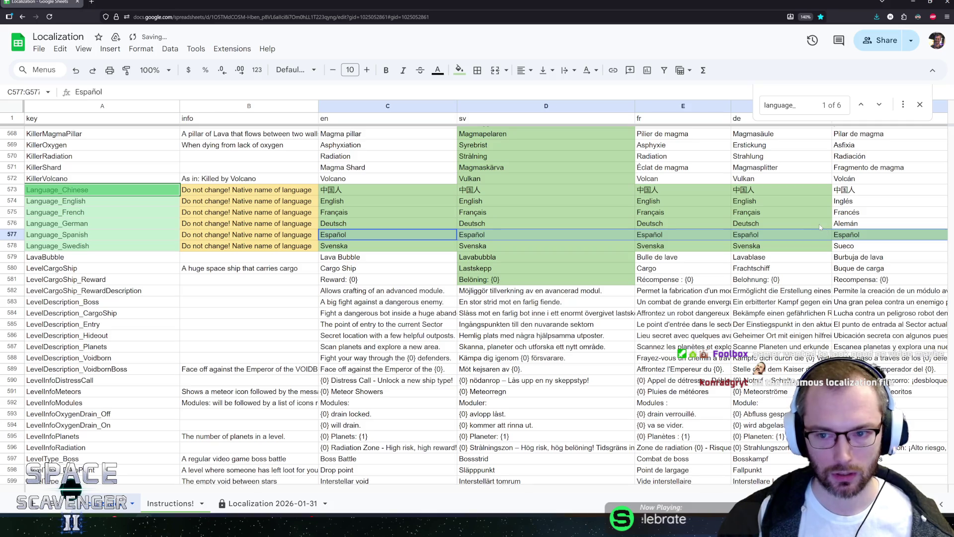
# Replace Alemán with Deutsch in the es column, using native language names from the de column
pyautogui.click(775, 225)
pyautogui.hotkey('ctrl', 'c')
pyautogui.click(869, 224)
pyautogui.hotkey('ctrl', 'v')
pyautogui.moveTo(775, 189)
pyautogui.mouseDown()
pyautogui.moveTo(795, 245)
pyautogui.moveTo(889, 249)
pyautogui.mouseUp()
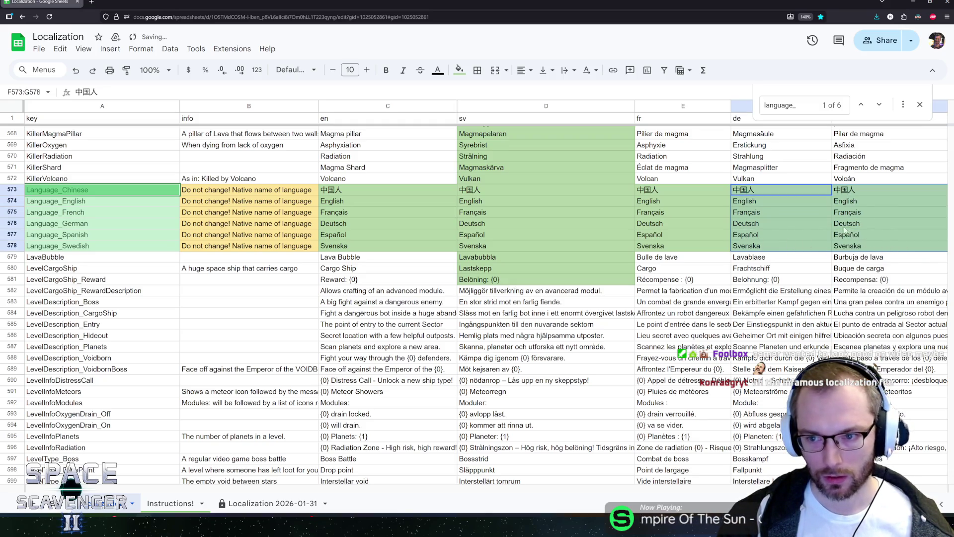
pyautogui.click(858, 257)
pyautogui.scroll(-10, 858, 263)
pyautogui.scroll(-15, 856, 262)
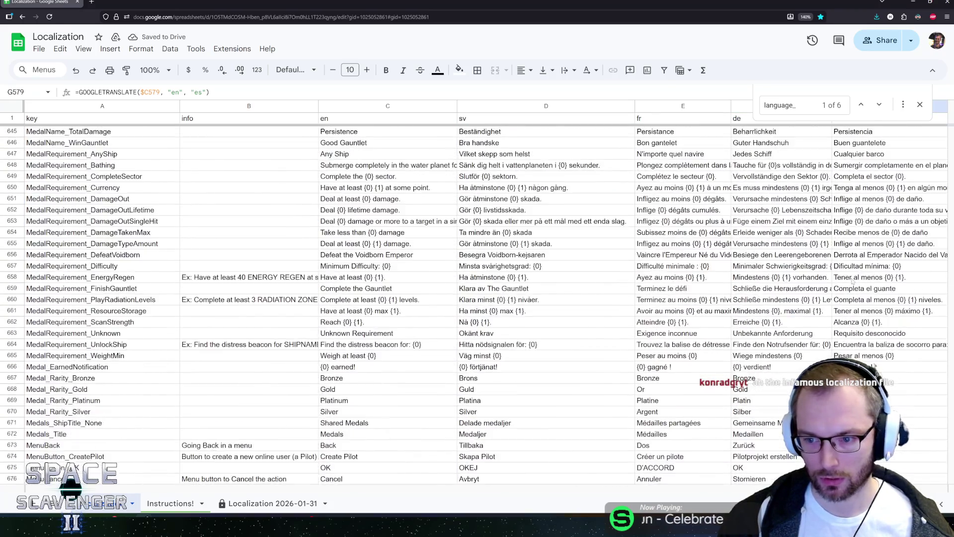
# Check the English and Chinese language entries, close the Find bar, and return to Unity
pyautogui.scroll(20, 874, 288)
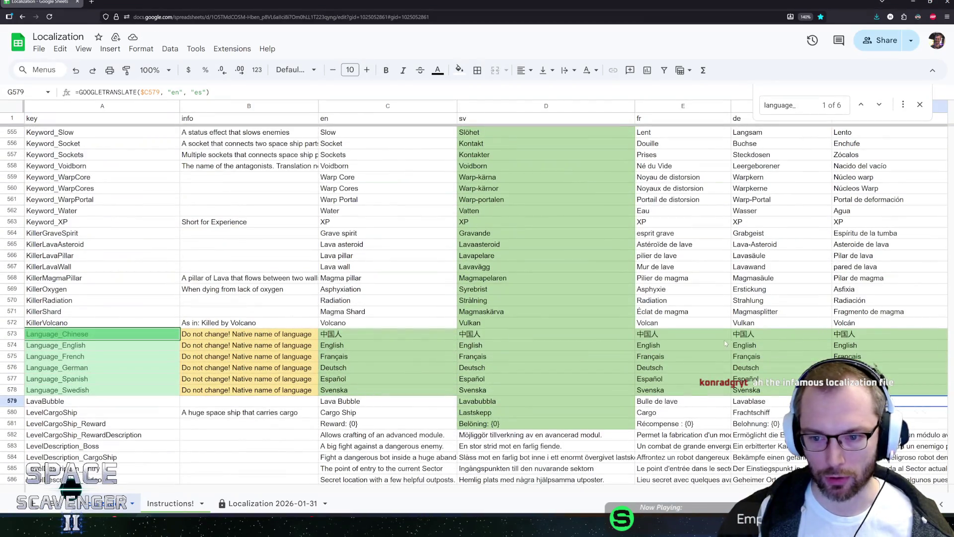
pyautogui.click(349, 346)
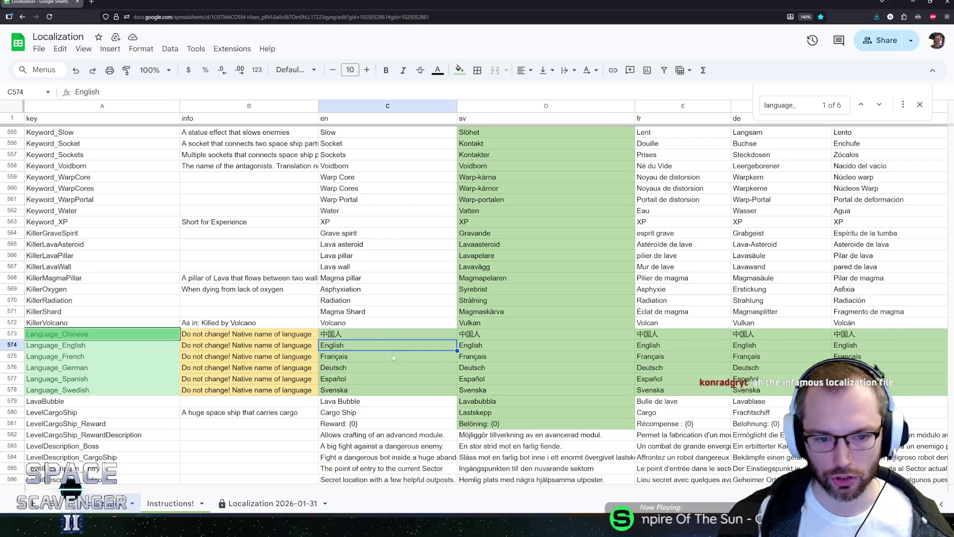
pyautogui.click(346, 337)
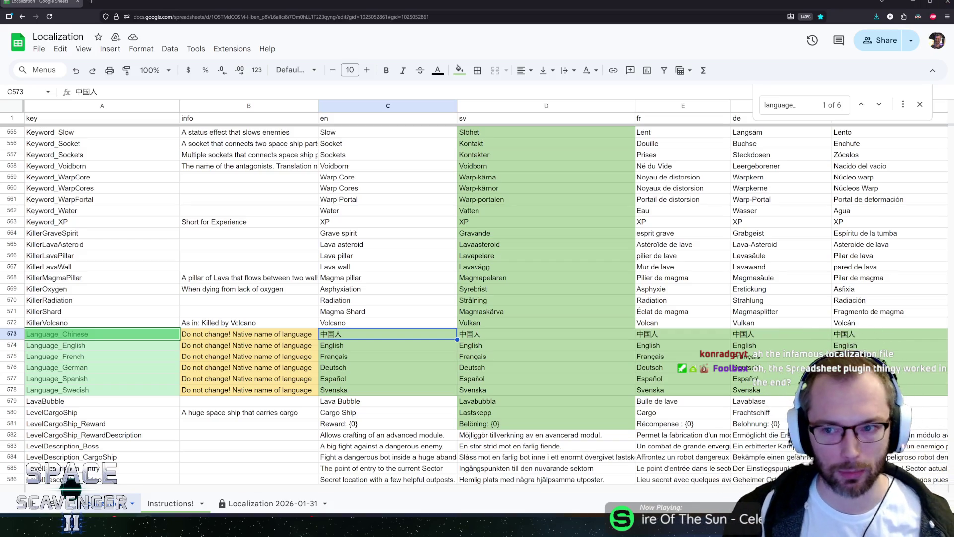
pyautogui.click(920, 104)
pyautogui.click(661, 16)
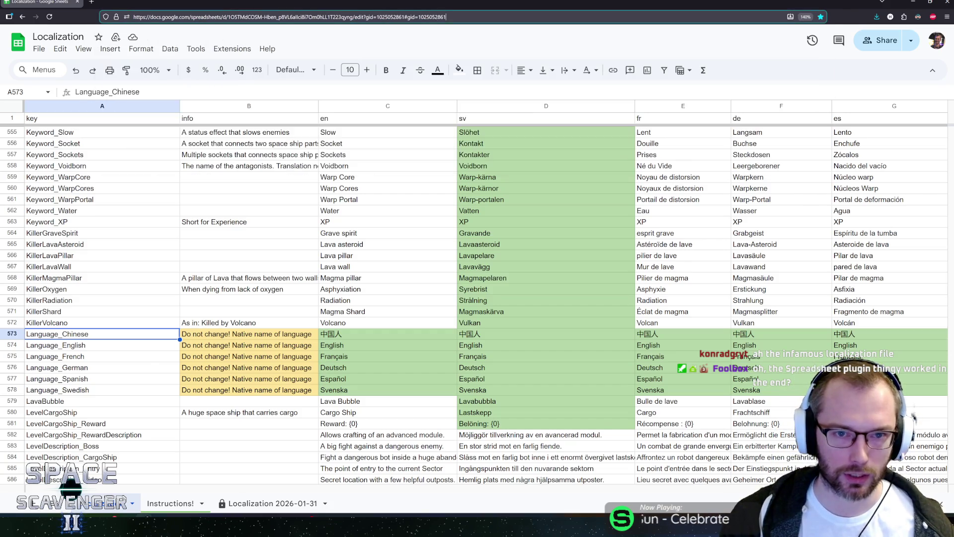
pyautogui.click(373, 312)
pyautogui.hotkey('alt', 'Tab')
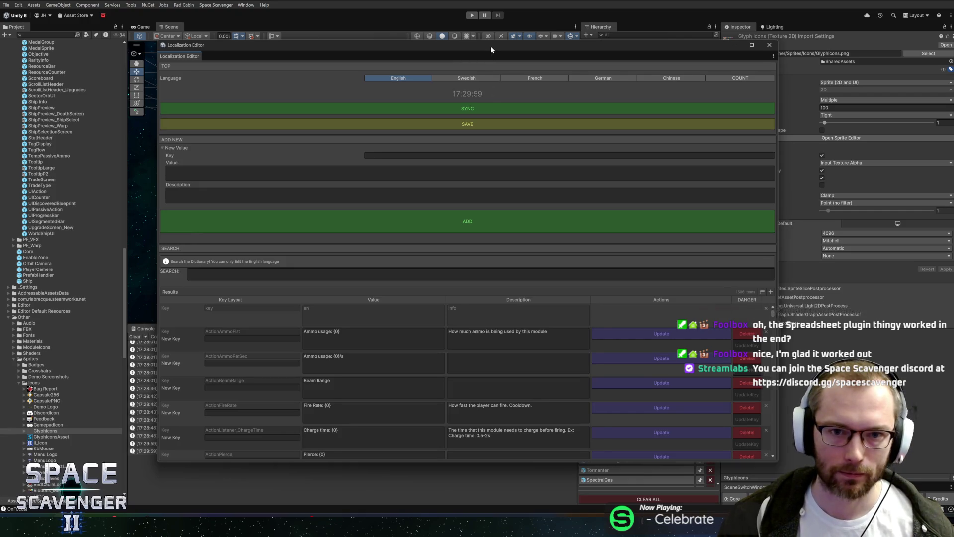
# Sync the localization data with the spreadsheet, save it to the CSV, and close the editor
pyautogui.moveTo(491, 48); pyautogui.dragTo(510, 50)
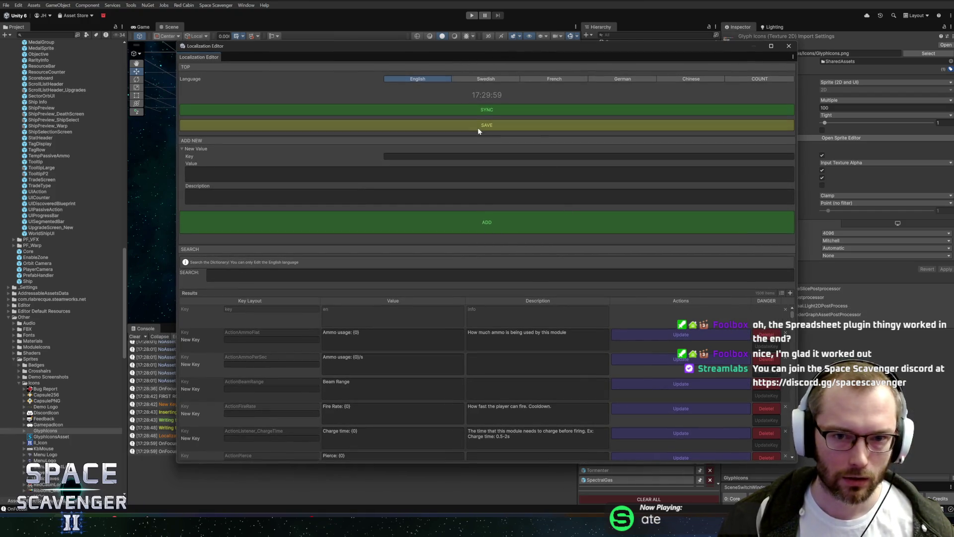
pyautogui.click(492, 112)
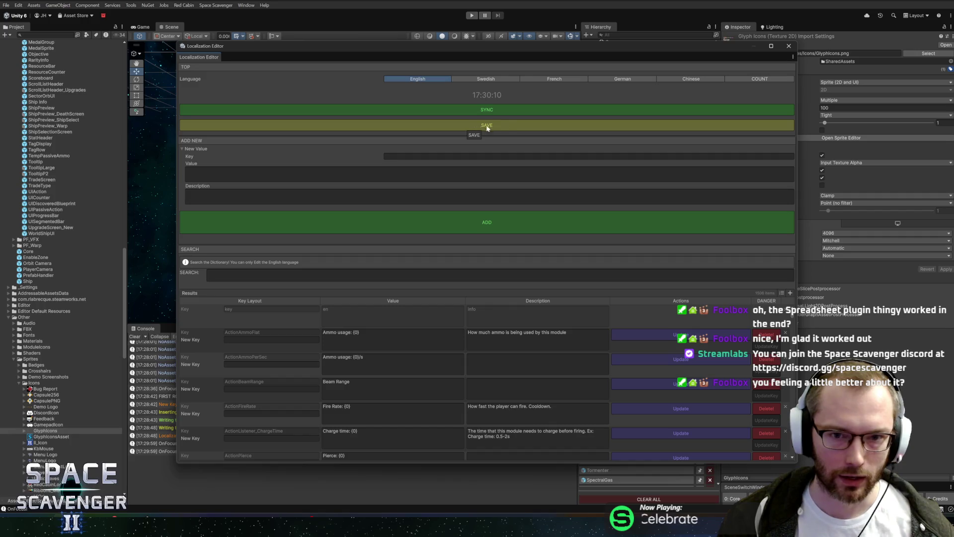
pyautogui.click(506, 122)
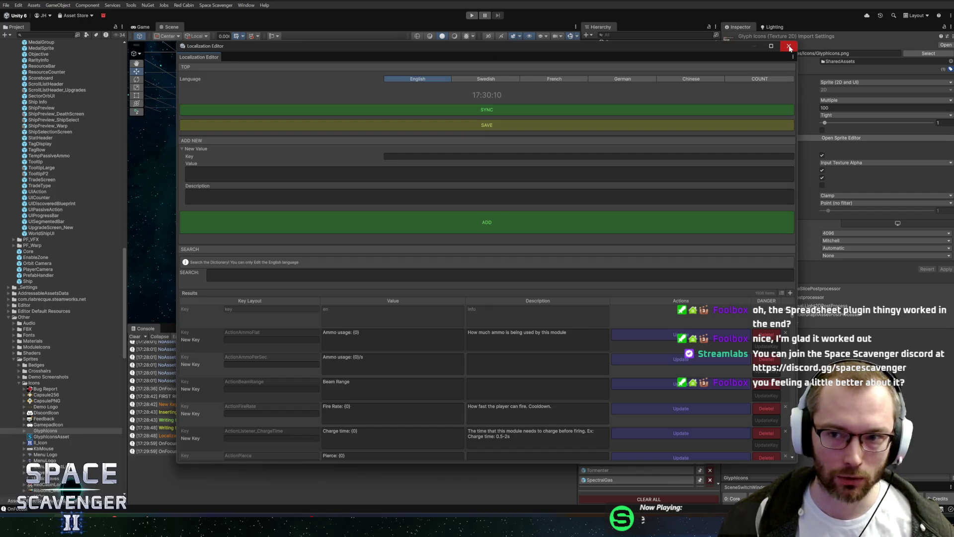
pyautogui.click(790, 47)
pyautogui.click(204, 444)
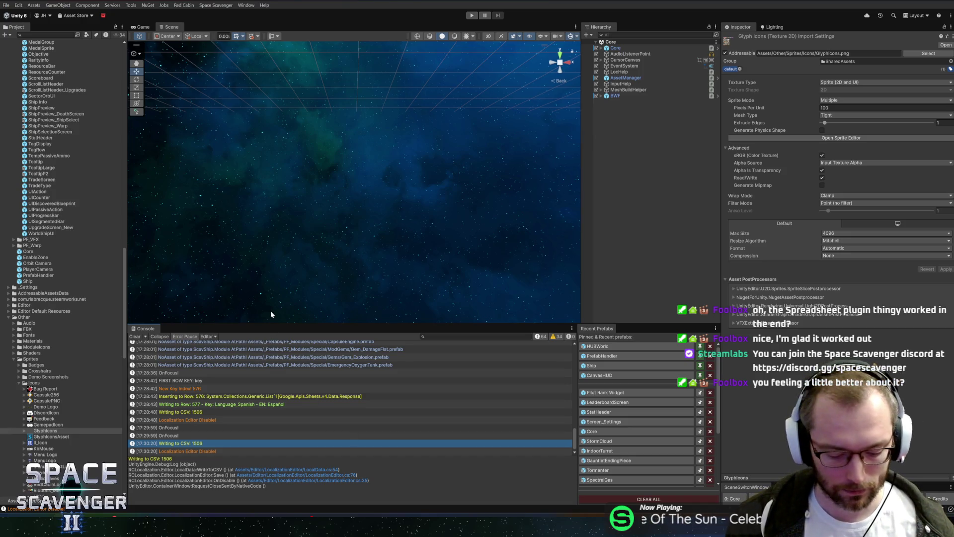
# Reopen the Localization Editor with Ctrl+Shift+L, save the data again, and close it
pyautogui.hotkey('ctrl', 'shift', 'l')
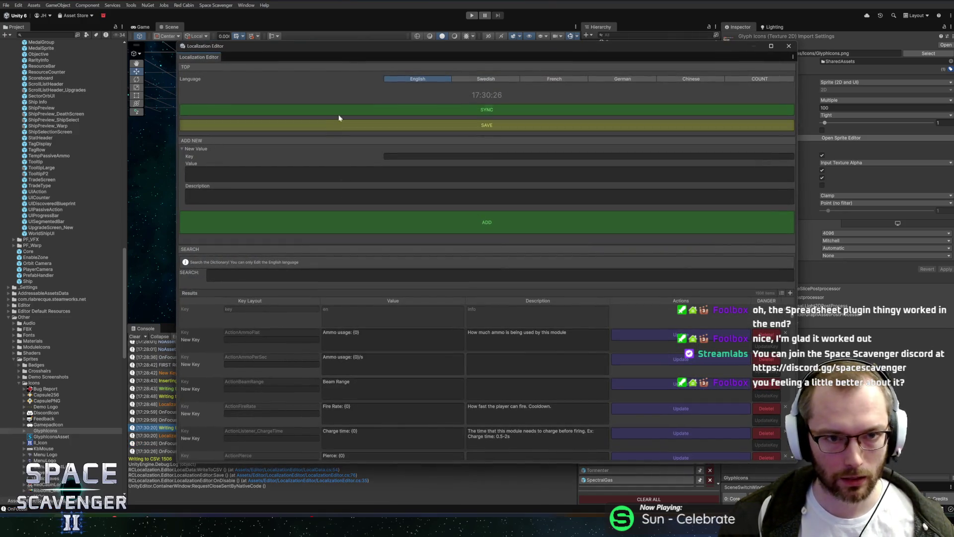
pyautogui.moveTo(348, 46)
pyautogui.mouseDown()
pyautogui.moveTo(348, 31)
pyautogui.moveTo(550, 47)
pyautogui.moveTo(394, 41)
pyautogui.moveTo(409, 37)
pyautogui.mouseUp()
pyautogui.click(491, 110)
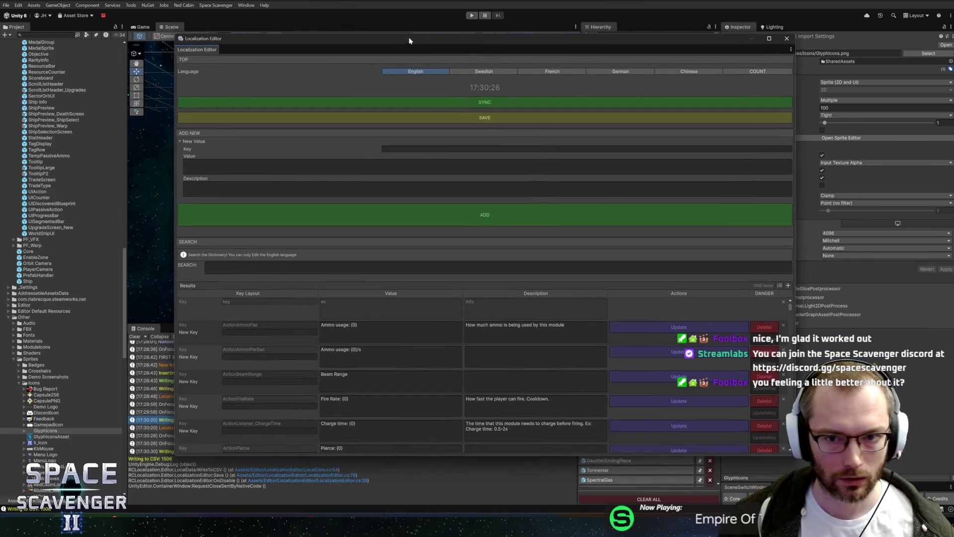
pyautogui.click(782, 39)
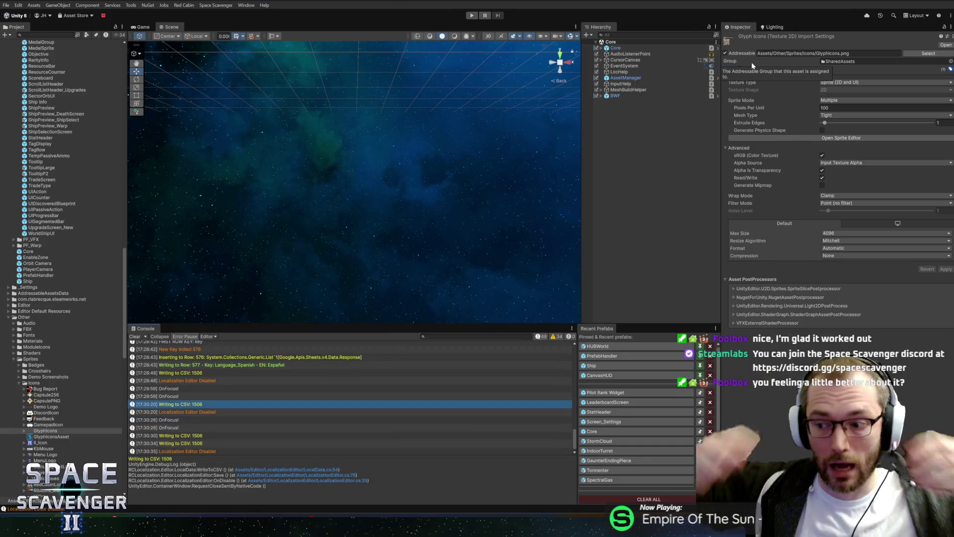
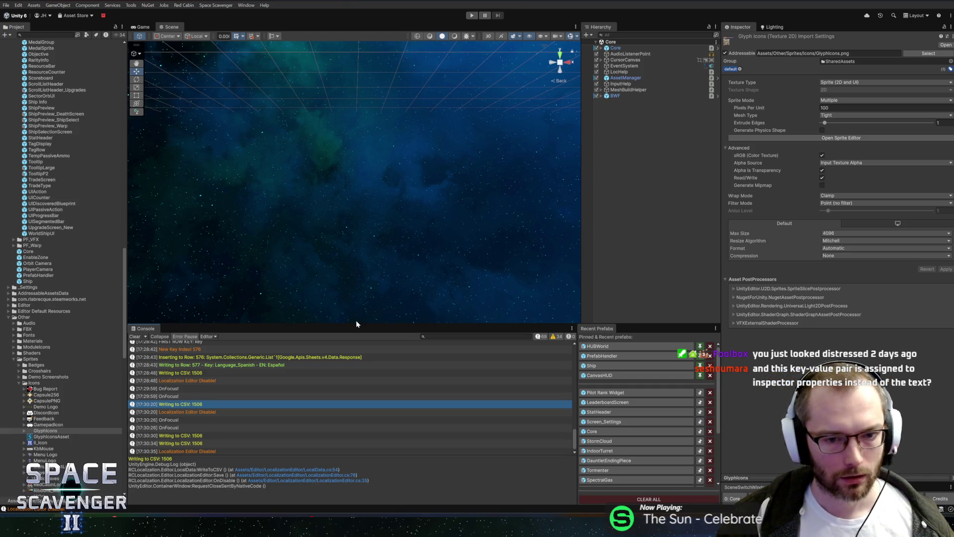
# Select LocHelp and open the Localization Editor showing the 'oxygenre' search results, including OxygenRefill
pyautogui.moveTo(361, 323); pyautogui.dragTo(363, 326)
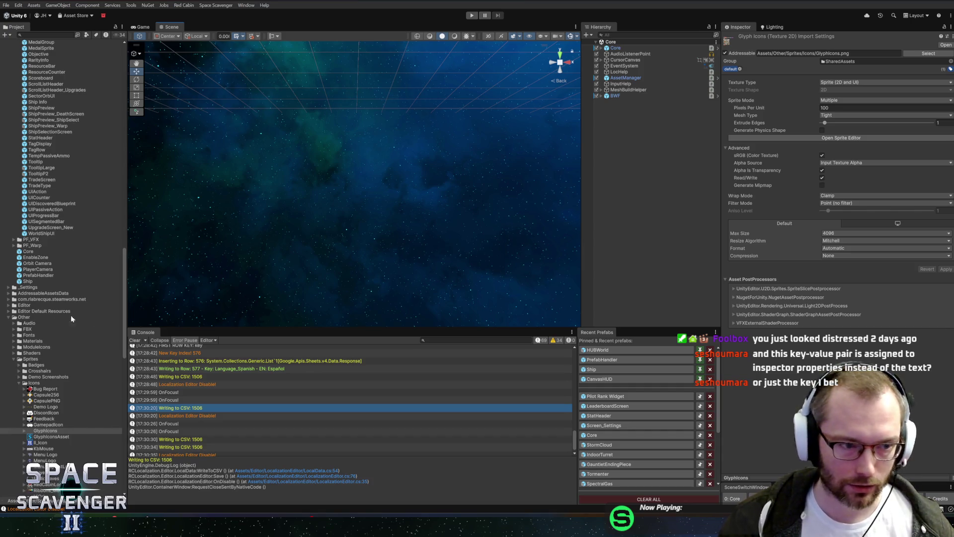
pyautogui.scroll(10, 53, 308)
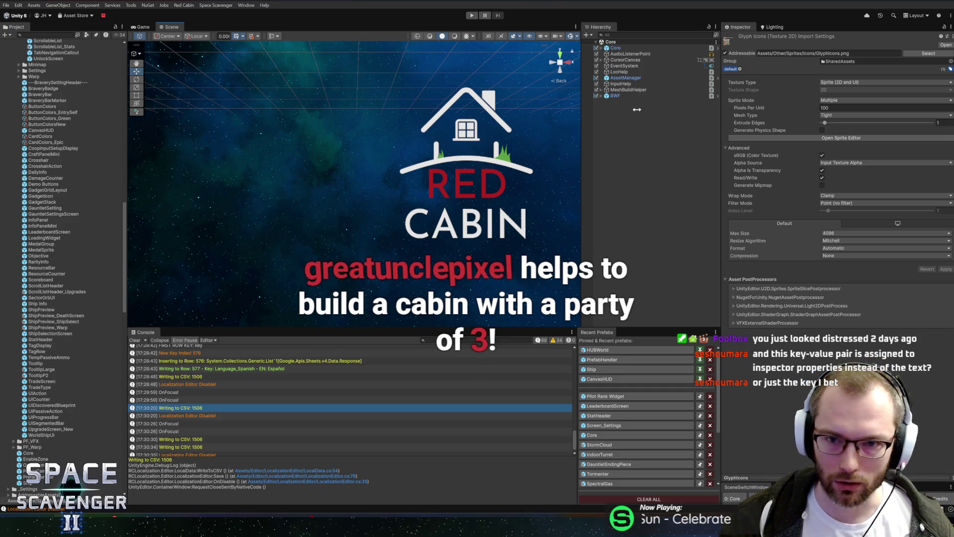
pyautogui.click(646, 71)
pyautogui.click(794, 387)
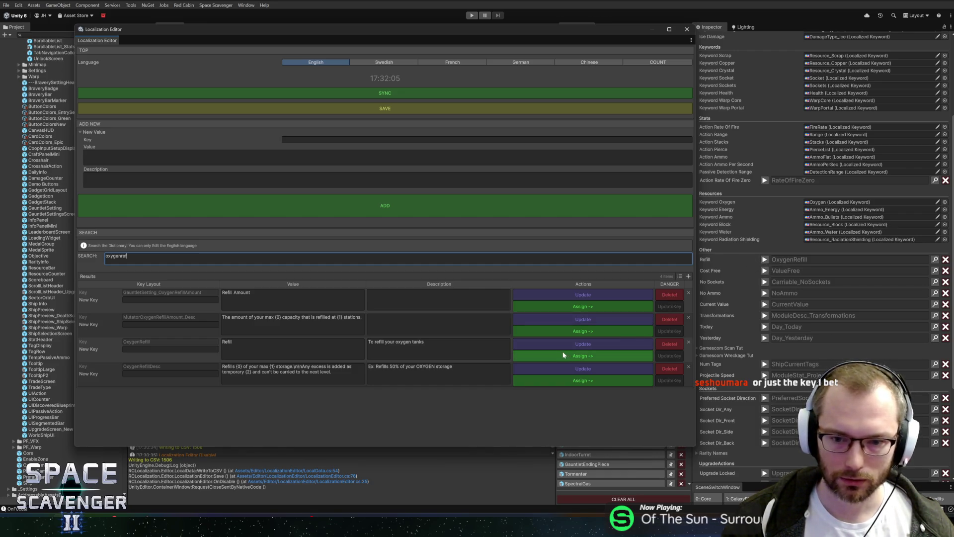
pyautogui.click(582, 331)
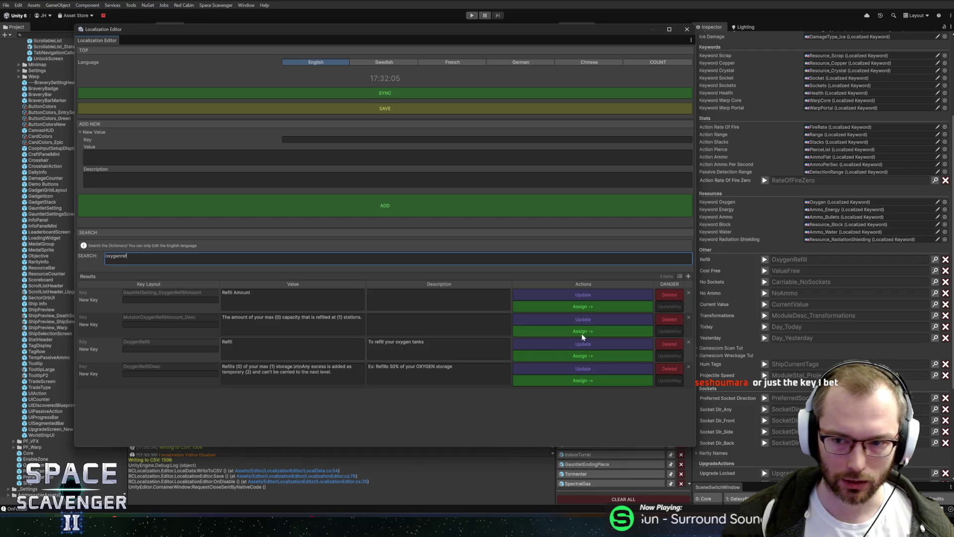
pyautogui.click(596, 356)
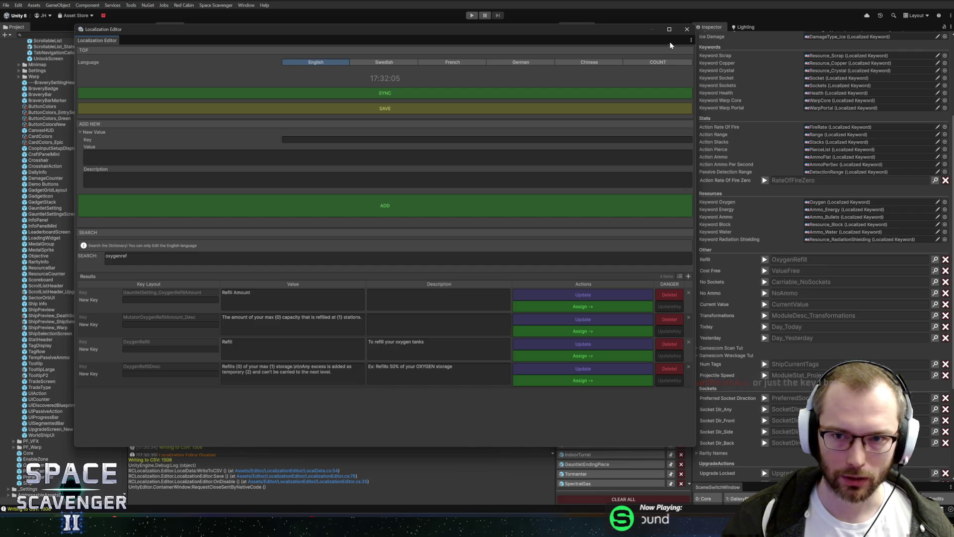
pyautogui.click(402, 61)
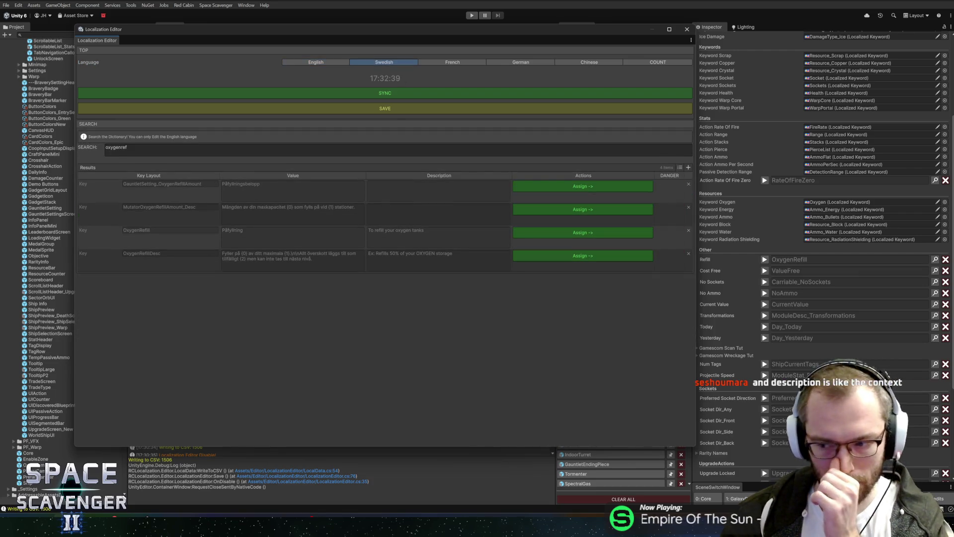
pyautogui.click(326, 65)
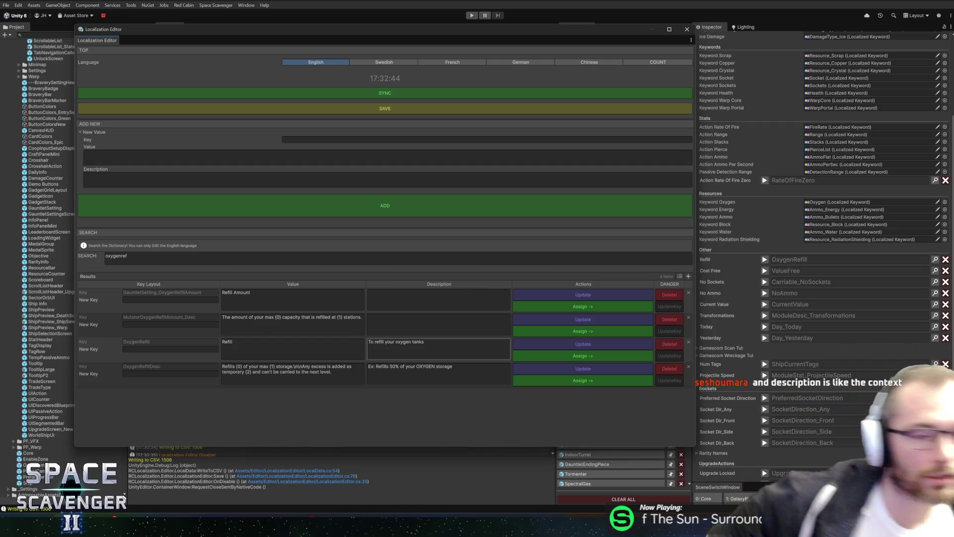
pyautogui.hotkey('alt', 'Tab')
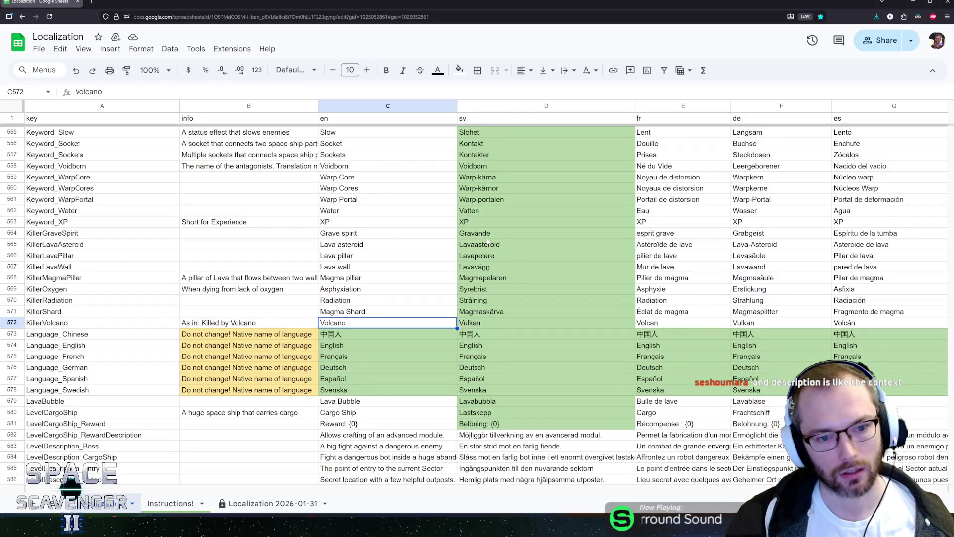
# Look over the Swedish entries Gravande, Stridsutbildning and Kollision in D564, D505 and D506, then minimize Chrome
pyautogui.click(485, 234)
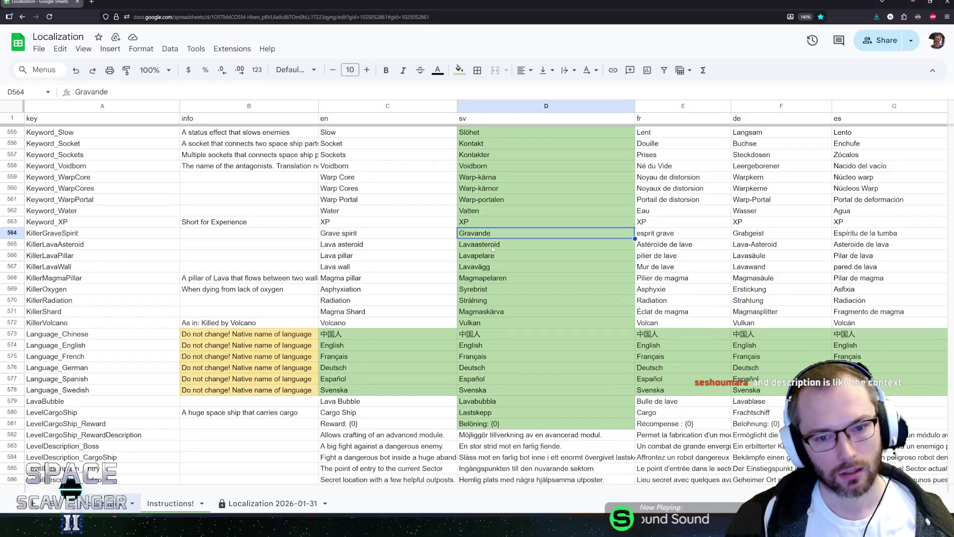
pyautogui.scroll(3, 492, 246)
pyautogui.scroll(15, 494, 249)
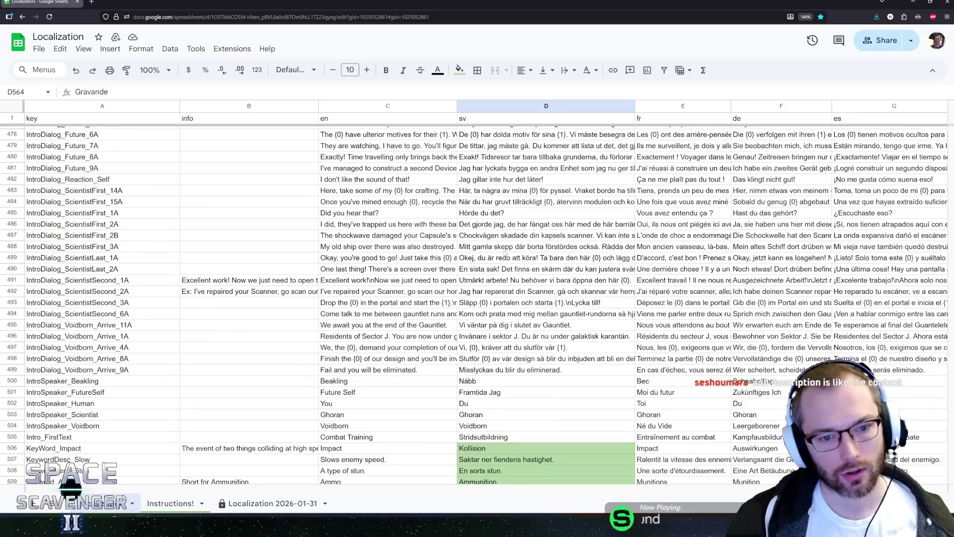
pyautogui.scroll(-5, 505, 253)
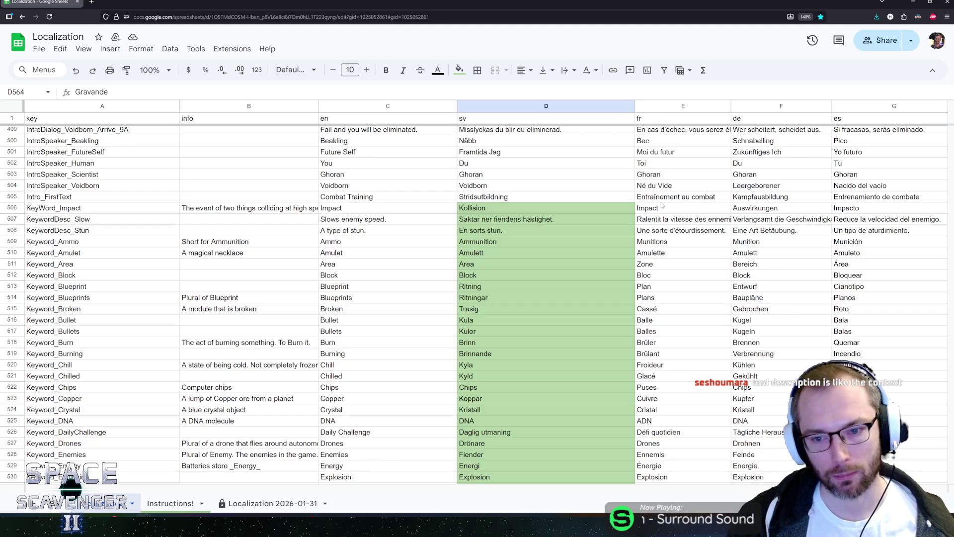
pyautogui.click(531, 200)
pyautogui.click(524, 220)
pyautogui.click(517, 210)
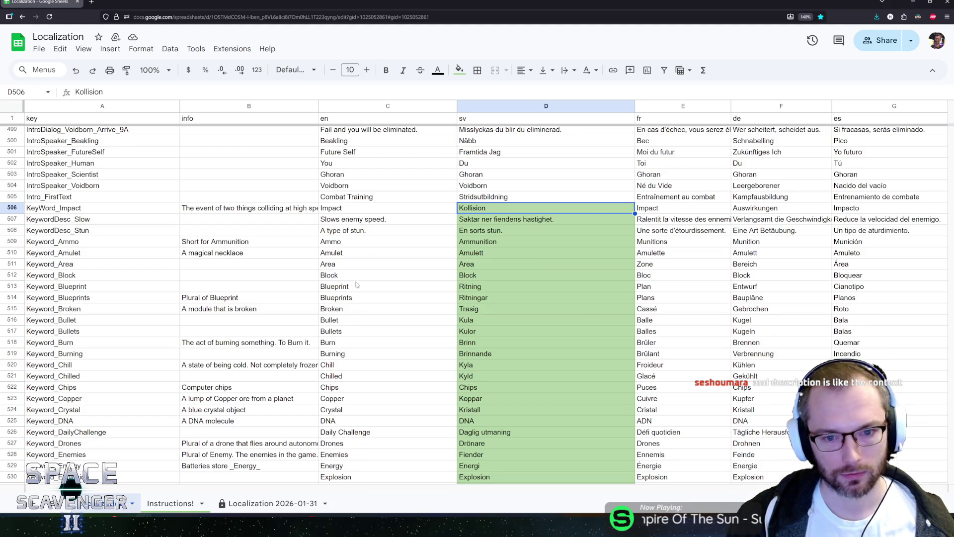
pyautogui.click(914, 3)
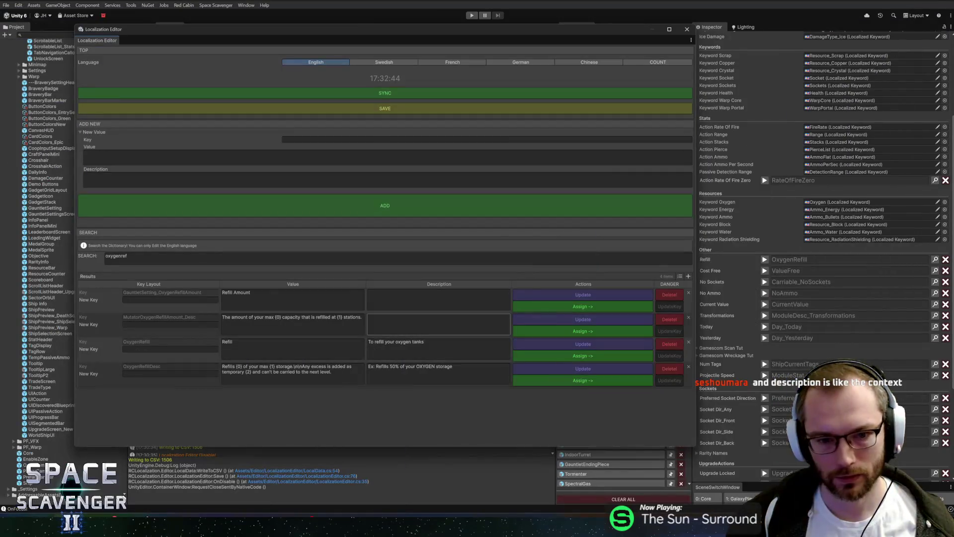
# Click into the second result's Description field, shift the Localization Editor, then close it
pyautogui.click(439, 324)
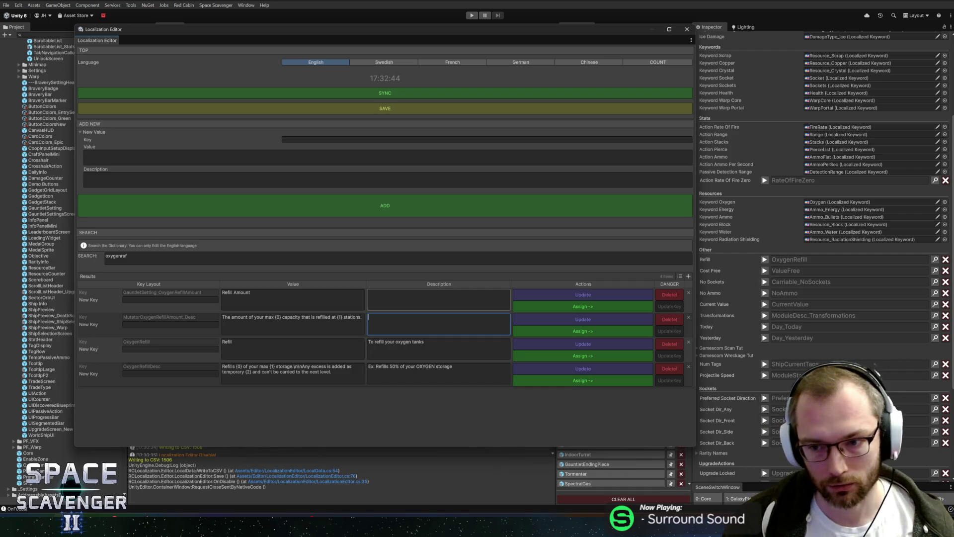
pyautogui.moveTo(525, 32)
pyautogui.mouseDown()
pyautogui.moveTo(532, 47)
pyautogui.moveTo(607, 50)
pyautogui.moveTo(594, 50)
pyautogui.mouseUp()
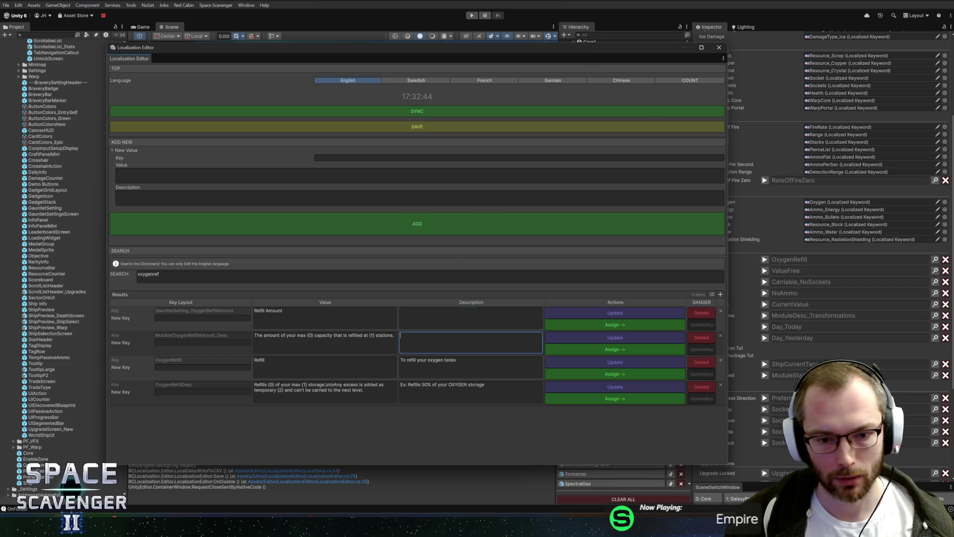
pyautogui.click(719, 48)
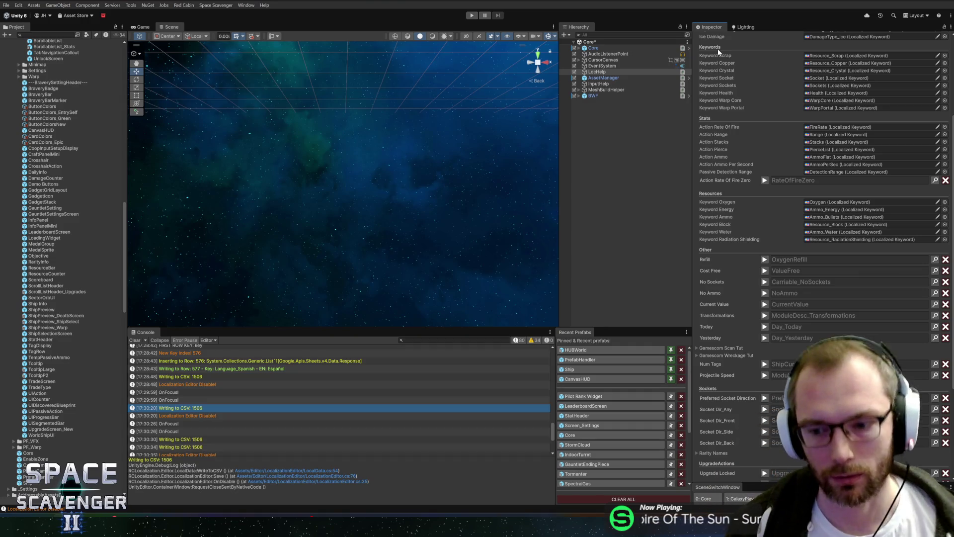
# Enlarge the Console panel slightly and switch back to the Localization spreadsheet
pyautogui.moveTo(285, 330); pyautogui.dragTo(296, 323)
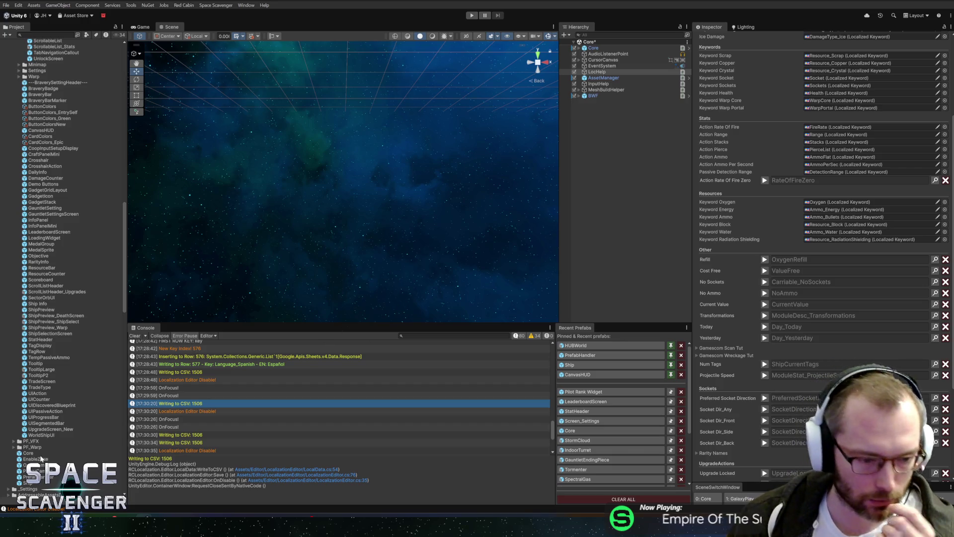
pyautogui.moveTo(114, 513)
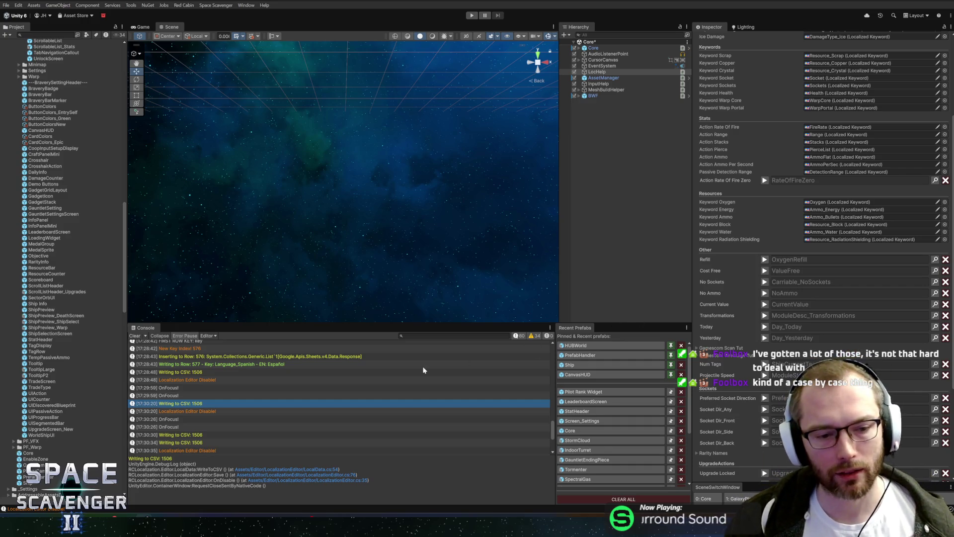
pyautogui.hotkey('alt', 'Tab')
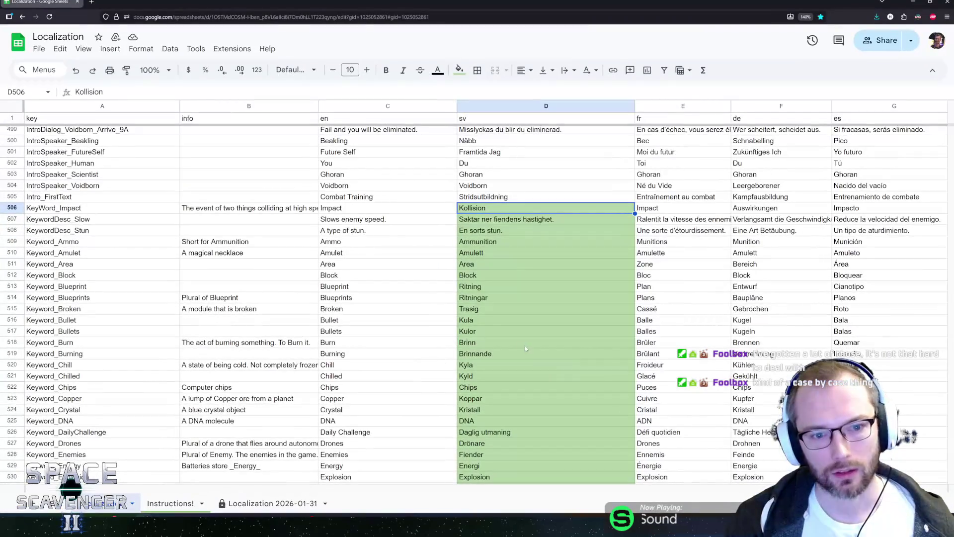
# Move up from Stridsutbildning in D505 through the English intro dialogue lines in C470–C473
pyautogui.press('Up')
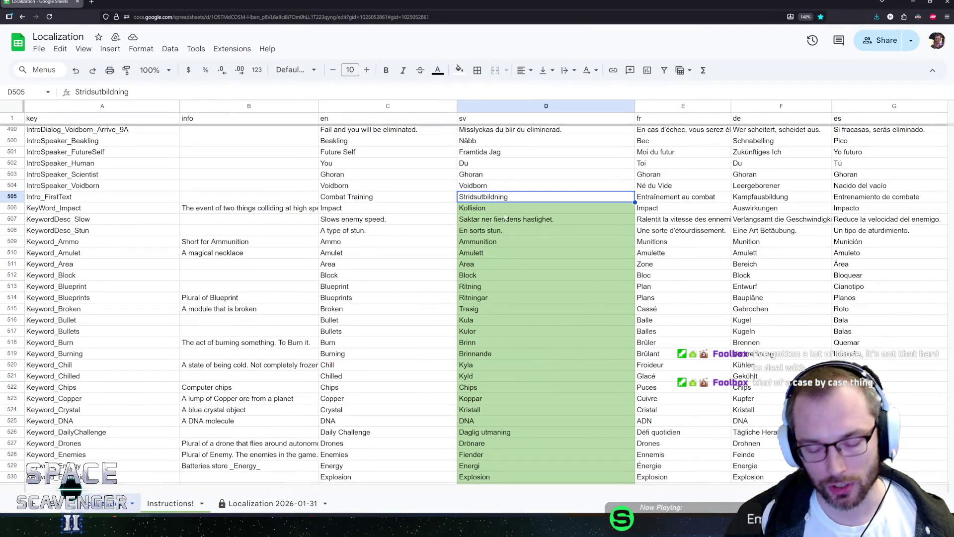
pyautogui.scroll(10, 517, 268)
pyautogui.click(328, 274)
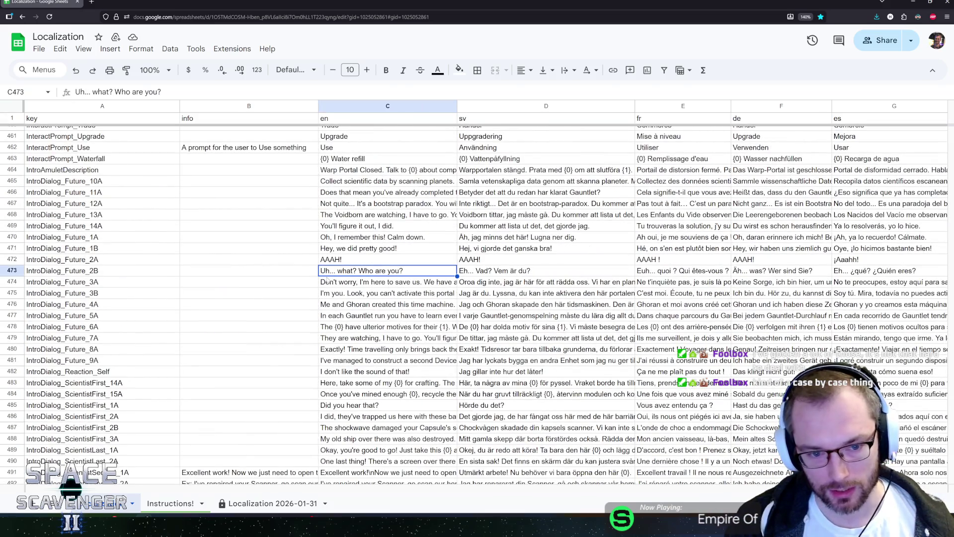
pyautogui.click(366, 282)
pyautogui.click(374, 259)
pyautogui.press('Up')
pyautogui.press('Up')
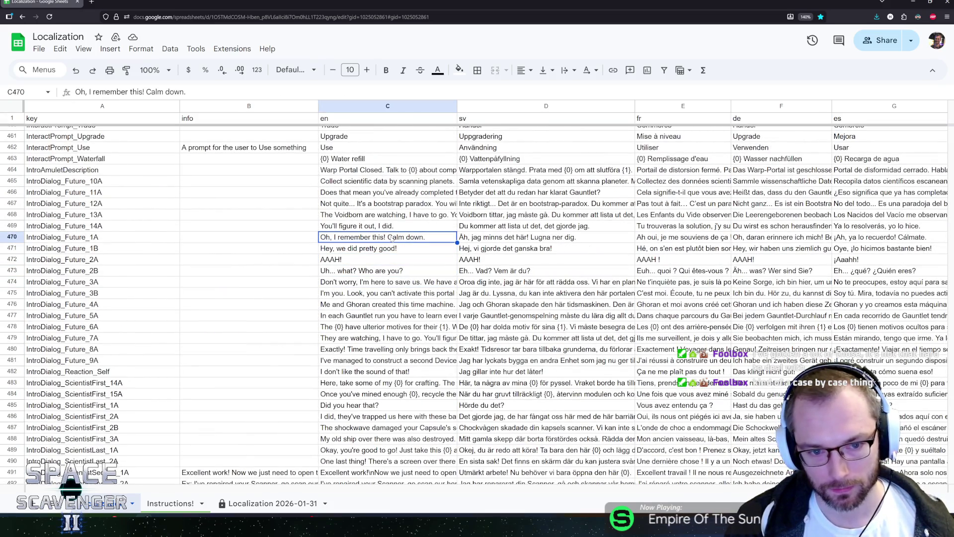
pyautogui.scroll(3, 388, 247)
pyautogui.scroll(3, 382, 258)
# Compare Interact and Special Ability with their Swedish translations Interagera and Specialförmåga in rows 452 and 448
pyautogui.click(364, 232)
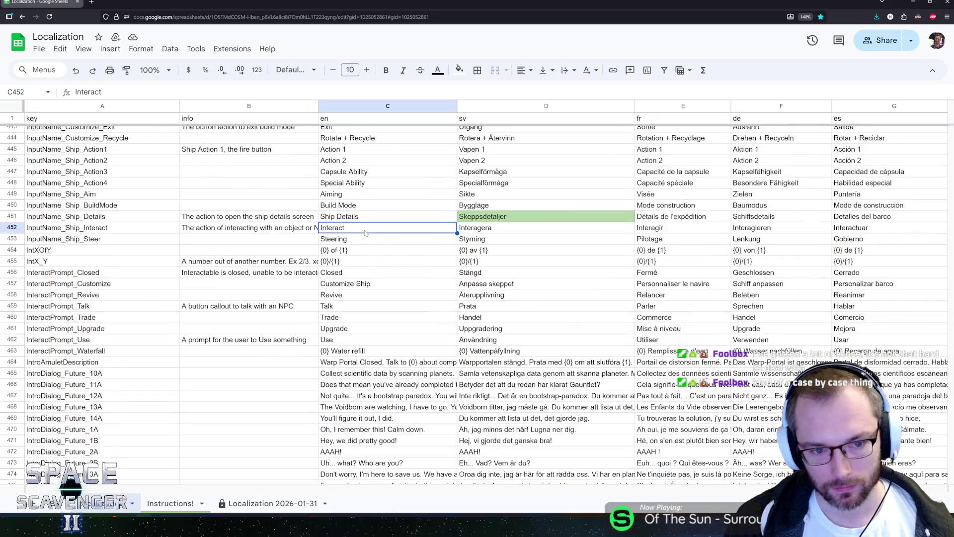
pyautogui.click(494, 234)
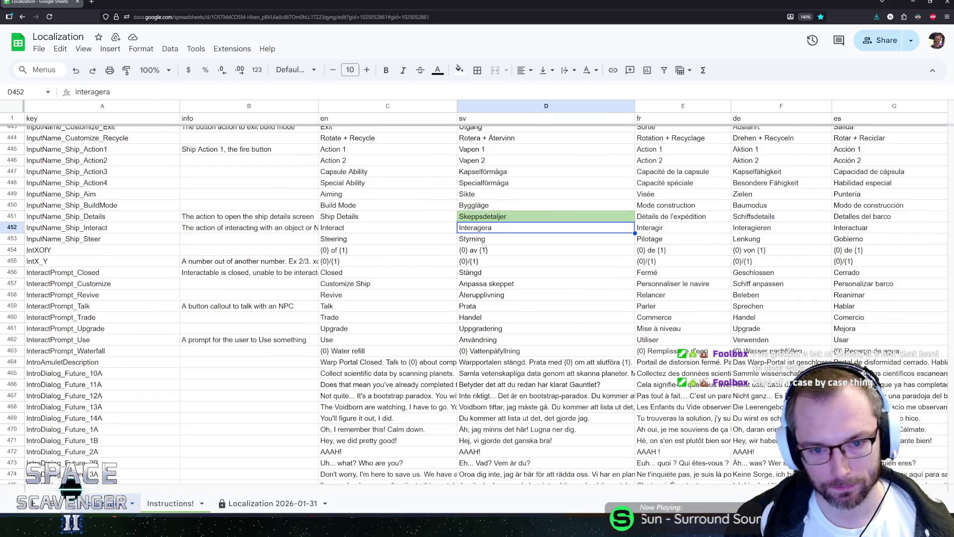
pyautogui.click(468, 194)
pyautogui.click(395, 182)
pyautogui.scroll(4, 397, 251)
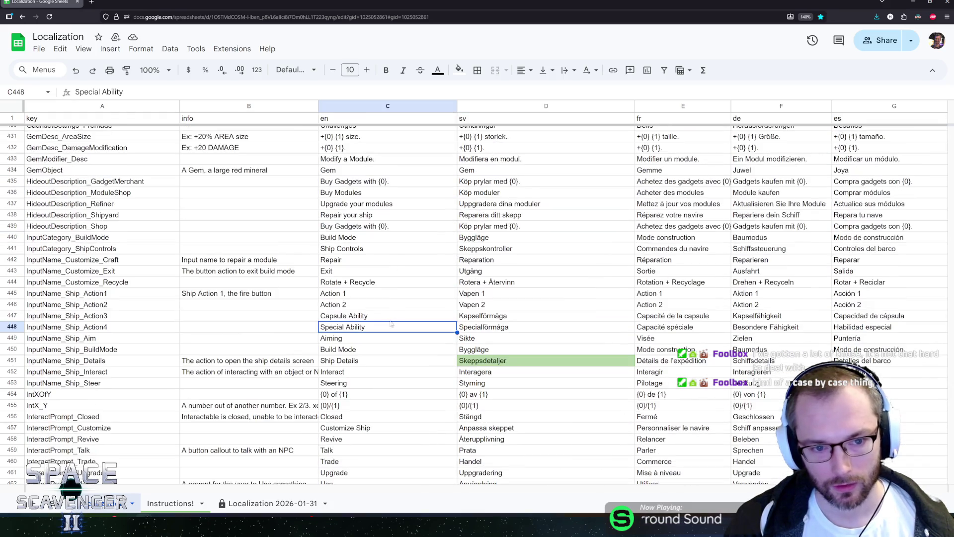
pyautogui.press('Up')
pyautogui.press('Down')
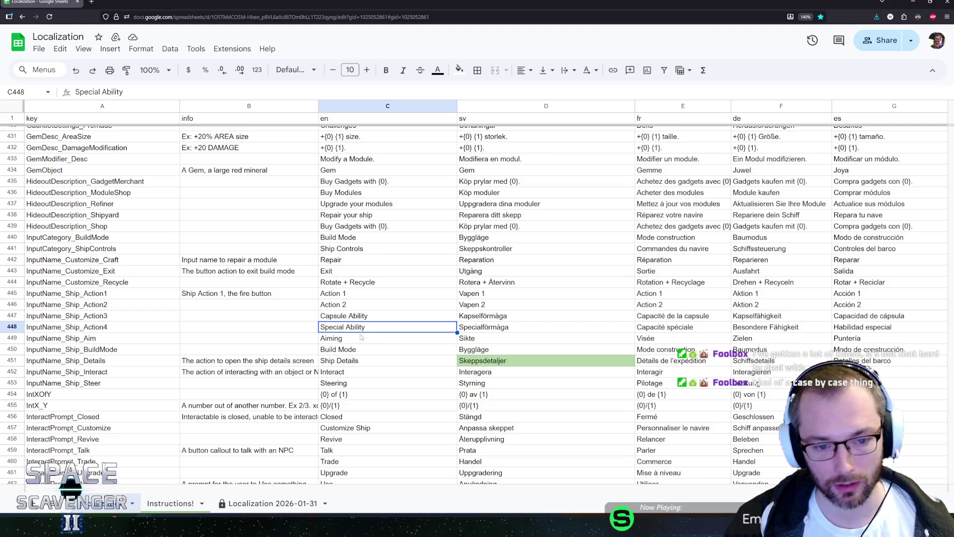
pyautogui.click(504, 331)
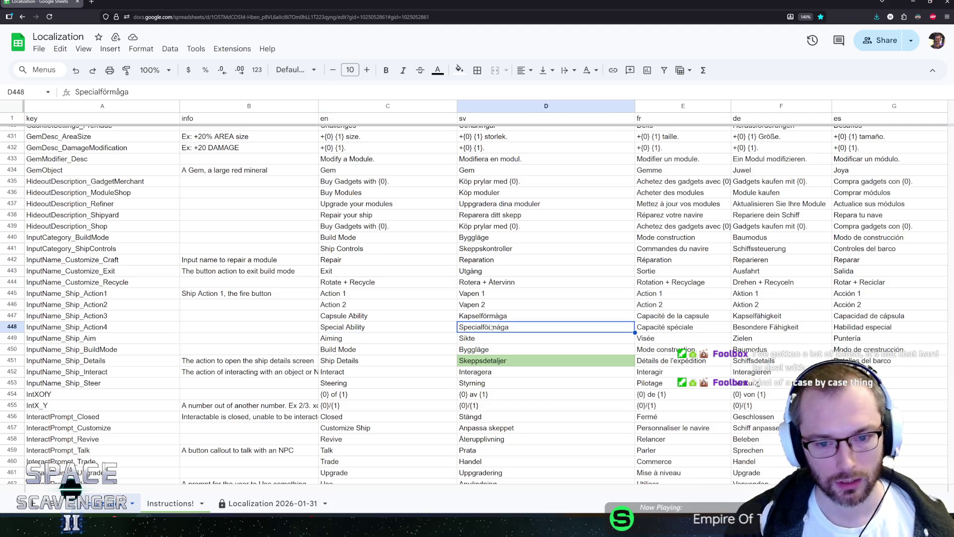
pyautogui.click(355, 330)
pyautogui.click(503, 330)
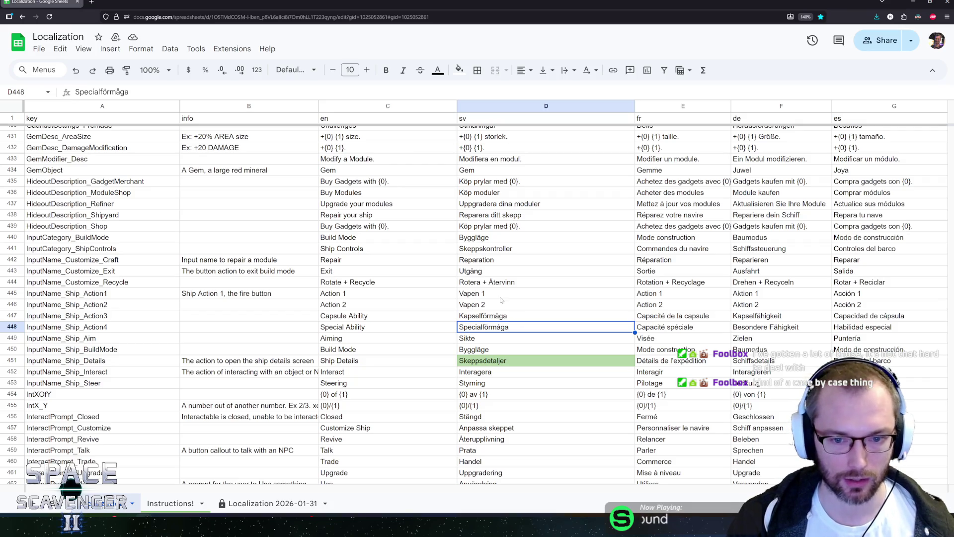
pyautogui.click(480, 319)
pyautogui.click(481, 328)
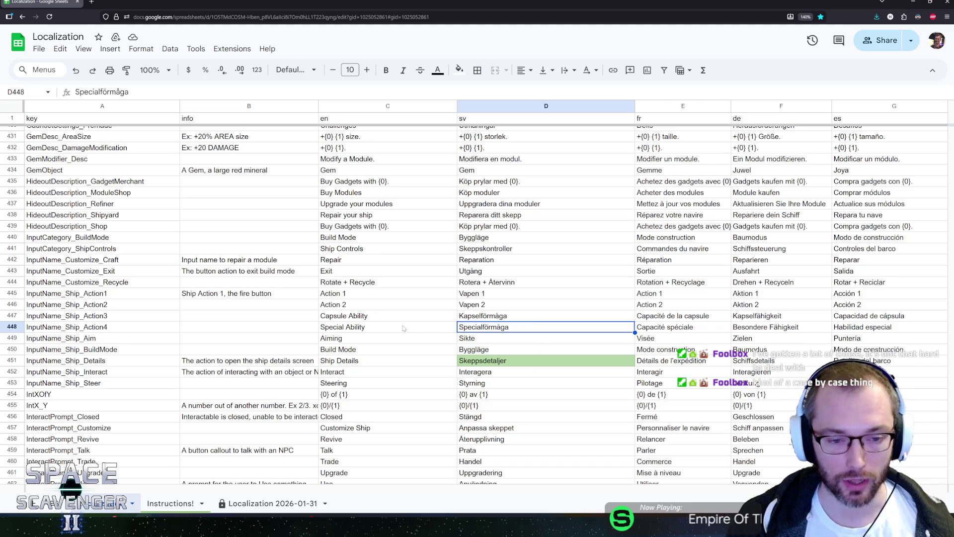
# Scroll through more translation rows, then minimize the browser to return to Unity
pyautogui.scroll(15, 305, 405)
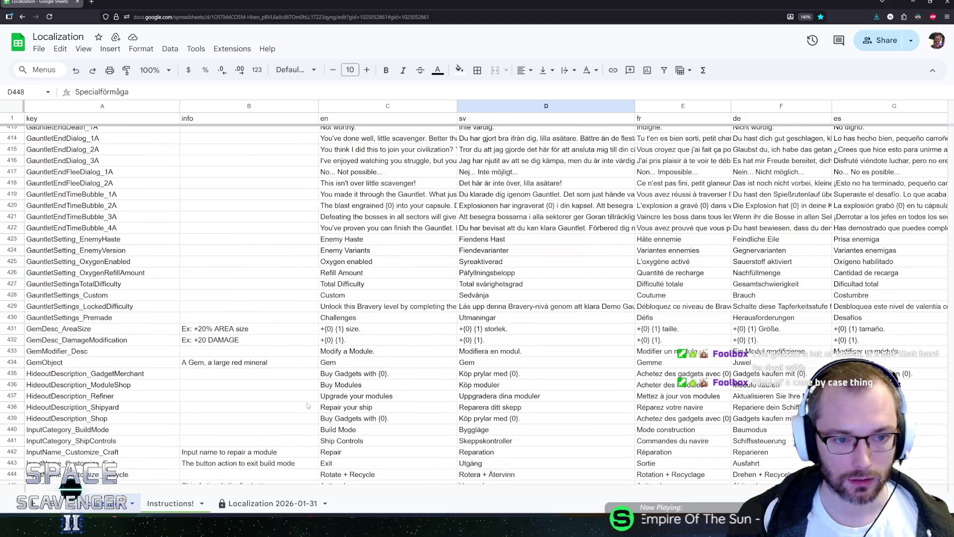
pyautogui.scroll(3, 422, 379)
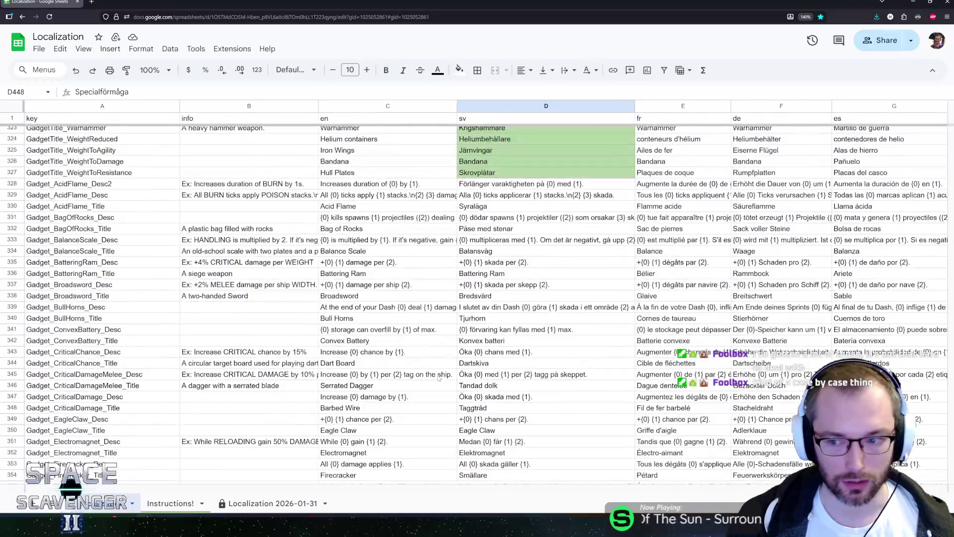
pyautogui.scroll(-10, 447, 368)
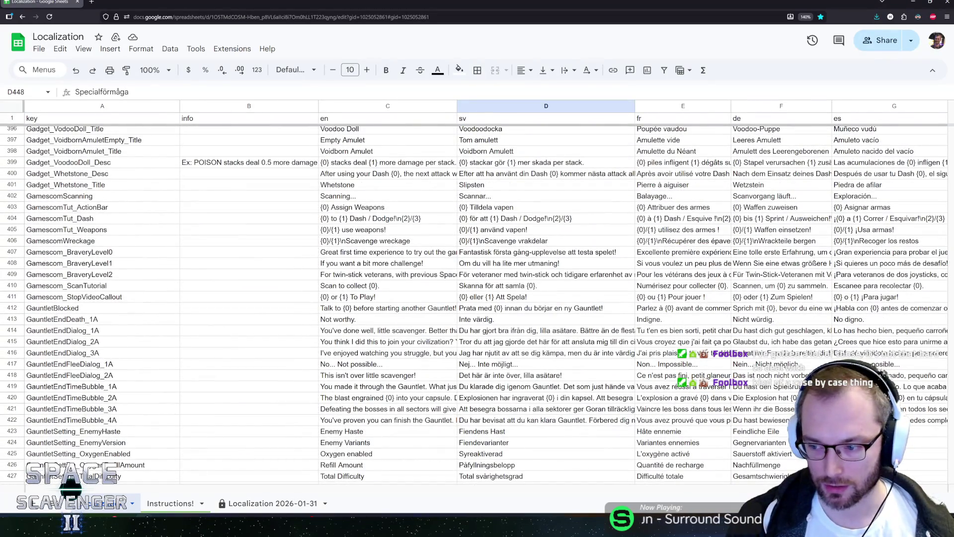
pyautogui.scroll(-7, 552, 360)
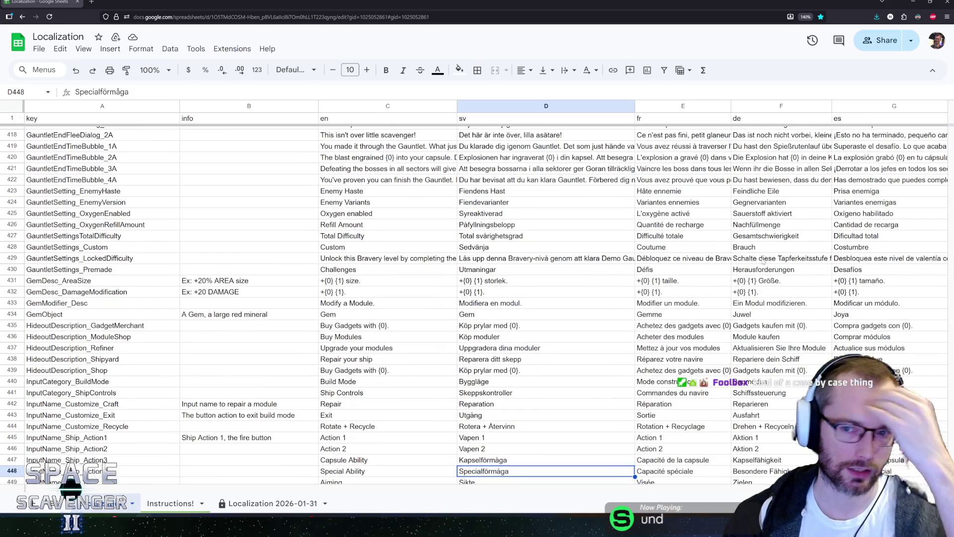
pyautogui.scroll(6, 496, 259)
pyautogui.scroll(-4, 498, 260)
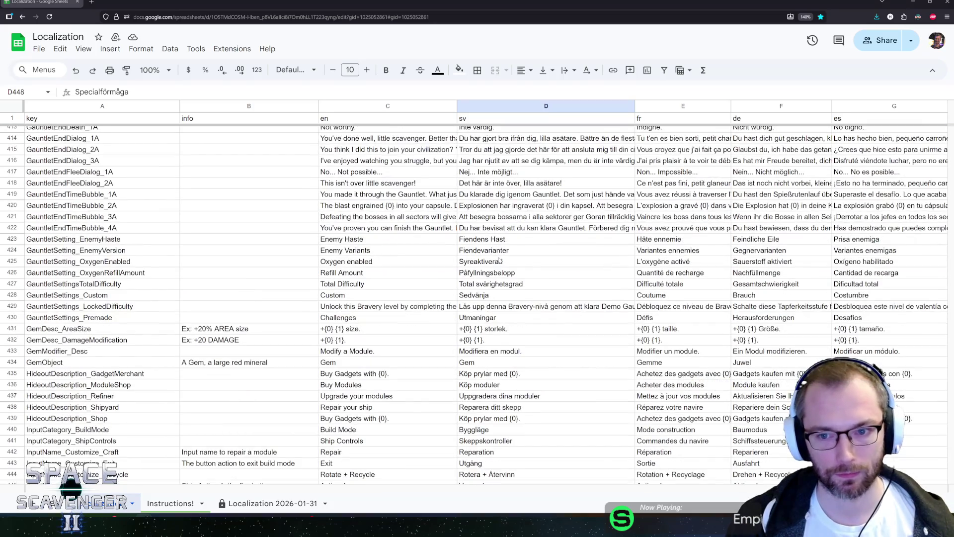
pyautogui.scroll(7, 546, 256)
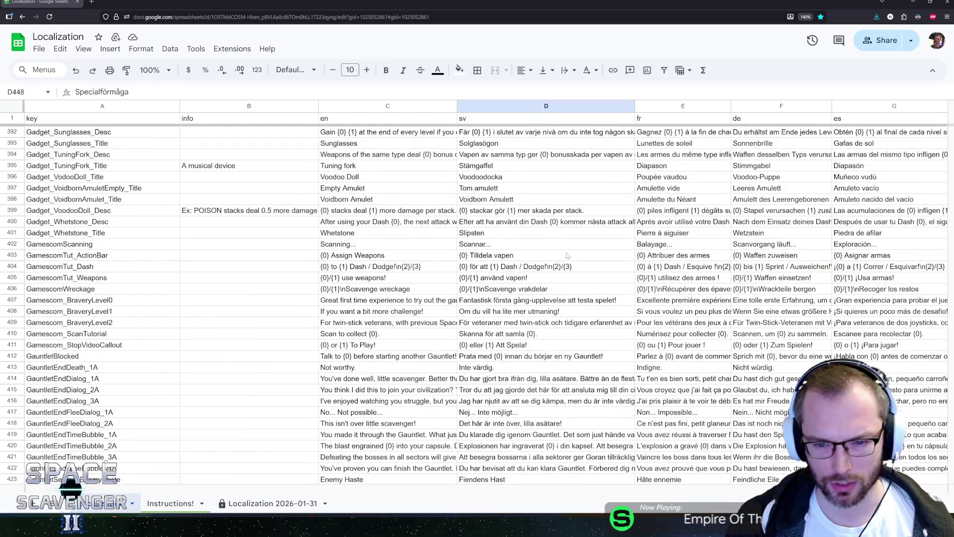
pyautogui.scroll(13, 566, 255)
pyautogui.scroll(18, 454, 288)
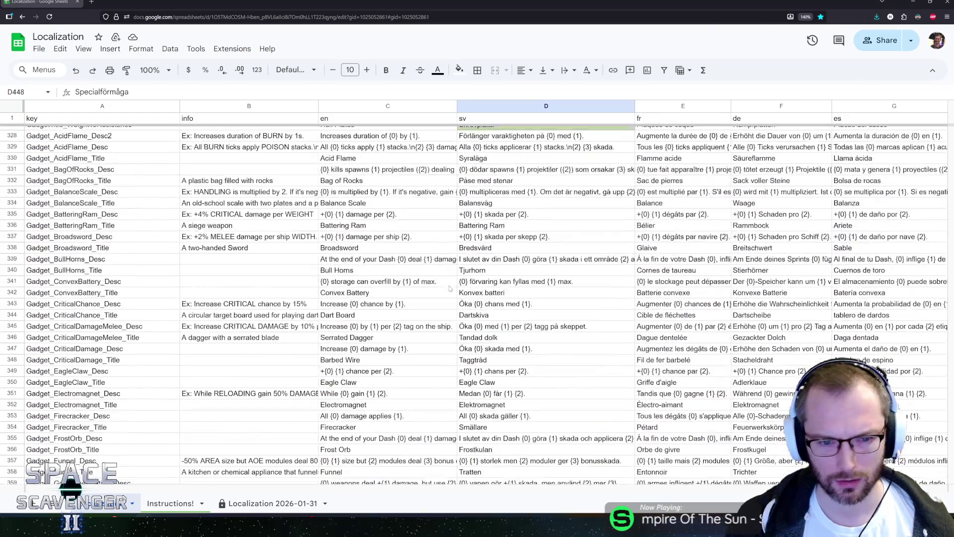
pyautogui.scroll(20, 433, 296)
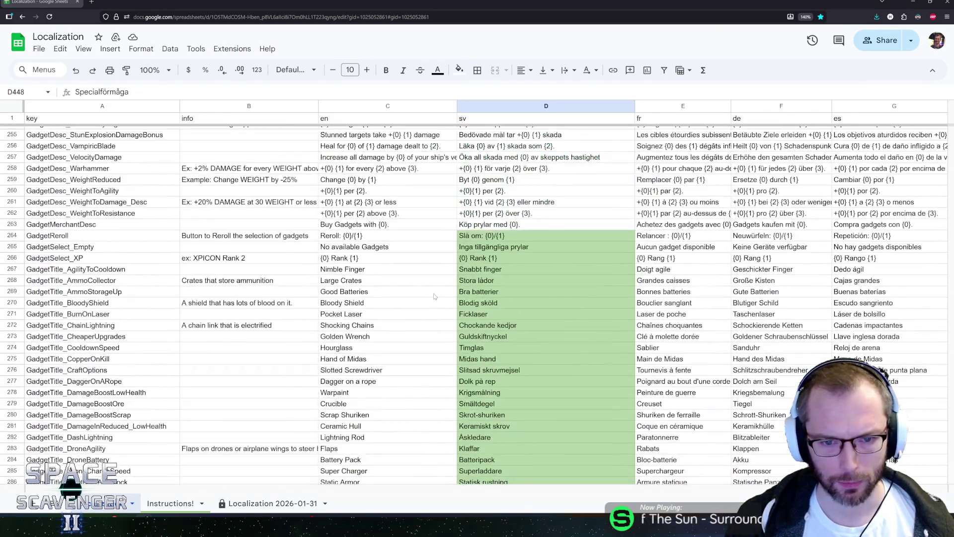
pyautogui.scroll(-8, 697, 141)
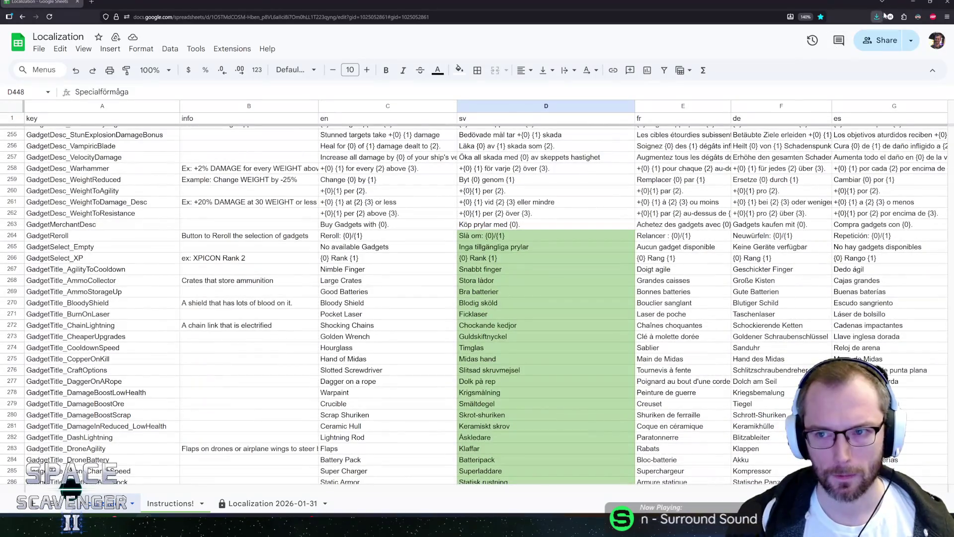
pyautogui.click(914, 3)
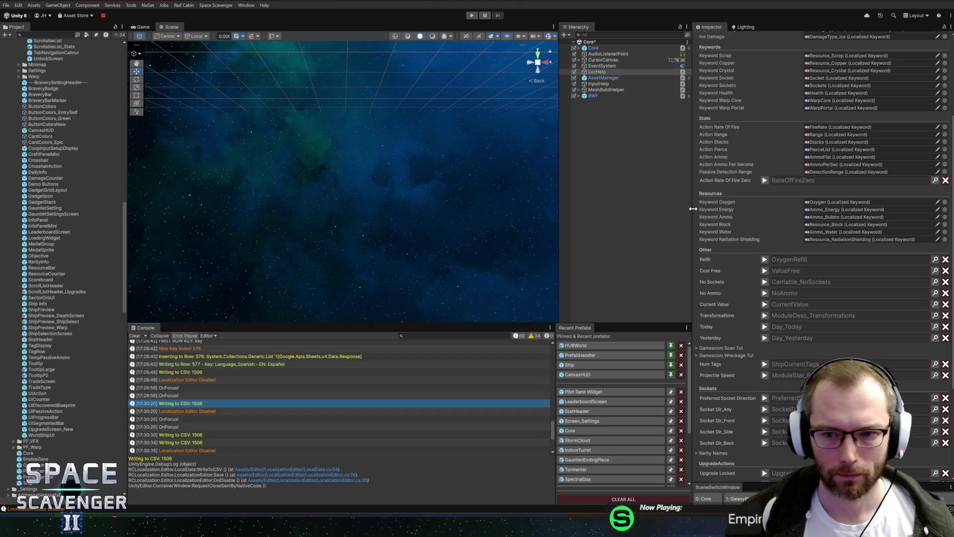
# Widen the Inspector, make the Console taller, and narrow the Project panel to show the Languages folder
pyautogui.moveTo(693, 209); pyautogui.dragTo(687, 210)
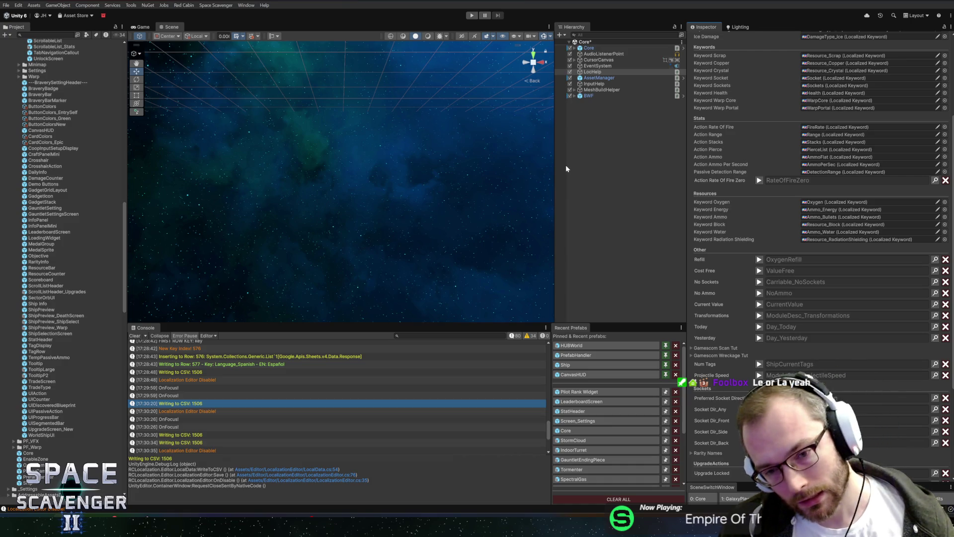
pyautogui.moveTo(261, 325); pyautogui.dragTo(291, 315)
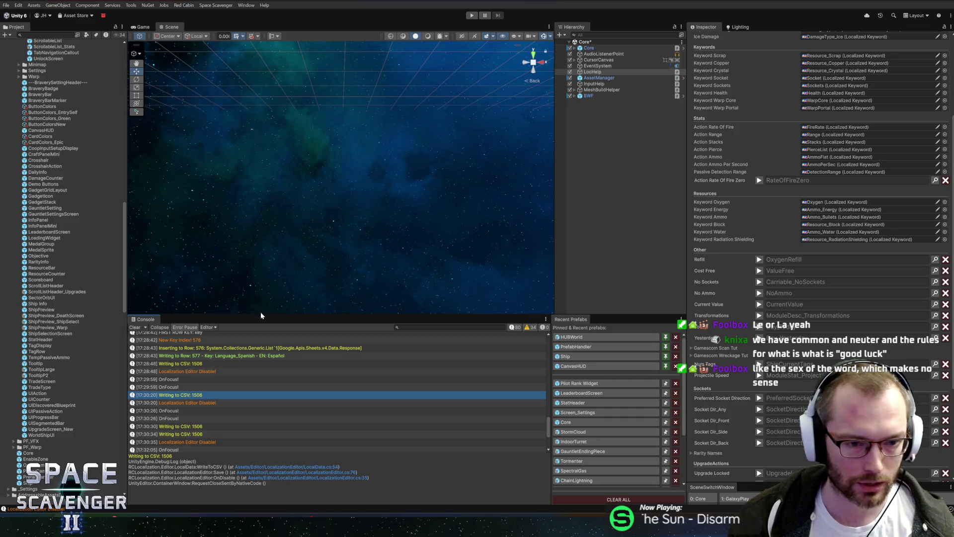
pyautogui.moveTo(261, 314); pyautogui.dragTo(260, 318)
pyautogui.moveTo(128, 264)
pyautogui.mouseDown()
pyautogui.moveTo(118, 261)
pyautogui.moveTo(108, 144)
pyautogui.mouseUp()
# Select the Spanish language asset and set its icon to Language ES and its ID to es
pyautogui.click(65, 203)
pyautogui.press('Left')
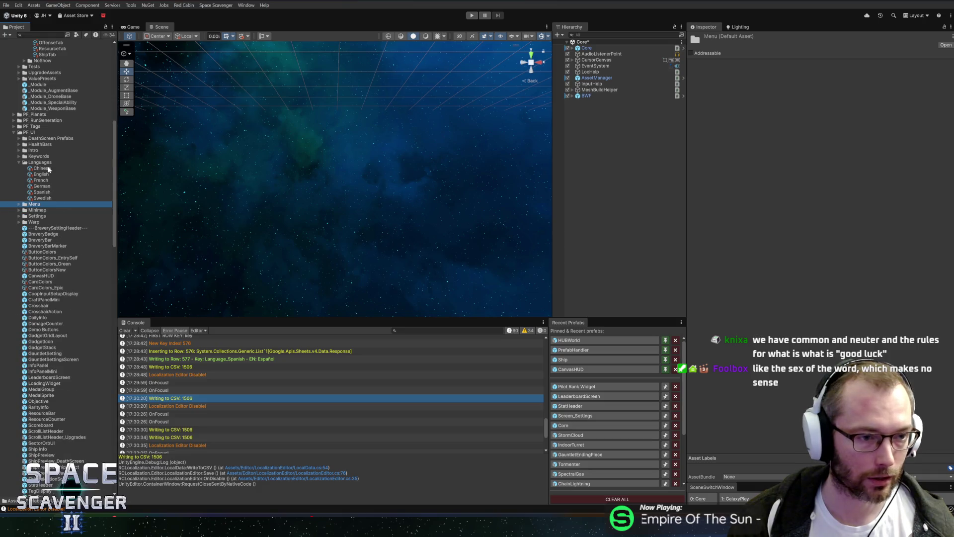
pyautogui.click(48, 194)
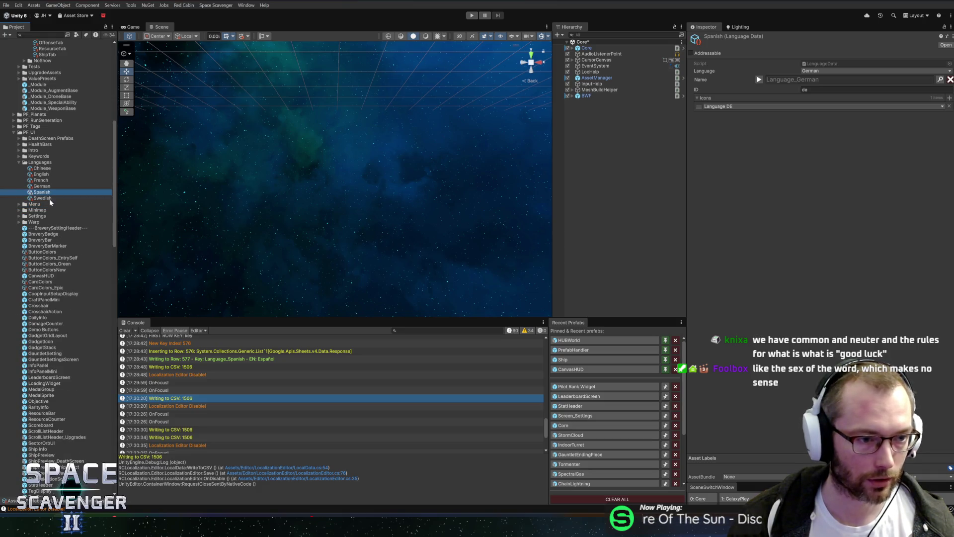
pyautogui.click(771, 106)
pyautogui.write('es')
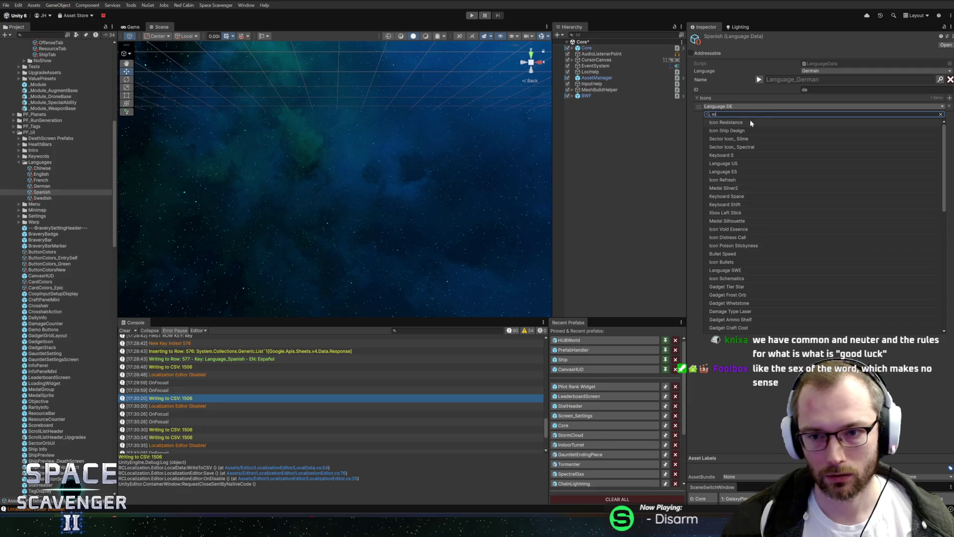
pyautogui.write('language')
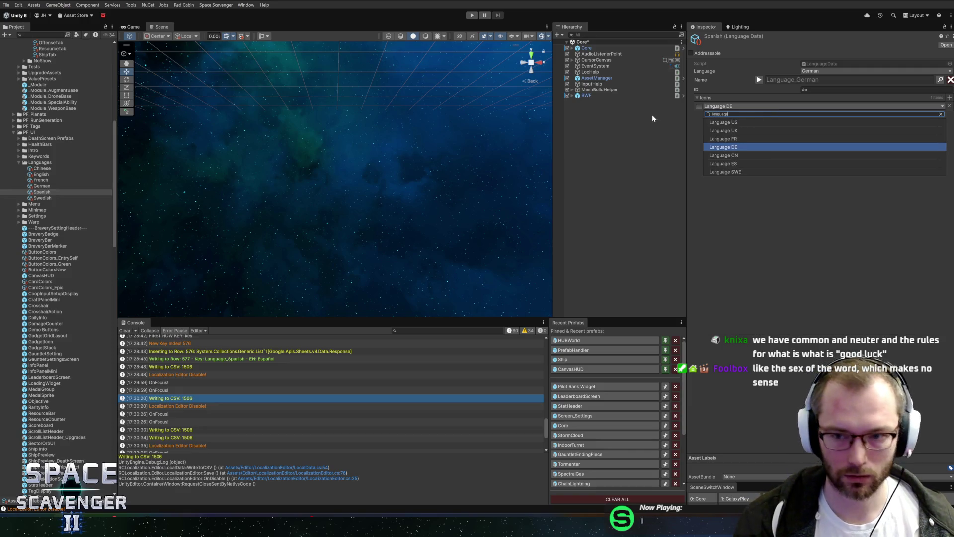
pyautogui.click(725, 164)
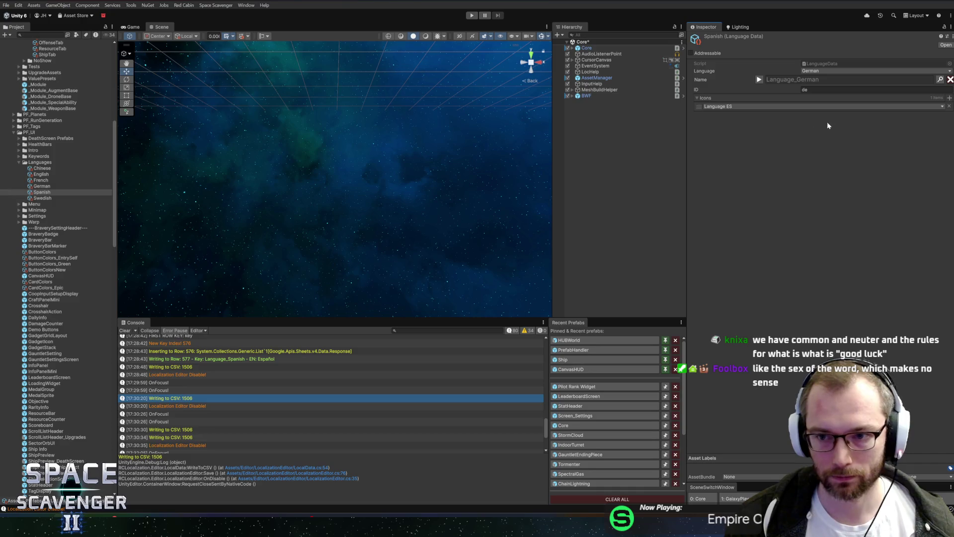
pyautogui.click(839, 90)
pyautogui.write('s')
pyautogui.press('Return')
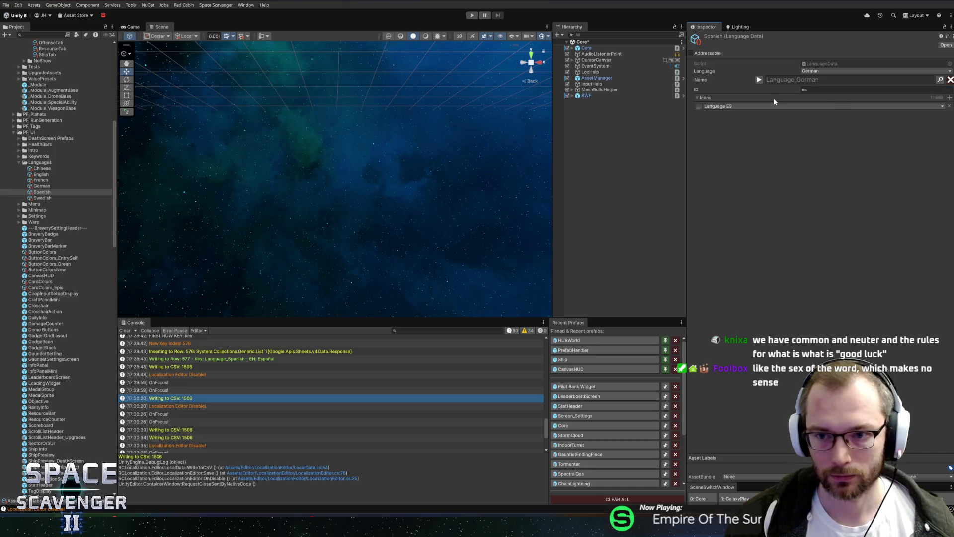
# Search 'spani' in the Localization Editor and assign Language_Spanish as the asset's name
pyautogui.hotkey('ctrl', 'l')
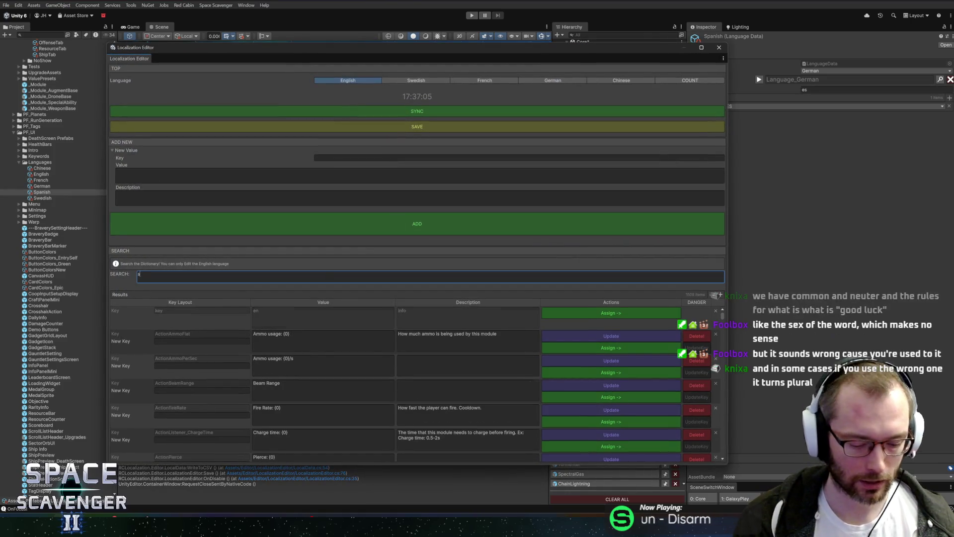
pyautogui.write('spani')
pyautogui.click(576, 322)
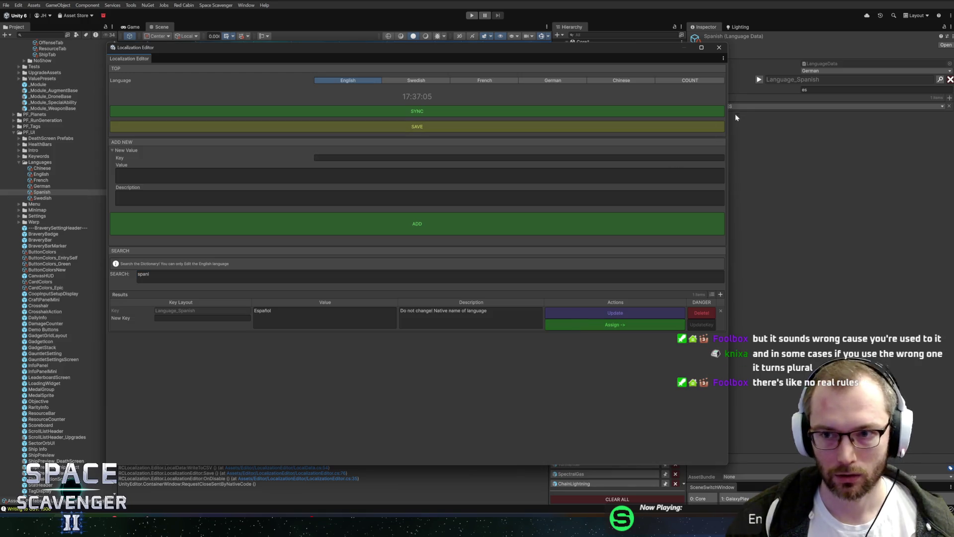
pyautogui.click(725, 50)
# Leave the Language dropdown at German and open the LanguageData script in the code editor
pyautogui.click(809, 72)
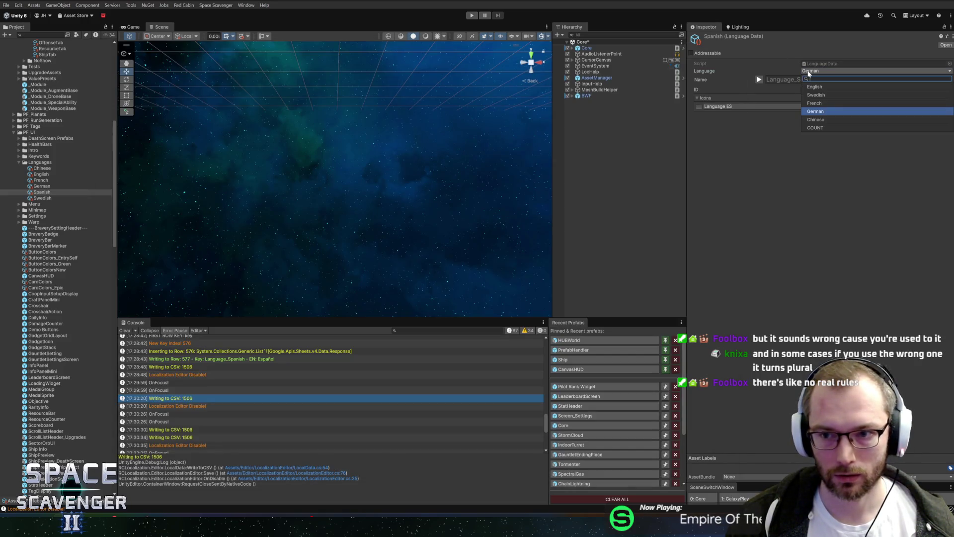
pyautogui.click(821, 113)
pyautogui.click(946, 46)
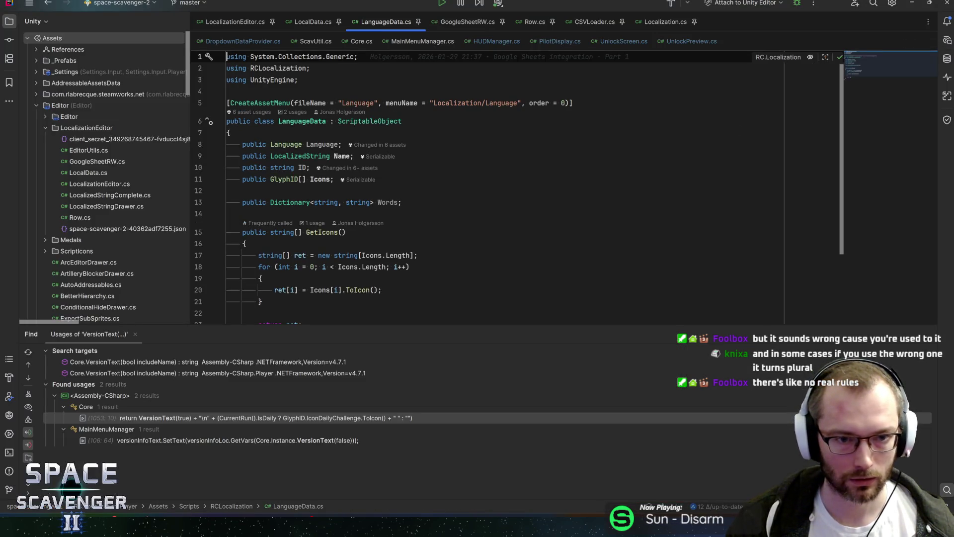
# Add 'Spanish,' to the Language enum just above Chinese
pyautogui.hotkey('ctrl', 'Tab')
pyautogui.press('Up')
pyautogui.press('Return')
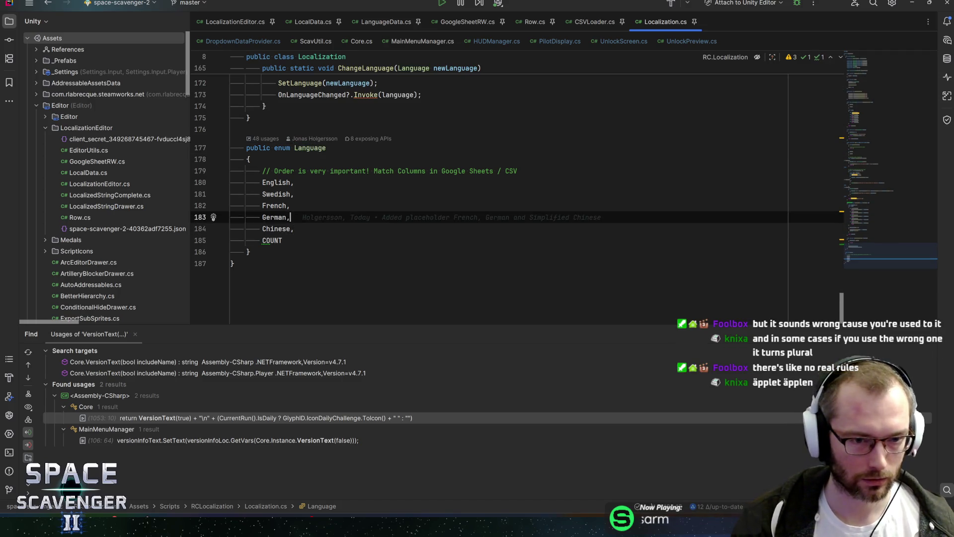
pyautogui.write('Spanish,')
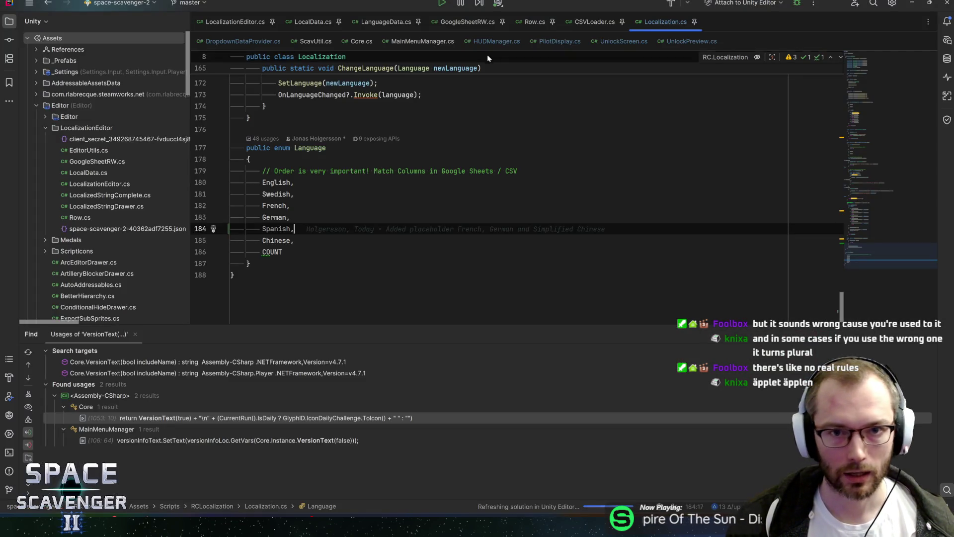
pyautogui.click(594, 22)
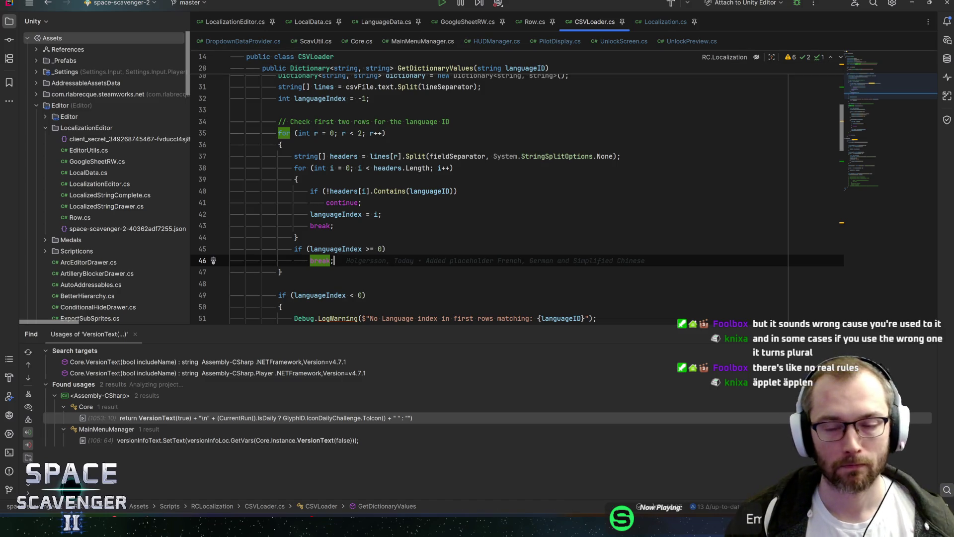
pyautogui.click(665, 22)
pyautogui.scroll(20, 890, 222)
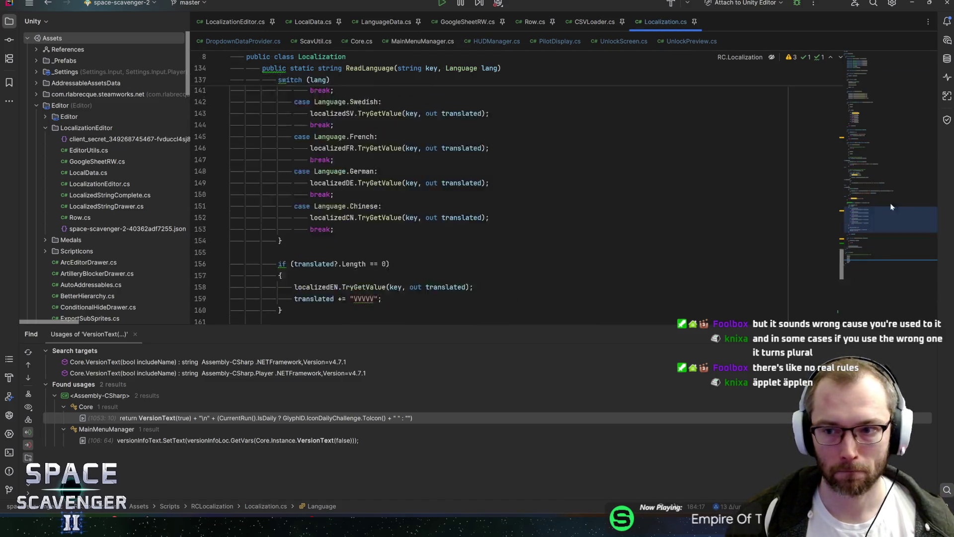
# Duplicate the localizedDE dictionary field as localizedES, then go to the German loading line in Init
pyautogui.click(466, 165)
pyautogui.hotkey('ctrl', 'd')
pyautogui.press('Delete')
pyautogui.press('BackSpace')
pyautogui.write('ES;')
pyautogui.scroll(-5, 489, 189)
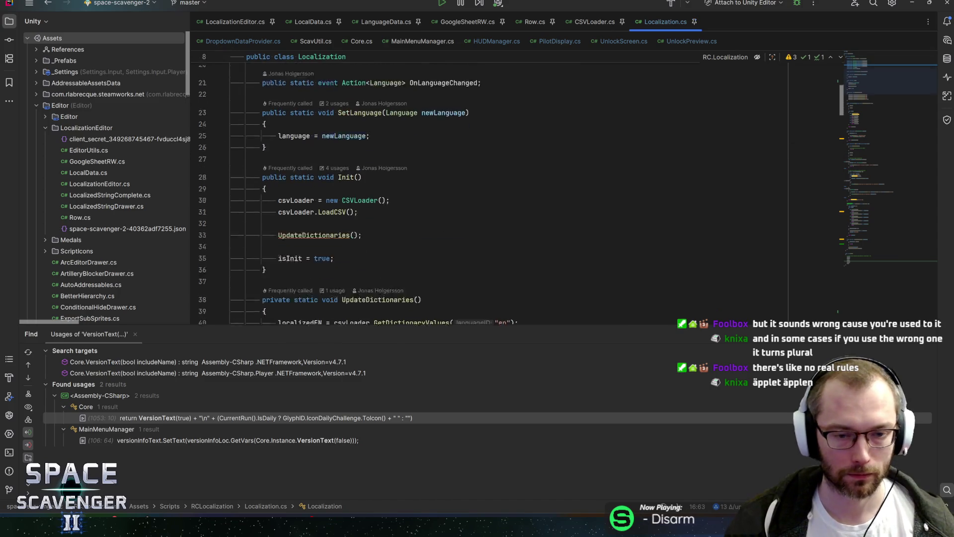
pyautogui.click(358, 187)
pyautogui.scroll(-3, 490, 189)
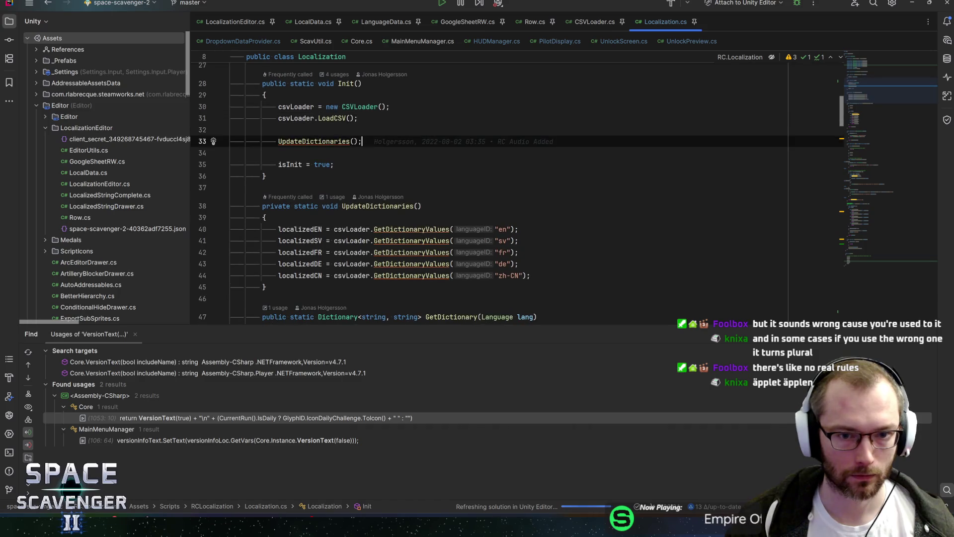
pyautogui.click(518, 229)
# Duplicate the German loading line so the copy loads the "es" values into localizedES
pyautogui.hotkey('ctrl', 'd')
pyautogui.press('Left')
pyautogui.press('Left')
pyautogui.press('Left')
pyautogui.press('BackSpace')
pyautogui.press('BackSpace')
pyautogui.write('es')
pyautogui.press('End')
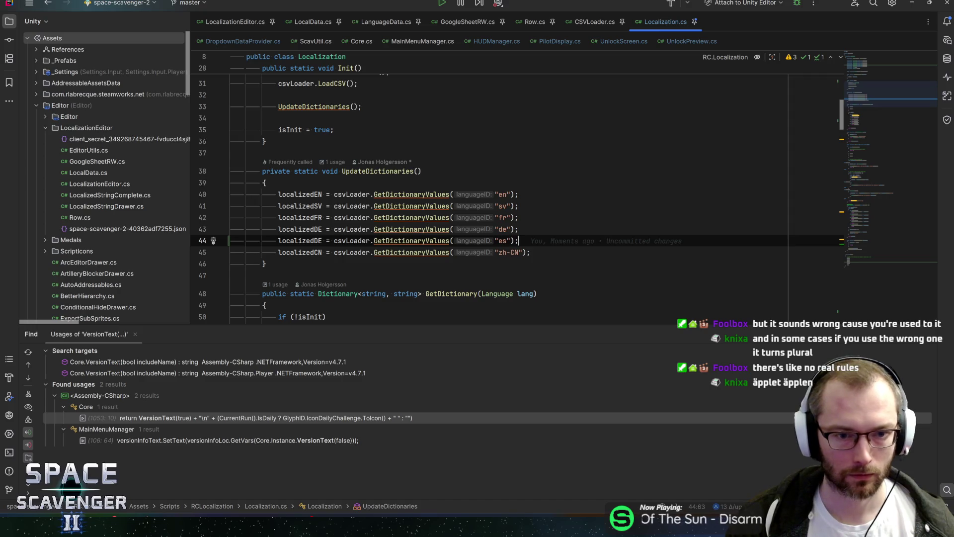
pyautogui.click(322, 241)
pyautogui.press('BackSpace')
pyautogui.press('BackSpace')
pyautogui.write('ES')
pyautogui.press('End')
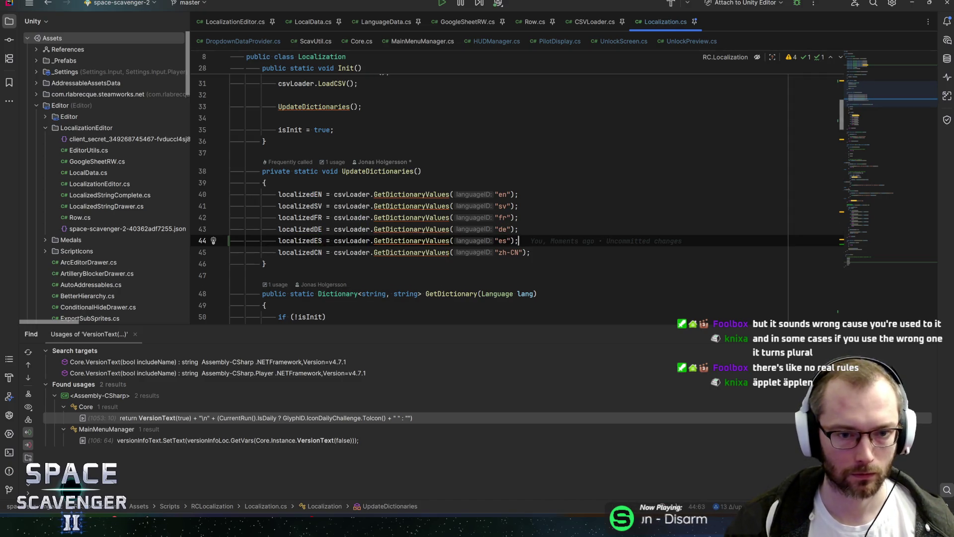
# Add a Spanish case to GetDictionary that returns localizedES
pyautogui.press('Down')
pyautogui.press('Down')
pyautogui.press('Down')
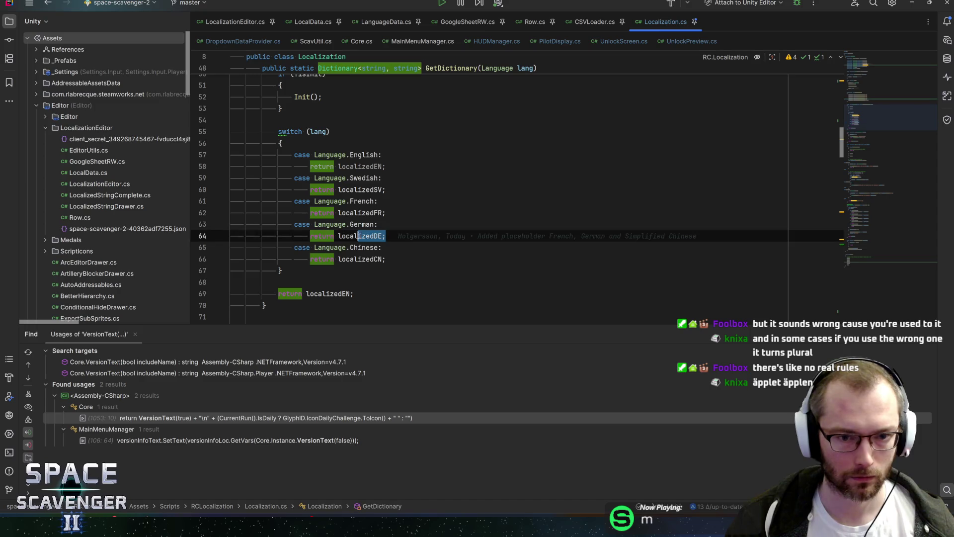
pyautogui.keyDown('alt'); pyautogui.keyDown('shift'); pyautogui.click(218, 225); pyautogui.keyUp('shift'); pyautogui.keyUp('alt')
pyautogui.hotkey('ctrl', 'd')
pyautogui.hotkey('ctrl', 'BackSpace')
pyautogui.hotkey('ctrl', 'BackSpace')
pyautogui.hotkey('ctrl', 'BackSpace')
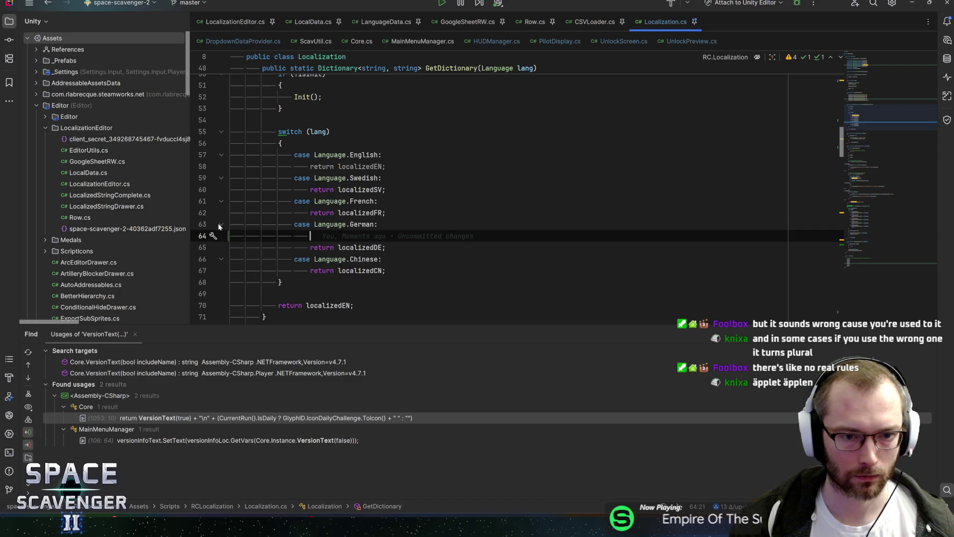
pyautogui.hotkey('ctrl', 'z')
pyautogui.hotkey('ctrl', 'z')
pyautogui.hotkey('ctrl', 'z')
pyautogui.write('Sp')
pyautogui.press('Return')
pyautogui.press('Down')
pyautogui.press('Left')
pyautogui.press('BackSpace')
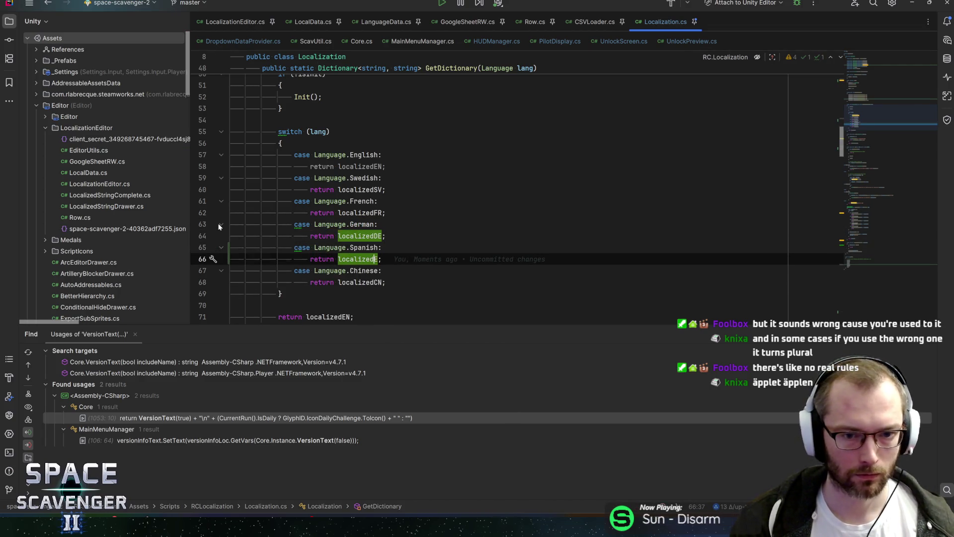
pyautogui.write('S')
pyautogui.press('End')
# Duplicate the three-line German case block further down and change it to Spanish with localizedES
pyautogui.scroll(1, 219, 226)
pyautogui.scroll(-10, 517, 199)
pyautogui.scroll(-15, 517, 198)
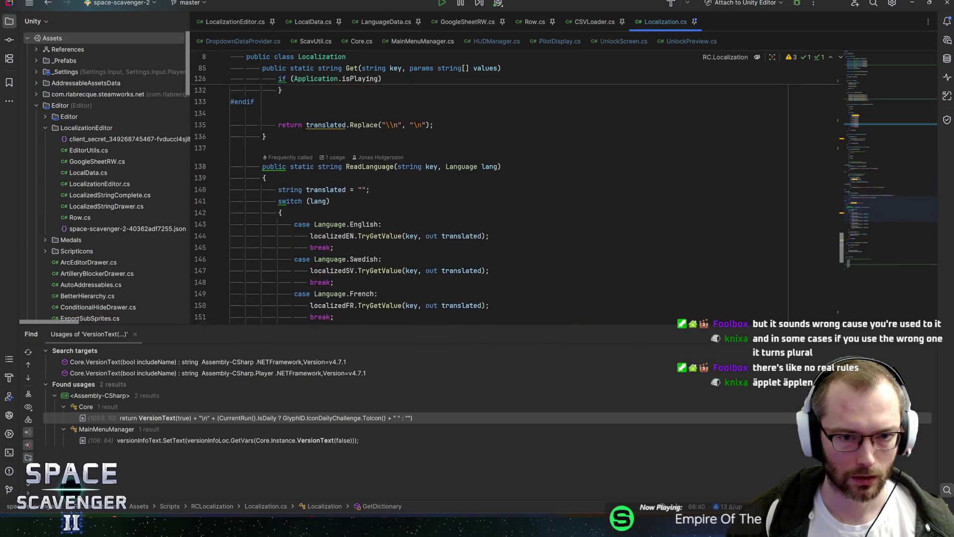
pyautogui.scroll(-3, 517, 198)
pyautogui.moveTo(294, 232); pyautogui.dragTo(334, 255)
pyautogui.hotkey('ctrl', 'd')
pyautogui.press('Up')
pyautogui.press('Up')
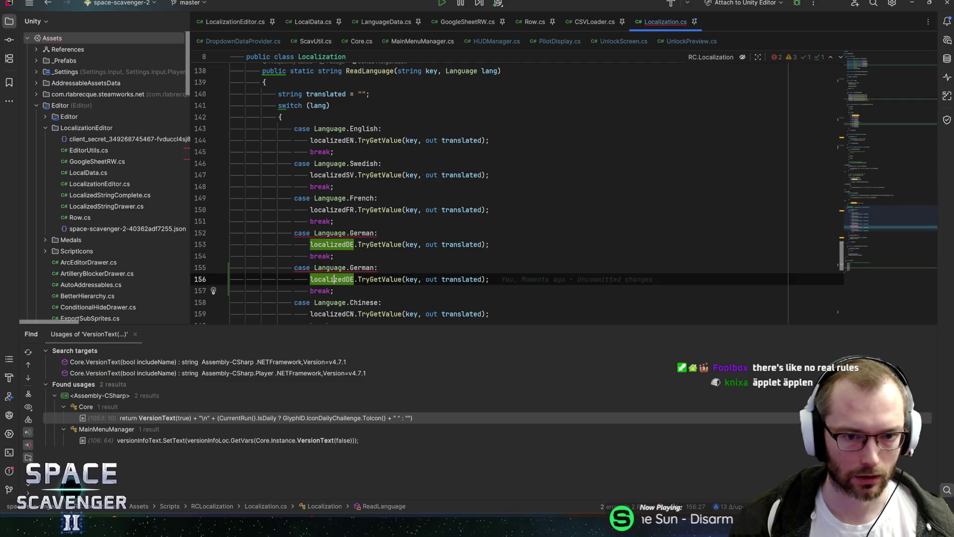
pyautogui.doubleClick(372, 268)
pyautogui.write('Spanish')
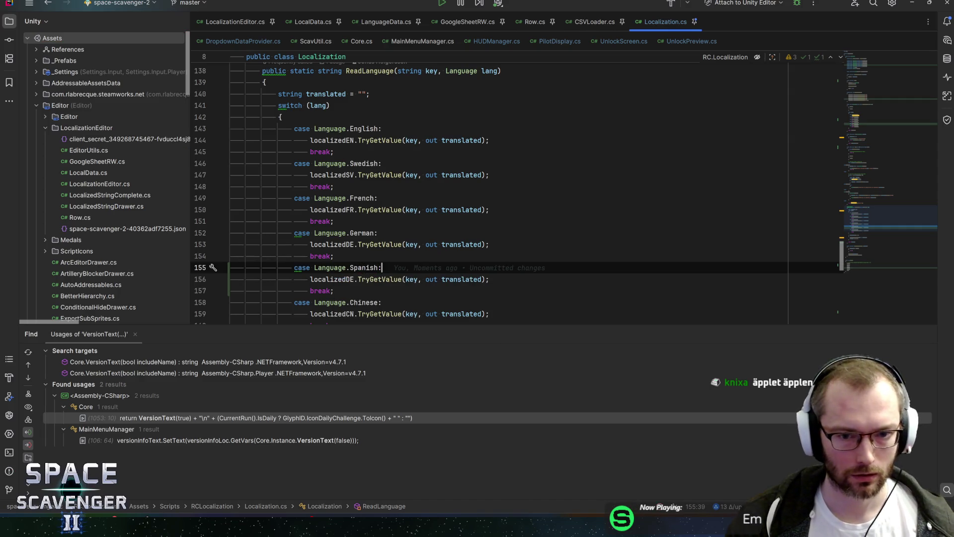
pyautogui.click(346, 279)
pyautogui.press('Delete')
pyautogui.press('Delete')
pyautogui.write('ES')
pyautogui.press('End')
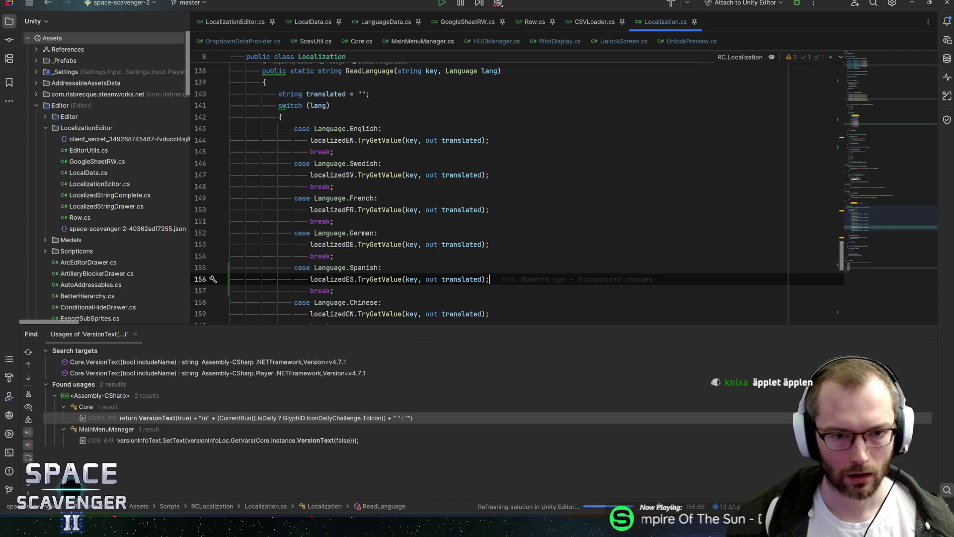
# Review the new Spanish cases, the missing-translation fallback line, and Spanish in the Language enum
pyautogui.click(331, 233)
pyautogui.click(366, 232)
pyautogui.scroll(-2, 869, 233)
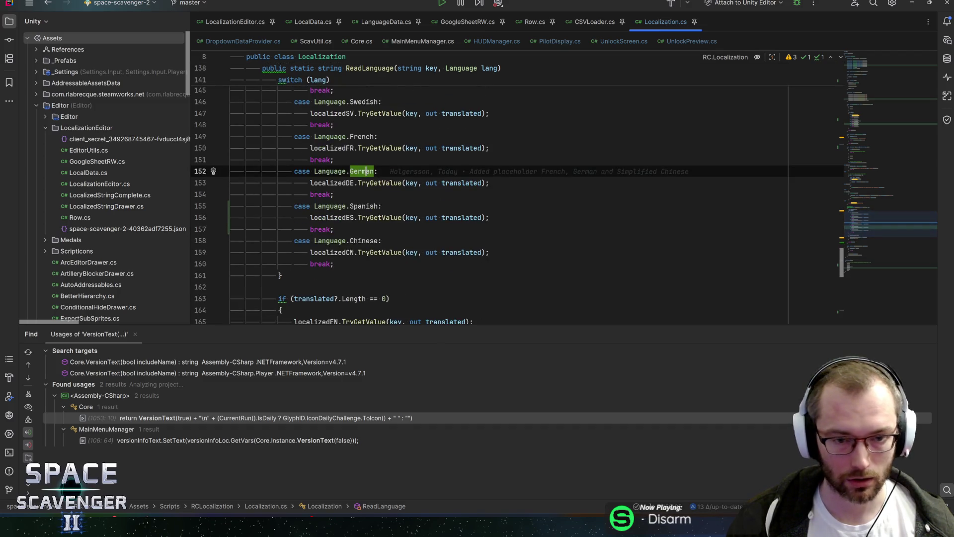
pyautogui.click(330, 206)
pyautogui.click(376, 206)
pyautogui.scroll(-3, 517, 205)
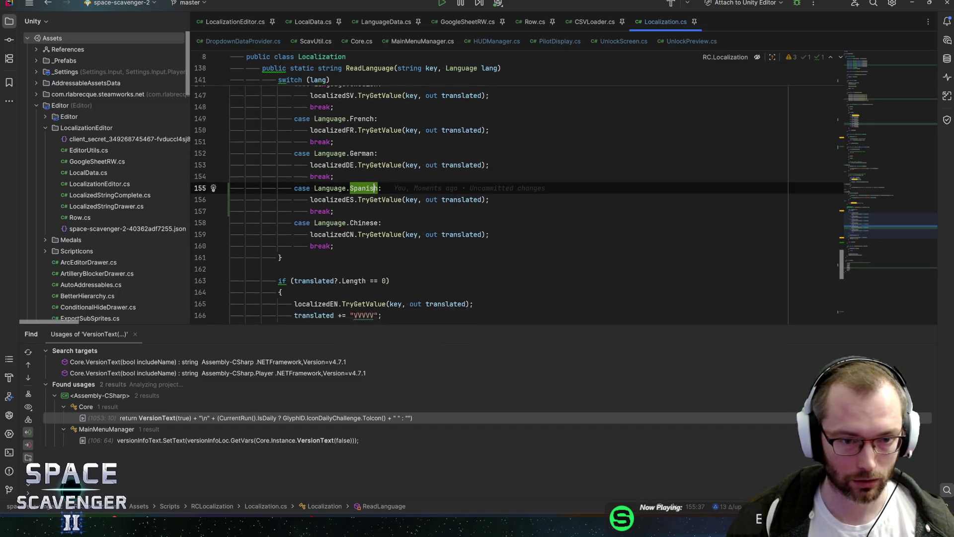
pyautogui.click(281, 171)
pyautogui.scroll(-2, 280, 171)
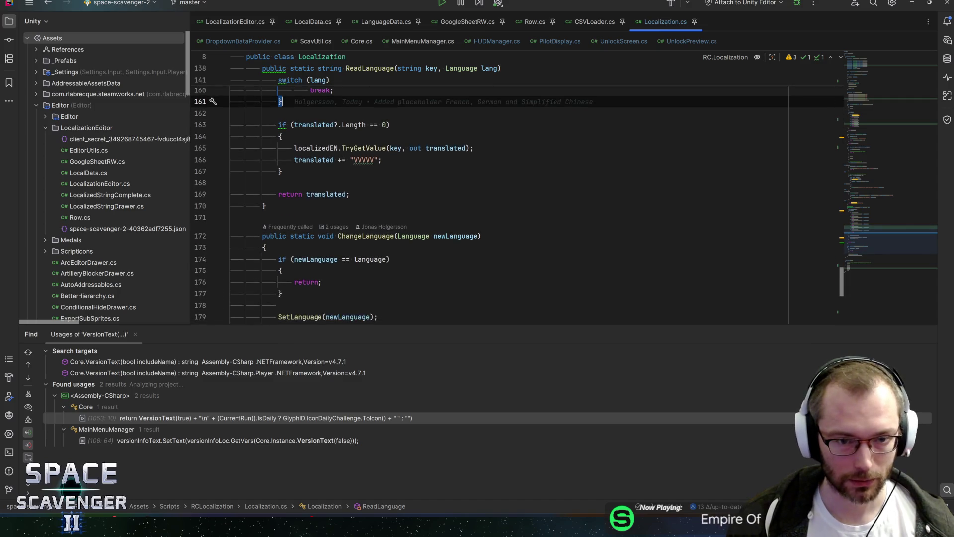
pyautogui.click(382, 159)
pyautogui.scroll(-2, 382, 160)
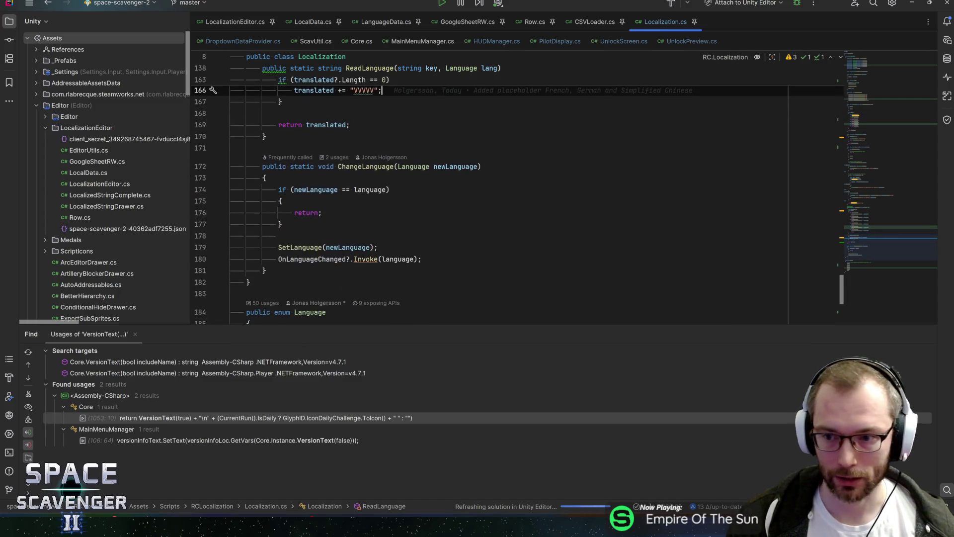
pyautogui.scroll(-4, 497, 199)
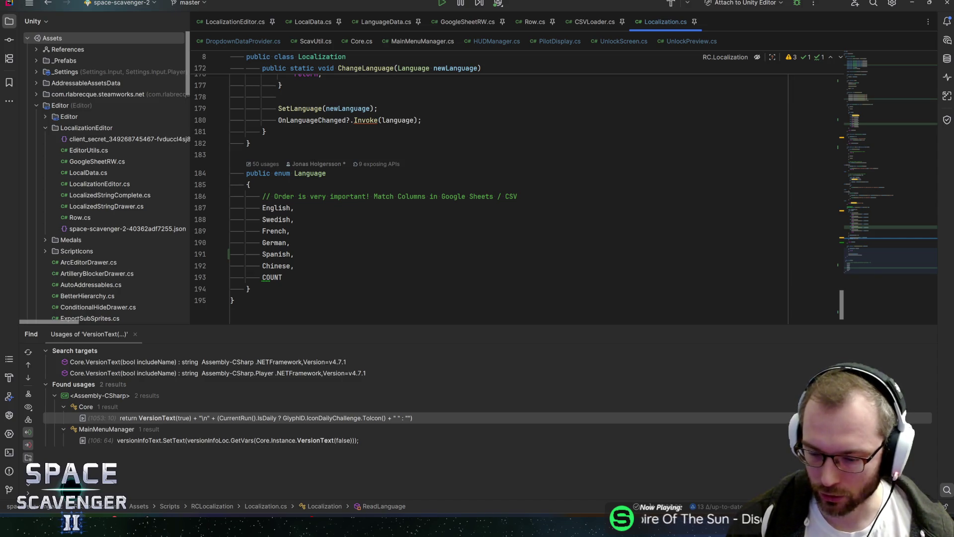
pyautogui.click(291, 243)
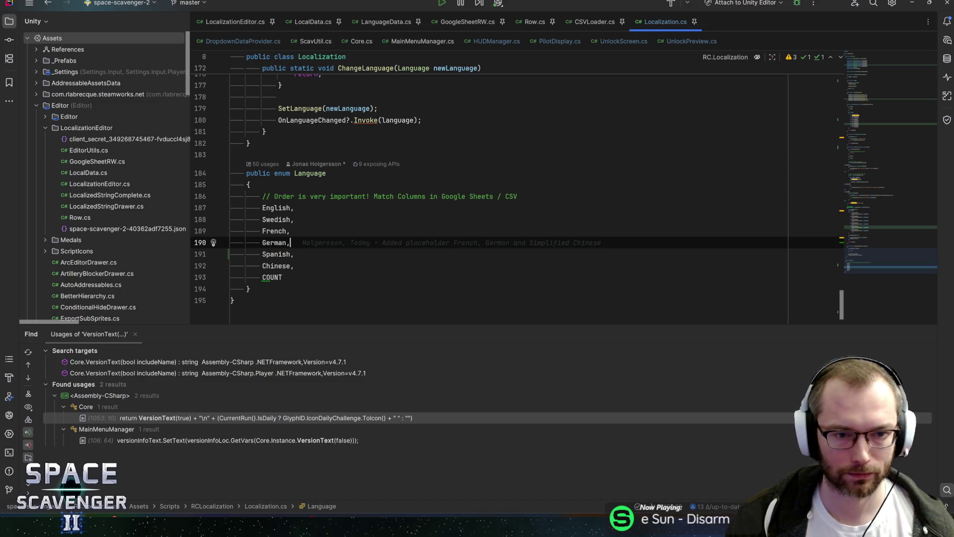
pyautogui.click(295, 254)
# In Unity set the Spanish asset's Language to Spanish, then open DropdownDataProvider.cs in Rider
pyautogui.hotkey('alt', 'Tab')
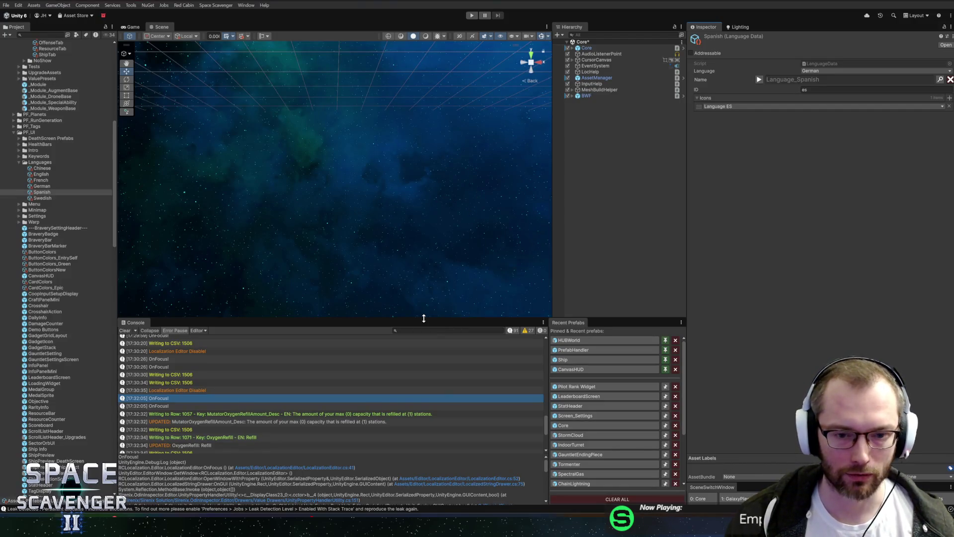
pyautogui.moveTo(423, 318); pyautogui.dragTo(423, 345)
pyautogui.click(821, 79)
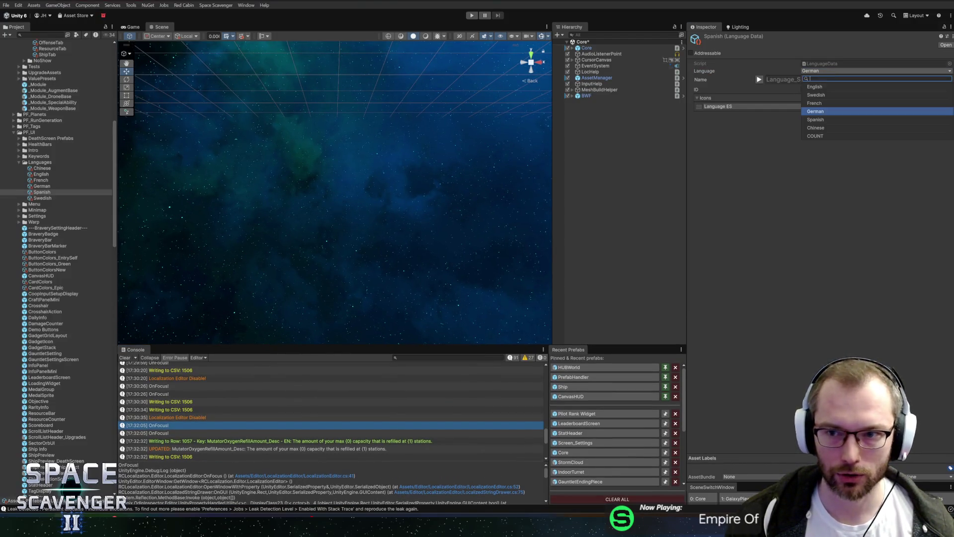
pyautogui.click(816, 120)
pyautogui.hotkey('alt', 'Tab')
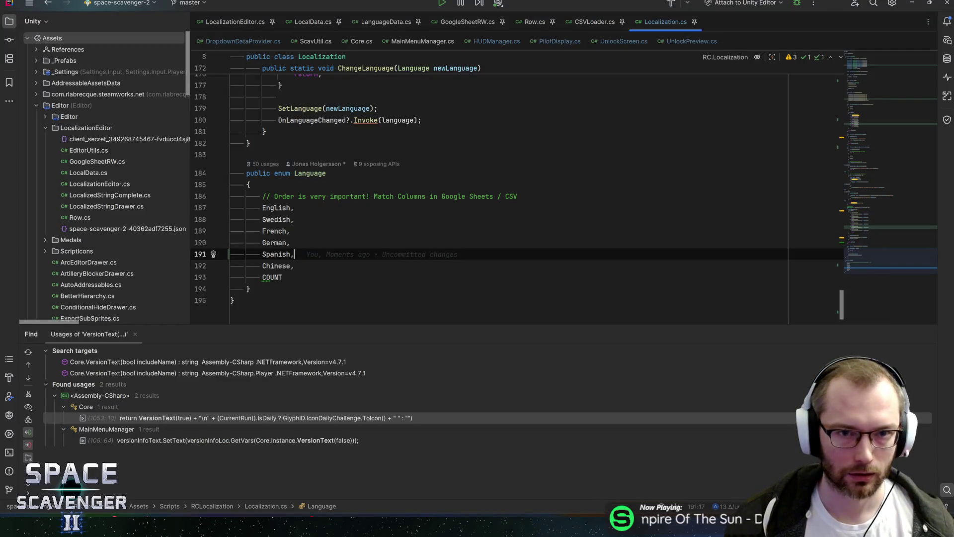
pyautogui.click(236, 42)
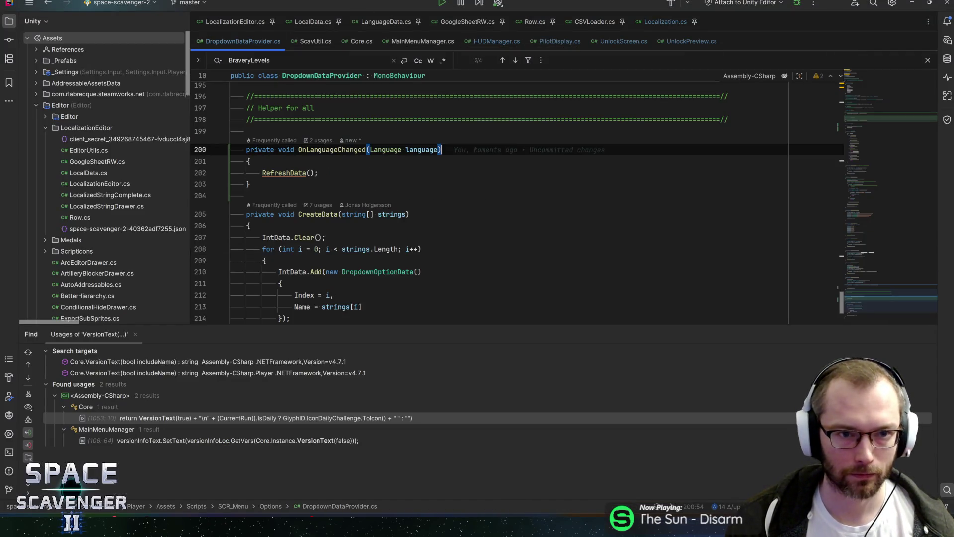
# Look over DropdownDataProvider.cs, peek at the SetupData declaration, and return to the file
pyautogui.scroll(-3, 865, 289)
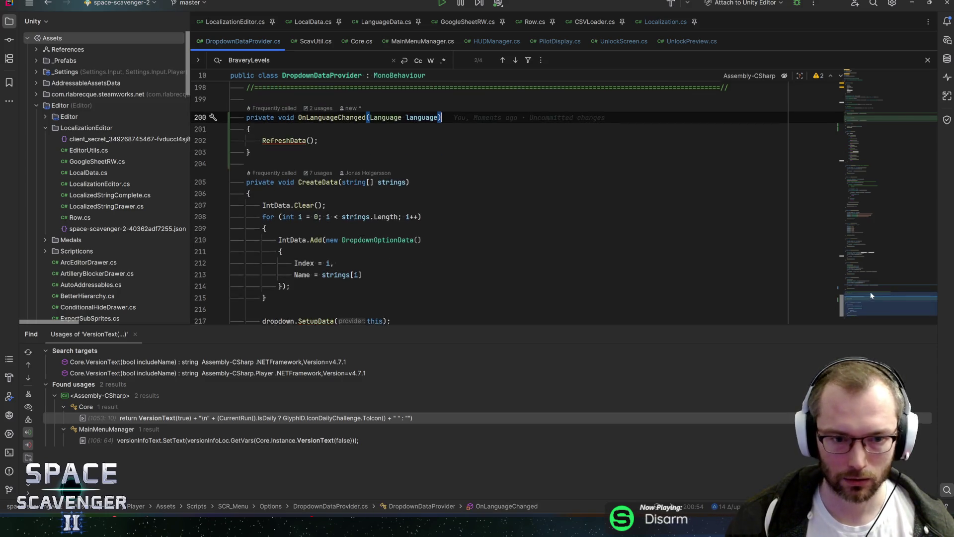
pyautogui.scroll(3, 865, 288)
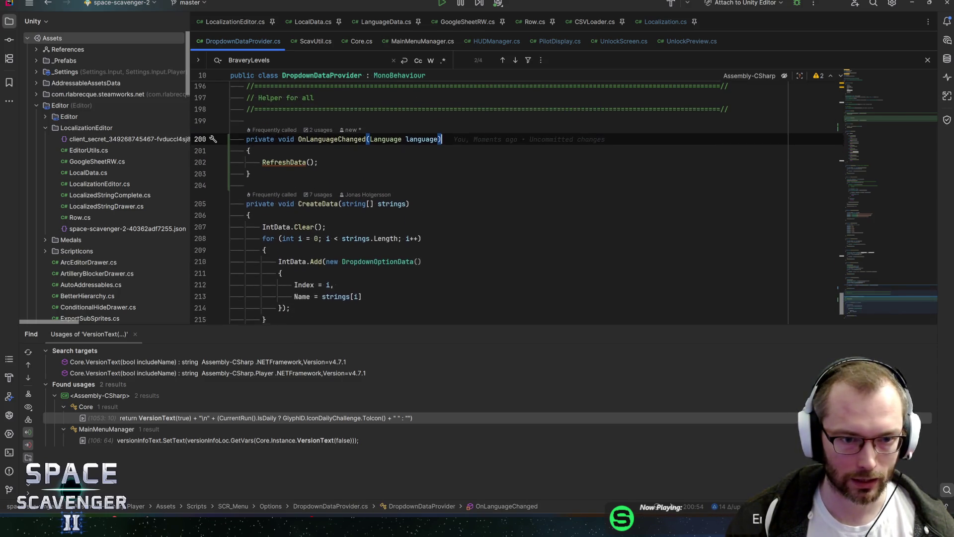
pyautogui.scroll(-2, 560, 204)
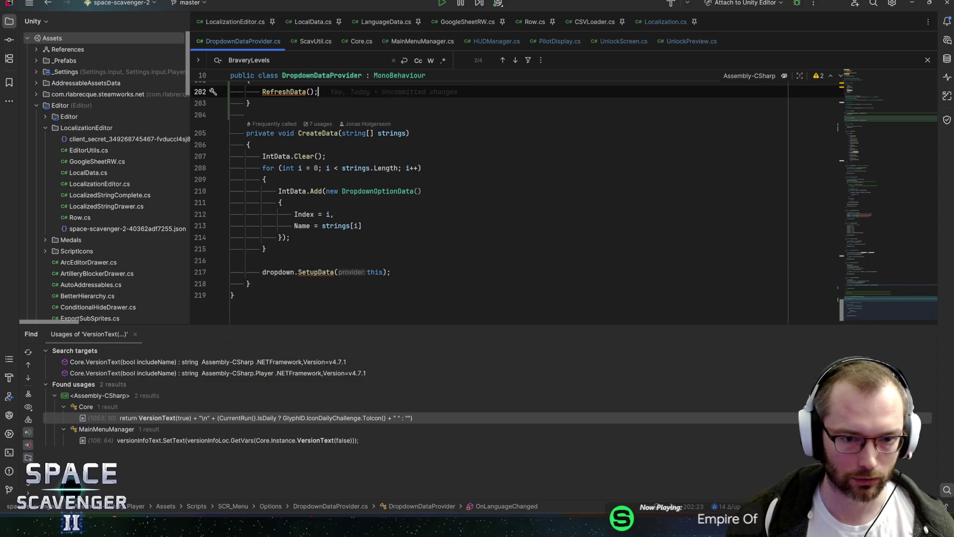
pyautogui.scroll(-1, 517, 199)
pyautogui.scroll(1, 516, 199)
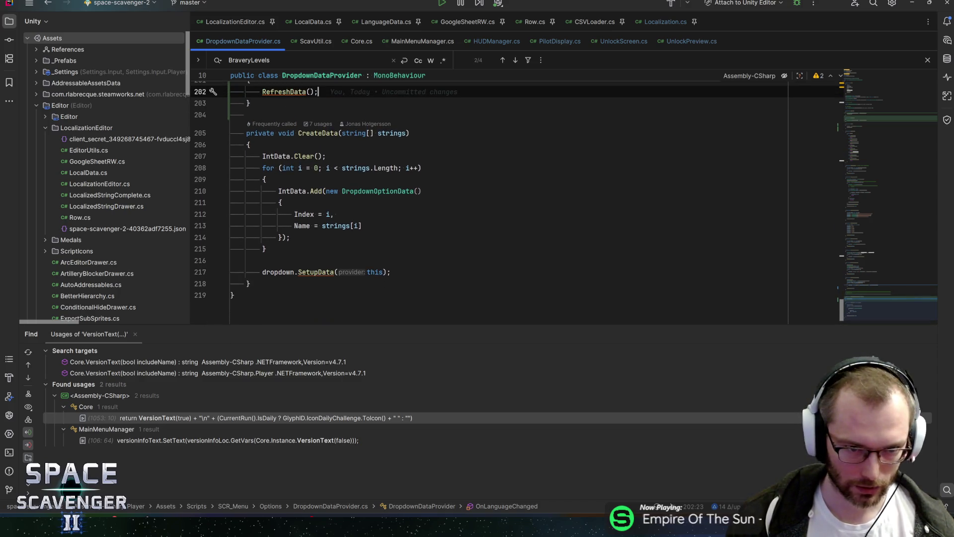
pyautogui.keyDown('ctrl'); pyautogui.click(316, 272); pyautogui.keyUp('ctrl')
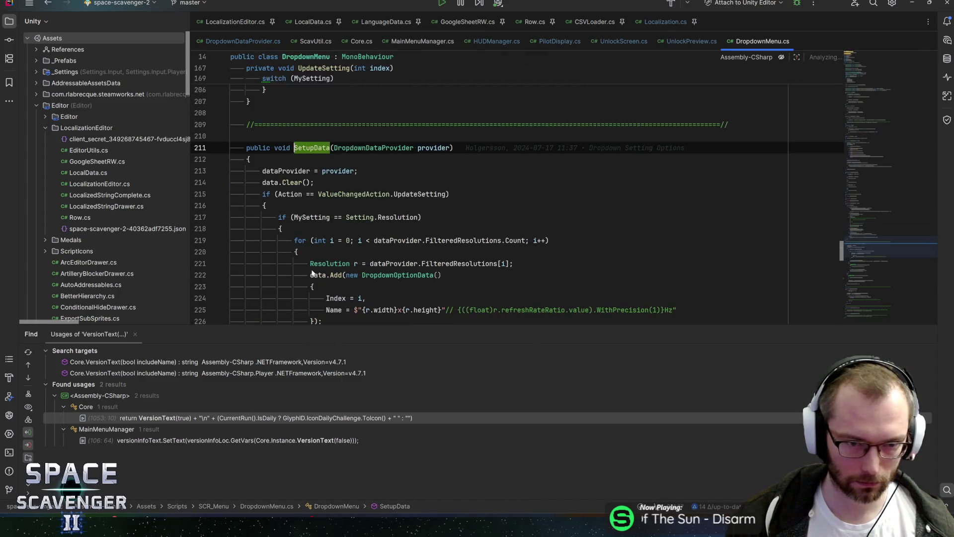
pyautogui.scroll(-2, 351, 201)
pyautogui.hotkey('ctrl', 'alt', 'Left')
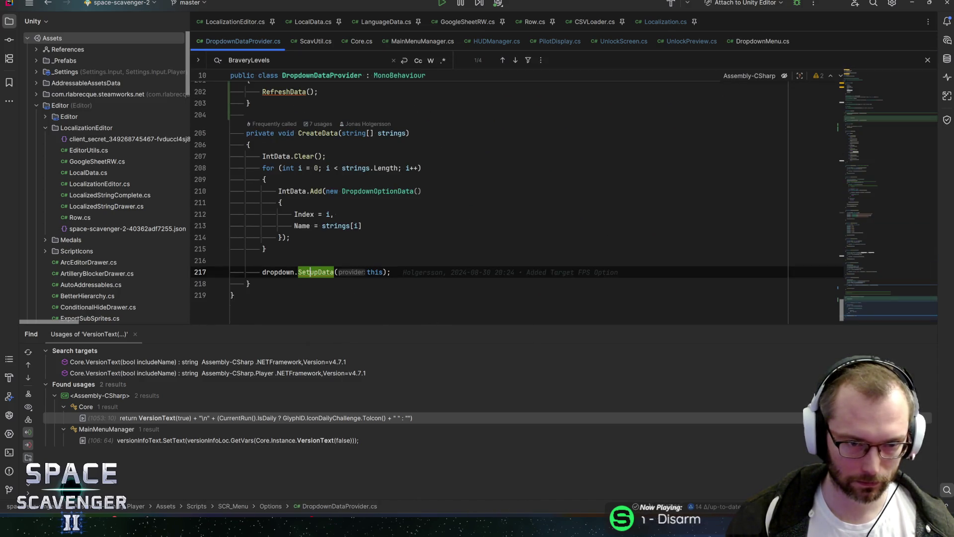
pyautogui.scroll(4, 350, 201)
pyautogui.scroll(6, 351, 201)
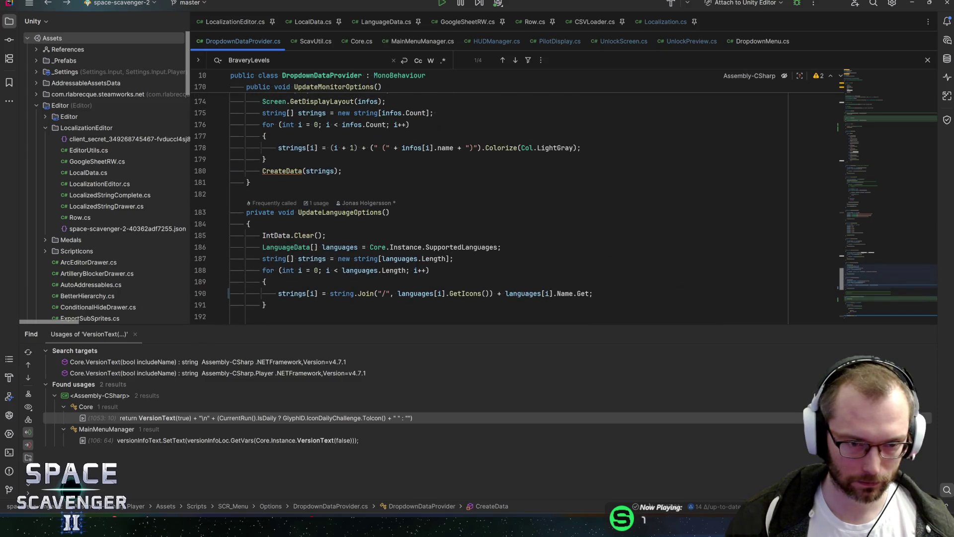
pyautogui.scroll(-2, 508, 209)
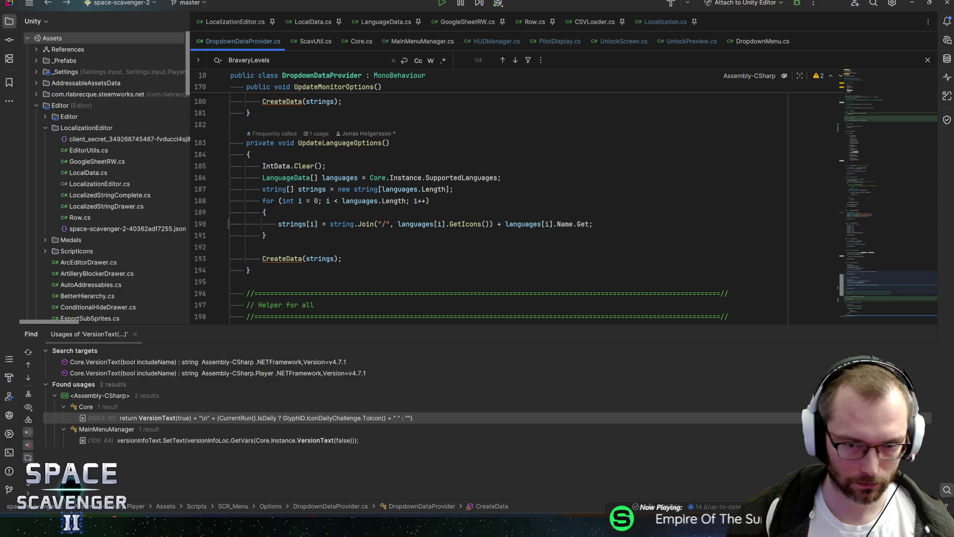
# Insert + " " after GetIcons() on line 190, save, and switch back to Unity
pyautogui.click(492, 224)
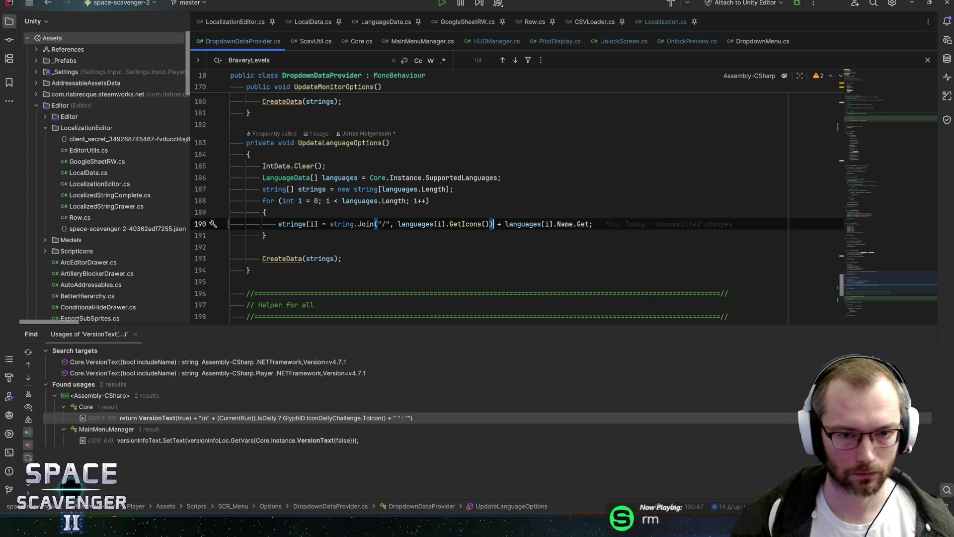
pyautogui.write('+ "" +')
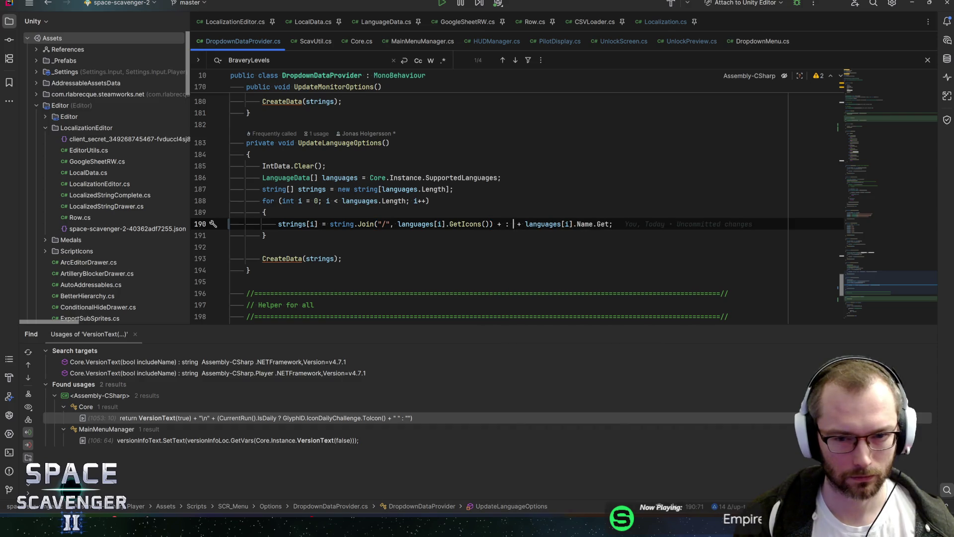
pyautogui.hotkey('ctrl', 's')
pyautogui.press('End')
pyautogui.press('Down')
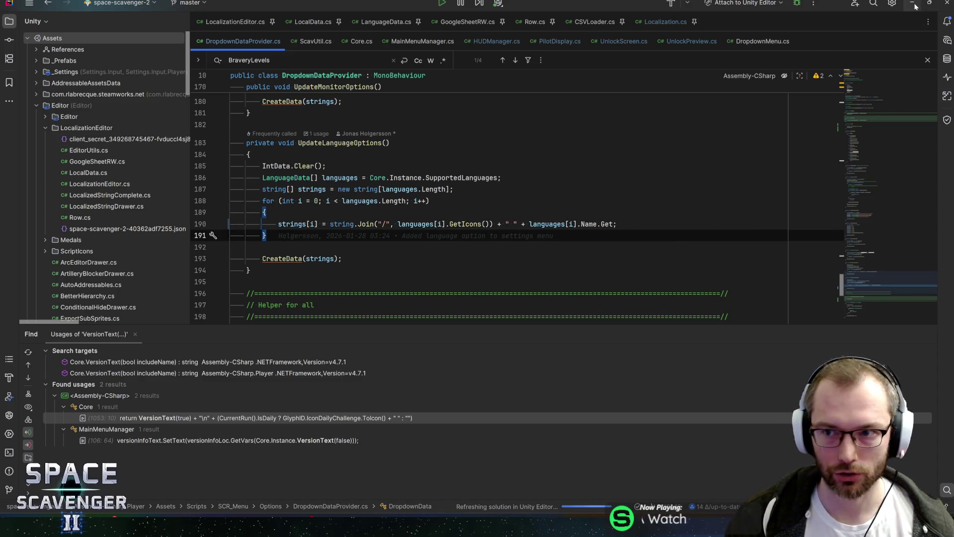
pyautogui.hotkey('alt', 'Tab')
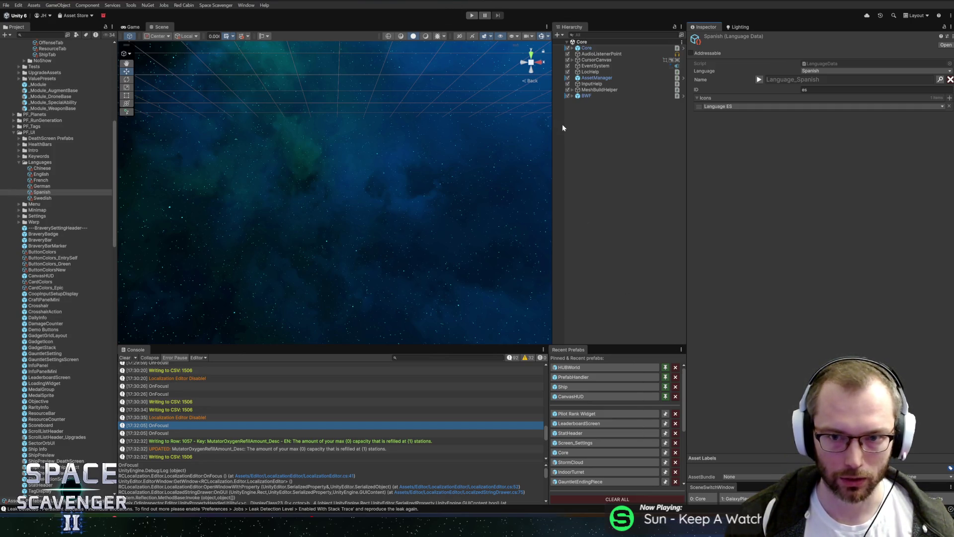
# Run the game and open the language choices on its settings screen
pyautogui.click(471, 15)
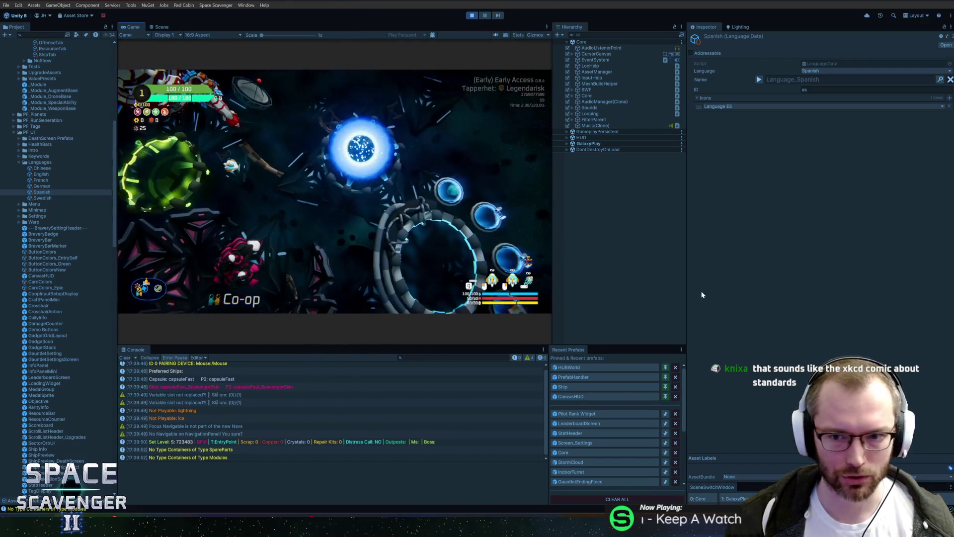
pyautogui.moveTo(686, 288); pyautogui.dragTo(703, 289)
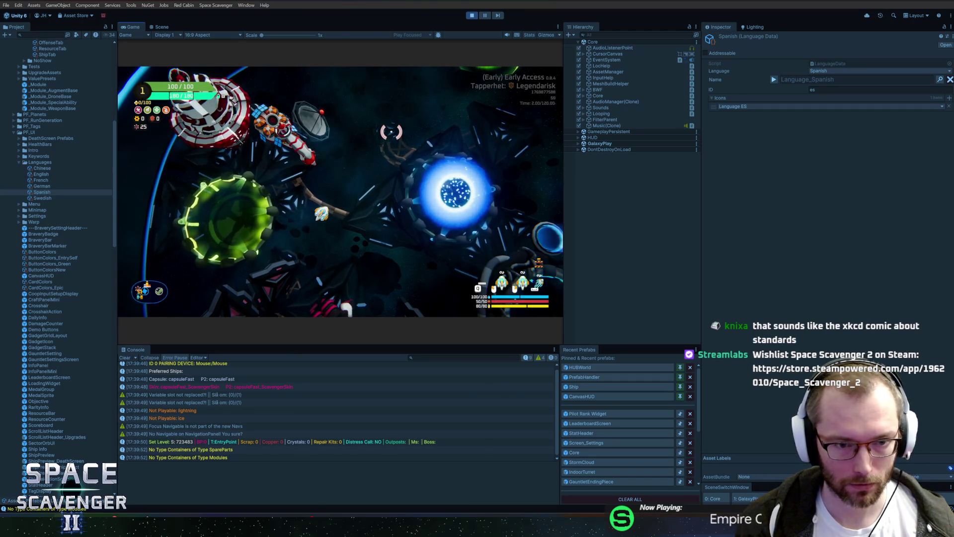
pyautogui.press('Escape')
pyautogui.click(198, 252)
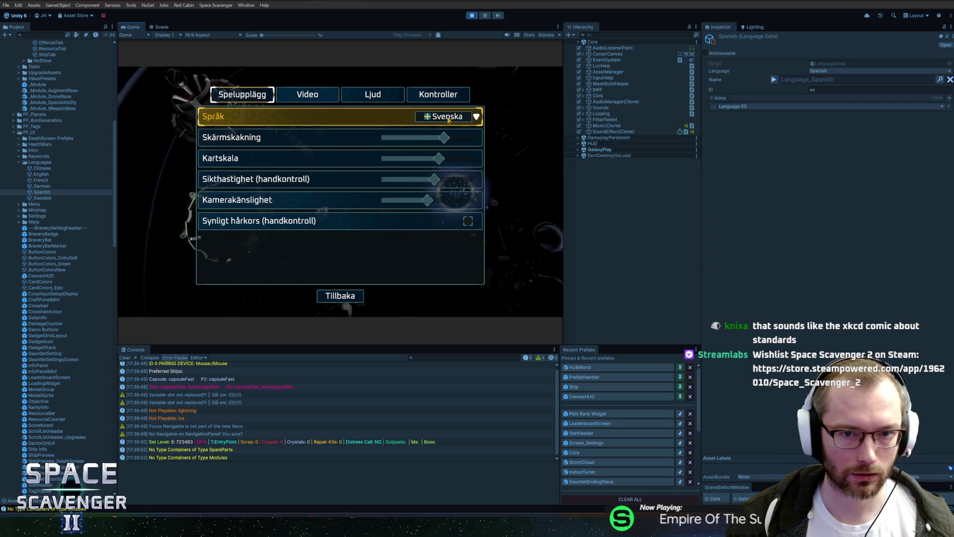
pyautogui.click(447, 117)
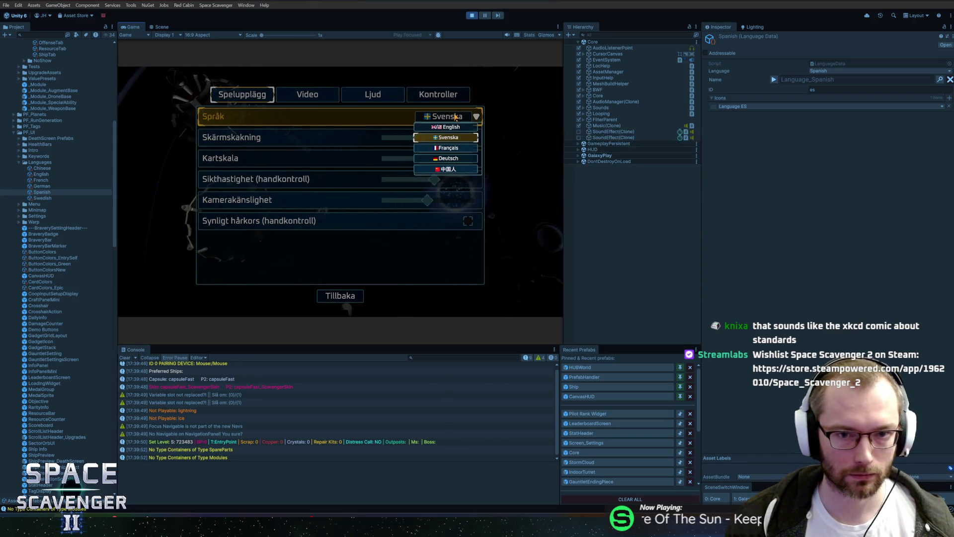
# Keep Svenska selected, stop play mode, and open the Core prefab
pyautogui.click(454, 117)
pyautogui.hotkey('ctrl', 'p')
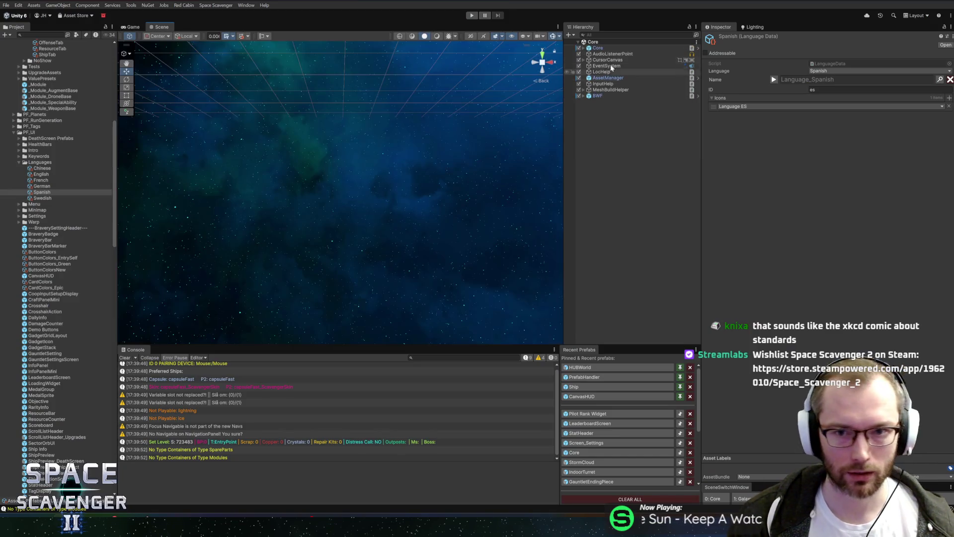
pyautogui.click(697, 48)
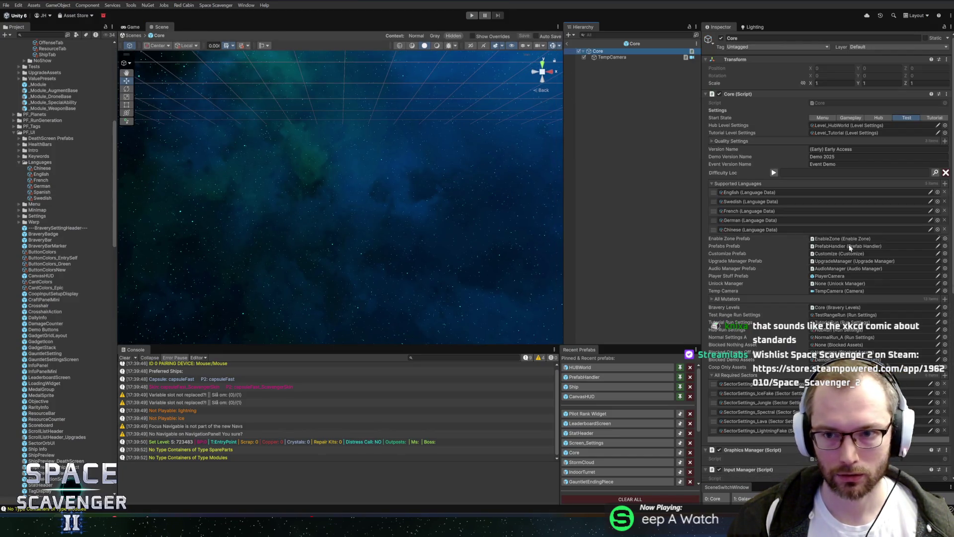
# Add Spanish to Core's Supported Languages between German and Chinese, then exit Prefab Mode
pyautogui.click(944, 184)
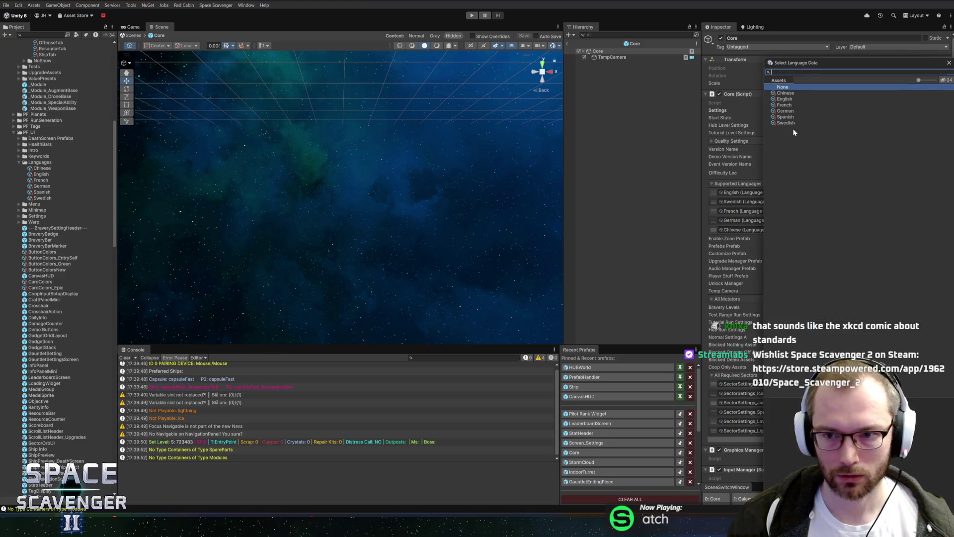
pyautogui.doubleClick(785, 116)
pyautogui.moveTo(714, 236); pyautogui.dragTo(715, 230)
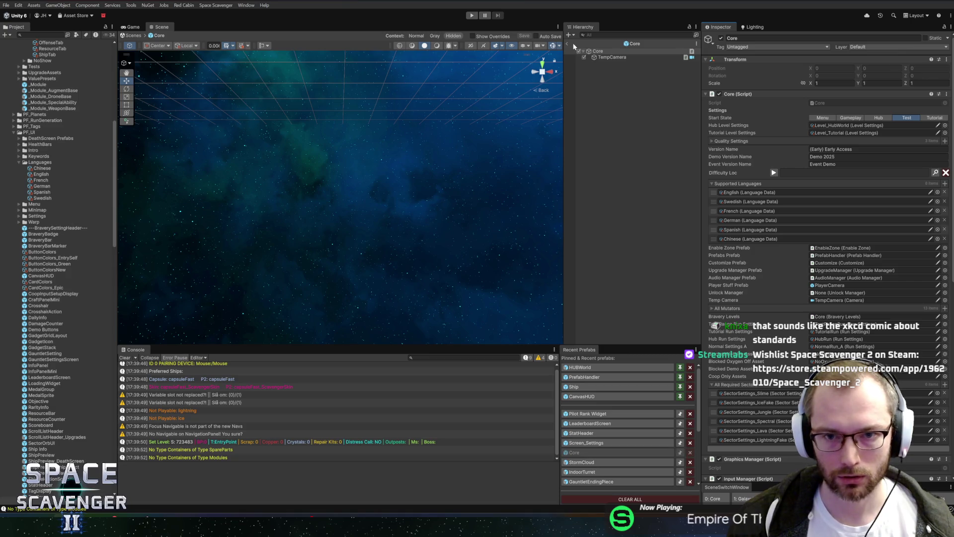
pyautogui.click(568, 43)
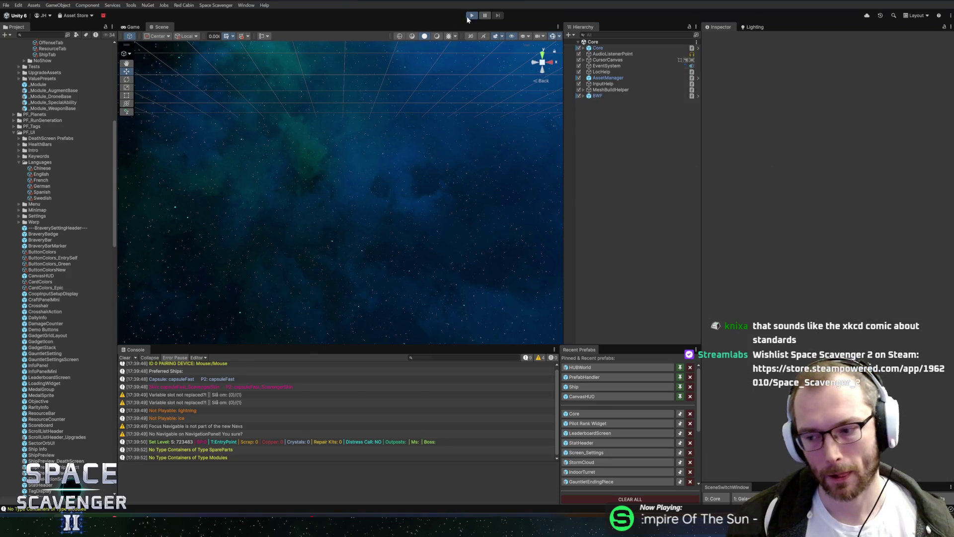
# Run the game in a maximized Game view, fly briefly, and open the settings screen
pyautogui.click(467, 16)
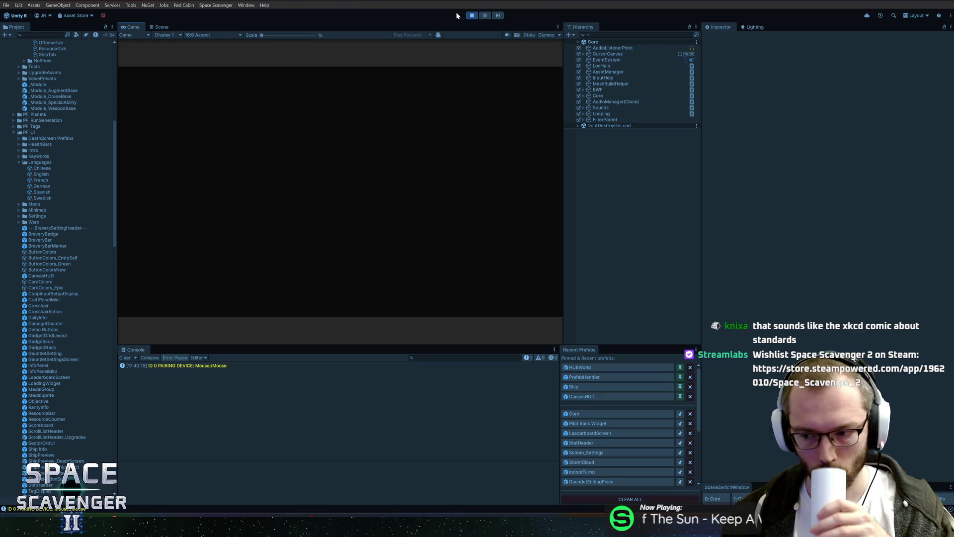
pyautogui.doubleClick(124, 27)
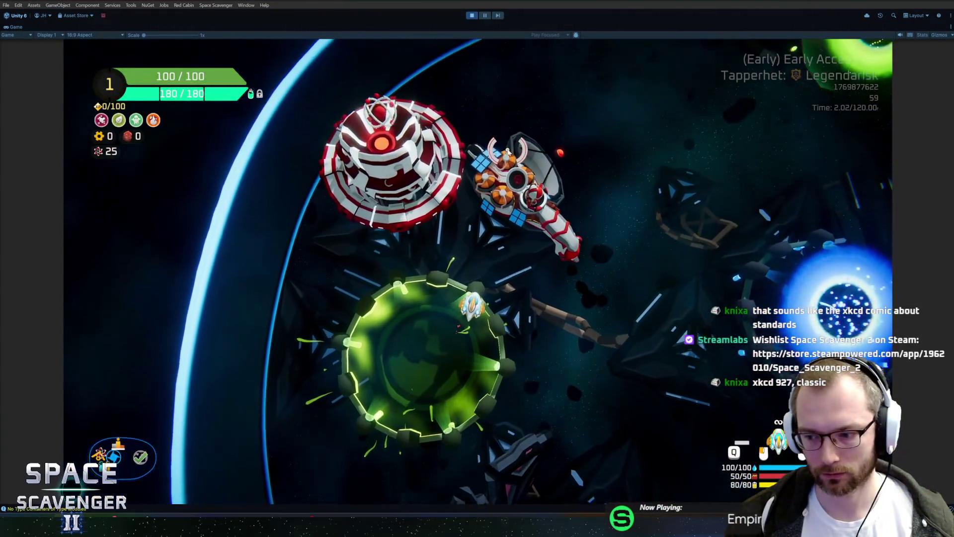
pyautogui.press('d')
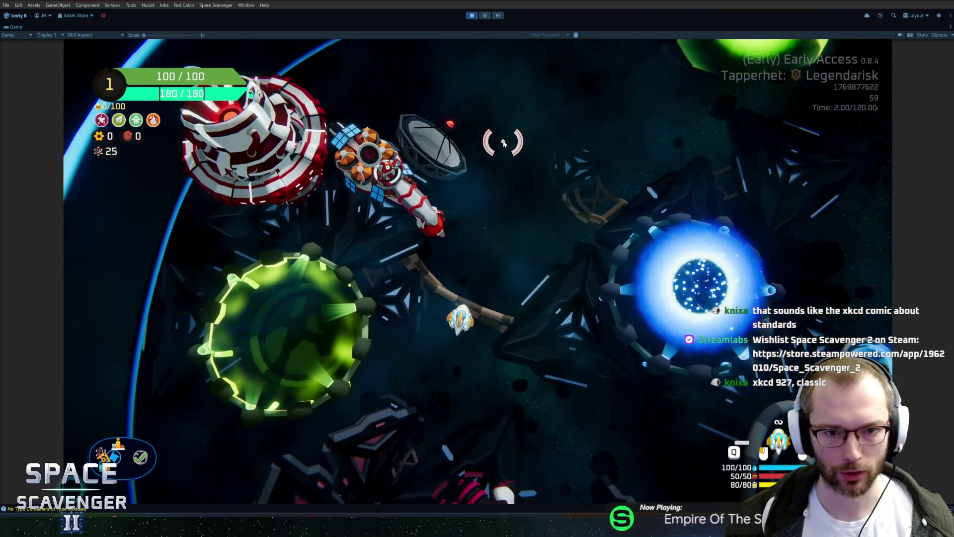
pyautogui.press('Escape')
pyautogui.press('Down')
pyautogui.press('Return')
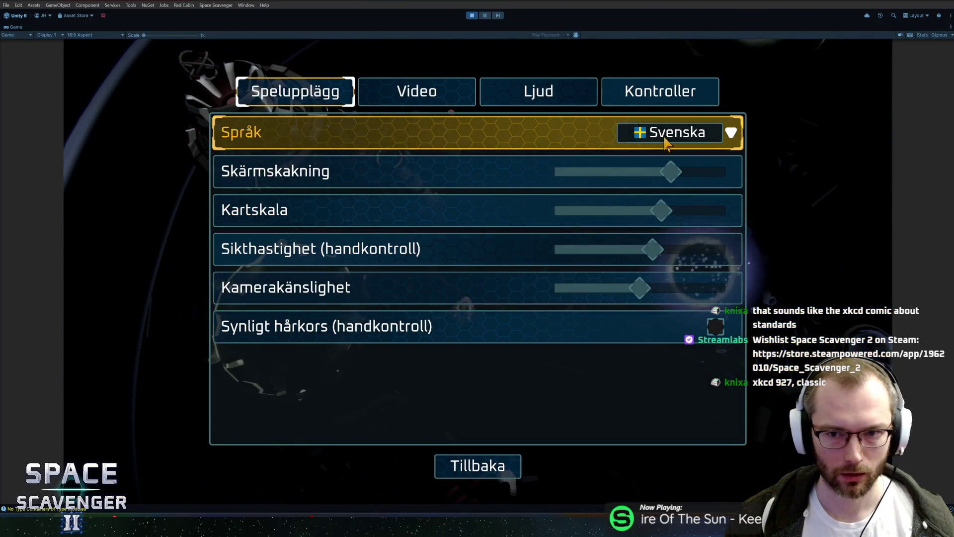
# Switch the game language to Español, then to Chinese, and resume play
pyautogui.click(675, 132)
pyautogui.click(678, 234)
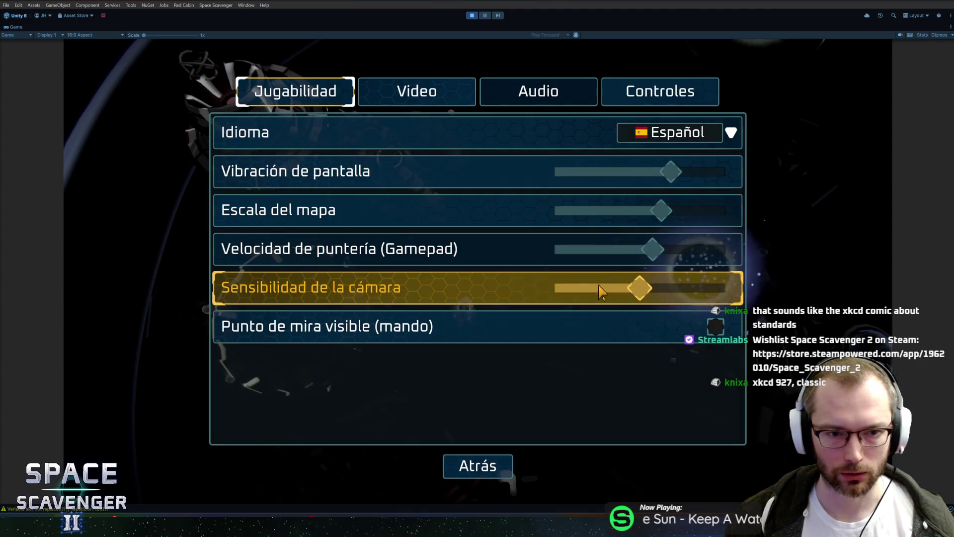
pyautogui.click(646, 132)
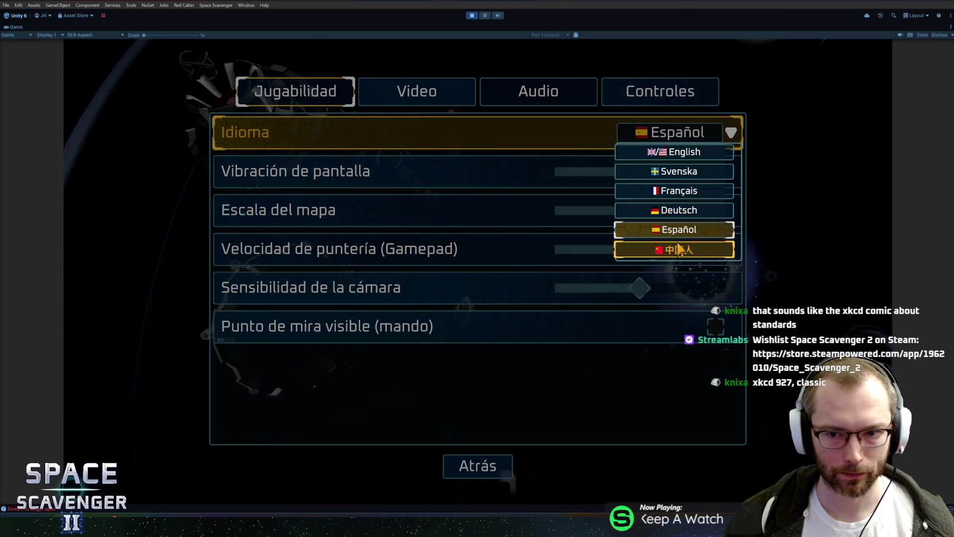
pyautogui.click(673, 250)
pyautogui.click(470, 472)
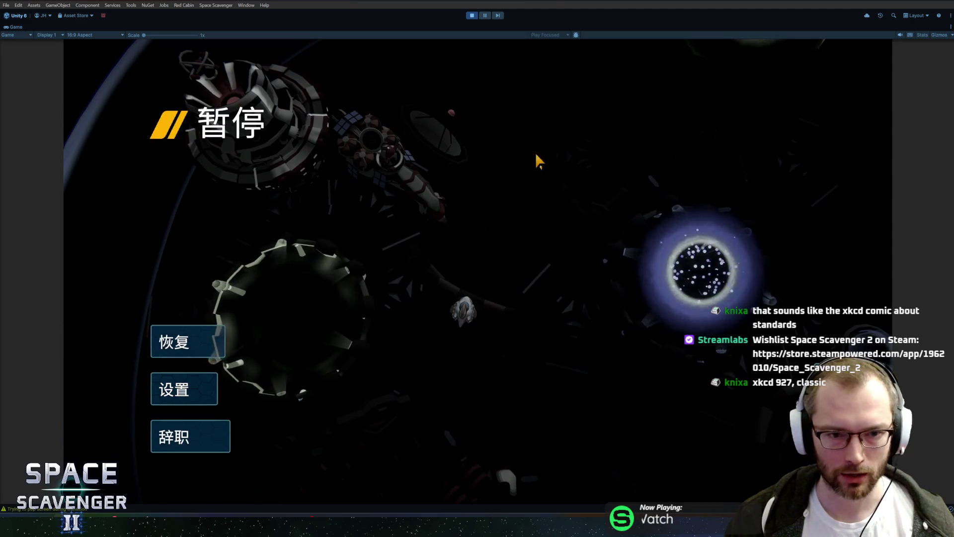
pyautogui.click(228, 328)
# Browse the Chinese video and controls settings pages, then resume the game
pyautogui.press('Escape')
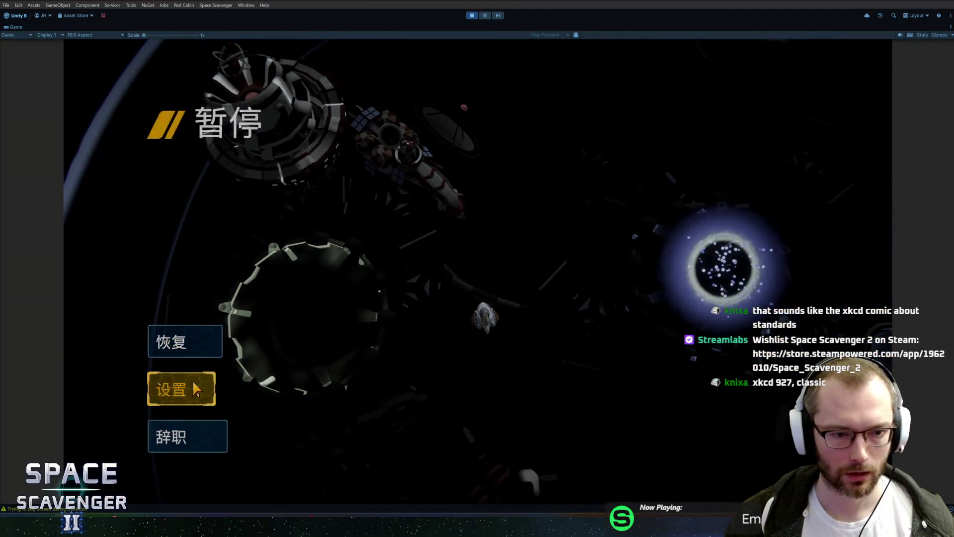
pyautogui.click(170, 390)
pyautogui.click(472, 97)
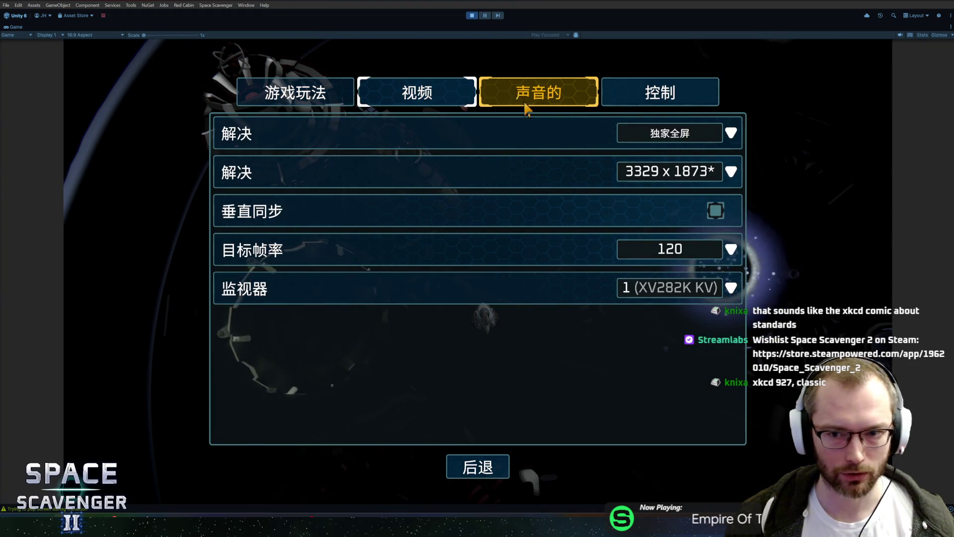
pyautogui.click(671, 133)
pyautogui.click(671, 149)
pyautogui.click(651, 98)
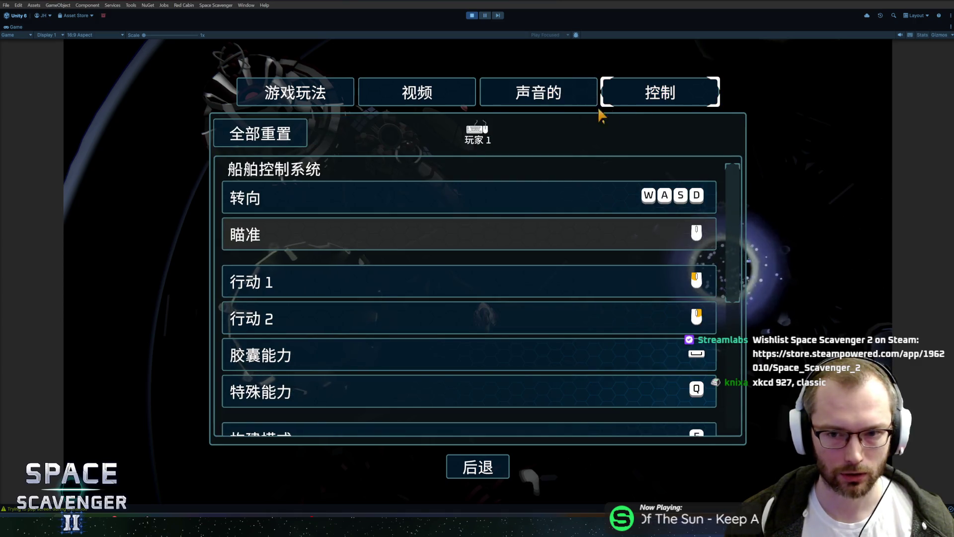
pyautogui.click(418, 92)
pyautogui.click(654, 82)
pyautogui.press('Escape')
pyautogui.click(199, 356)
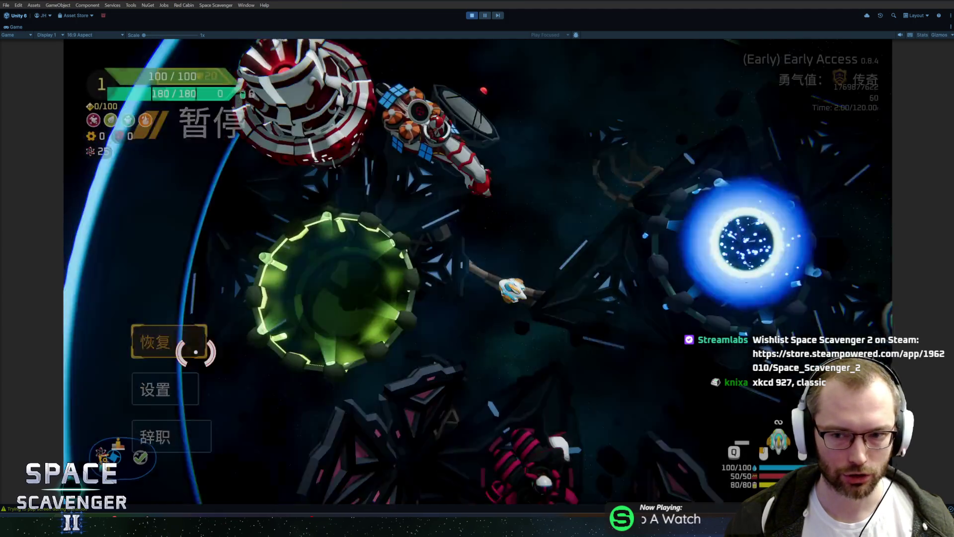
# Open and confirm the co-op mode dialog, then reopen it and close it
pyautogui.press('f')
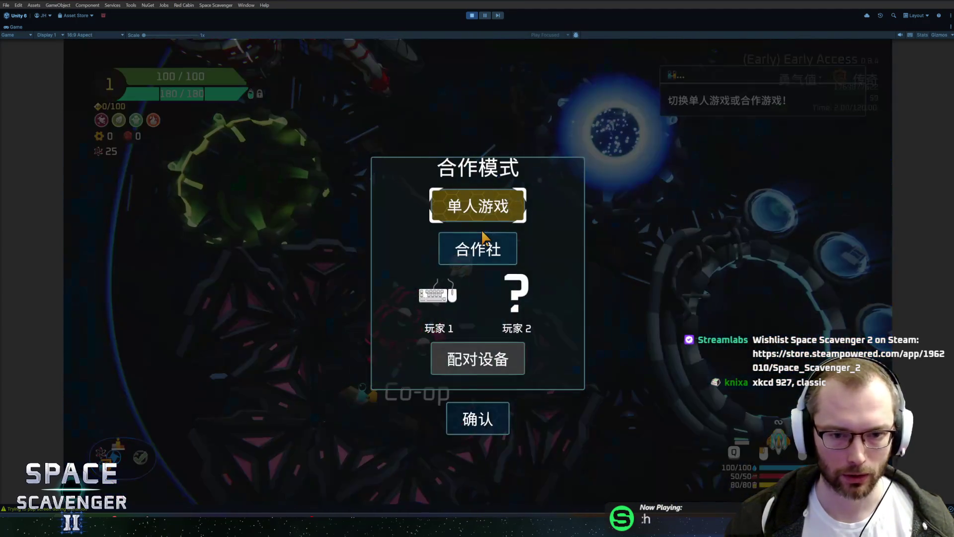
pyautogui.press('Return')
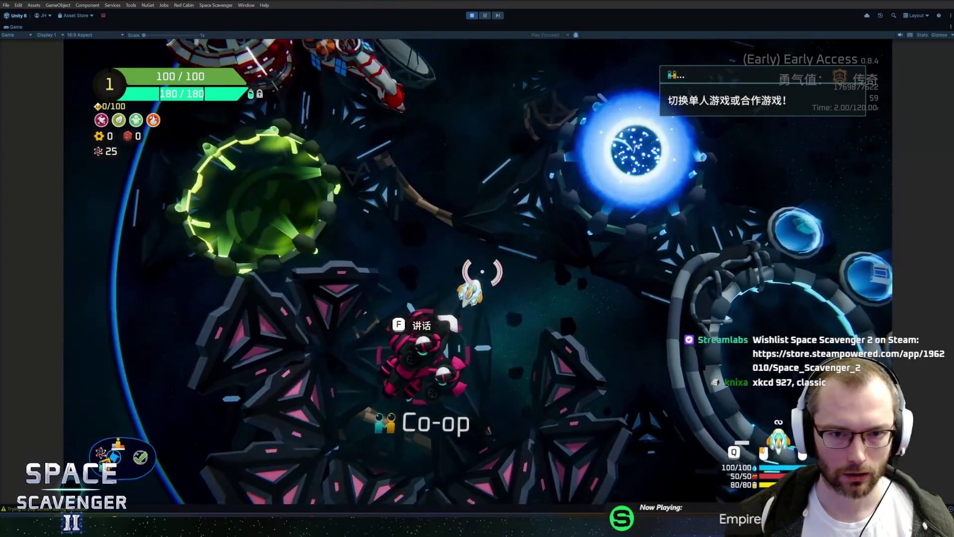
pyautogui.press('f')
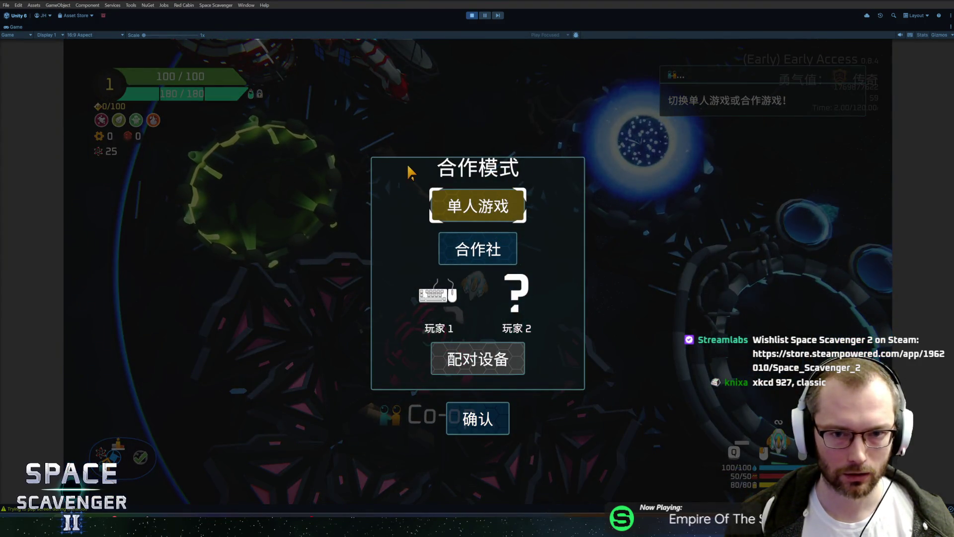
pyautogui.press('Escape')
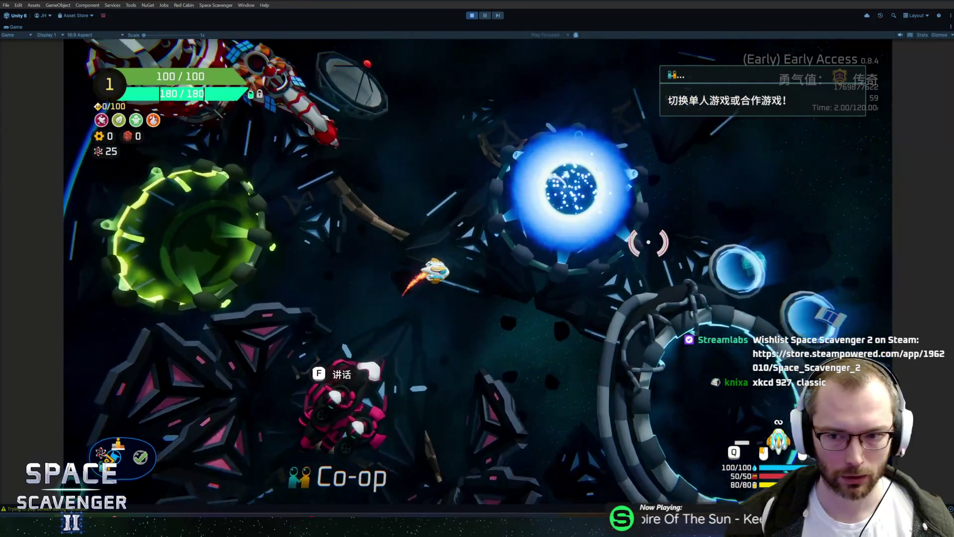
# Open the skin station's medals page, view a medal's details, and close it
pyautogui.press('f')
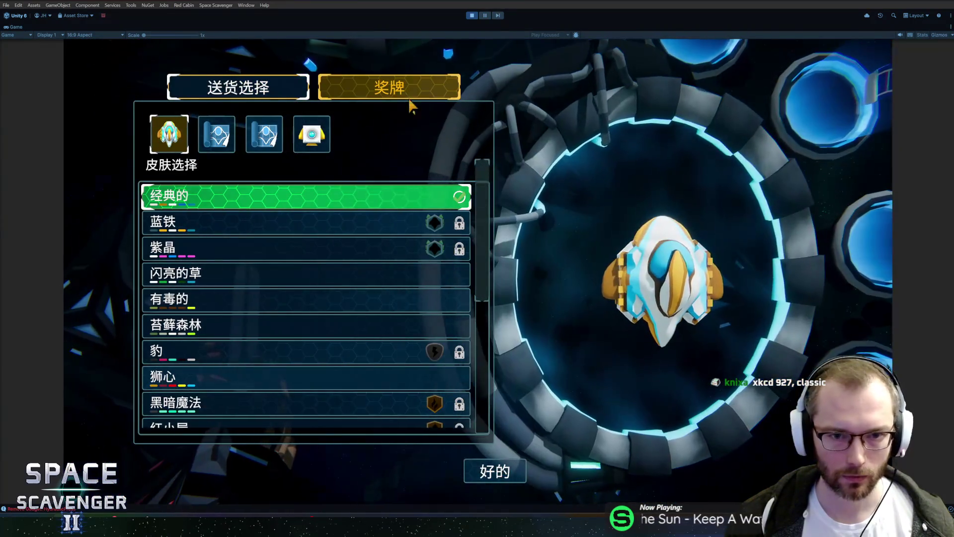
pyautogui.click(443, 90)
pyautogui.moveTo(356, 170)
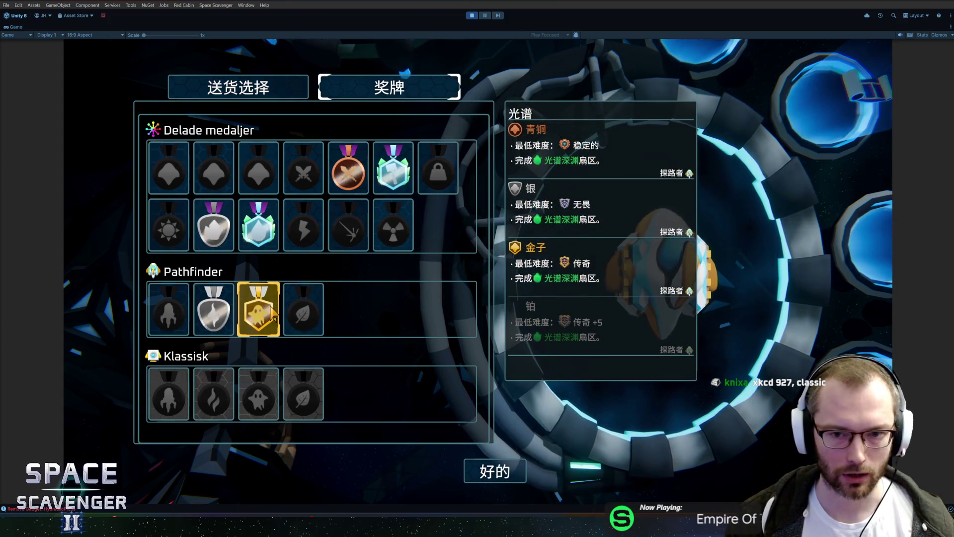
pyautogui.click(495, 471)
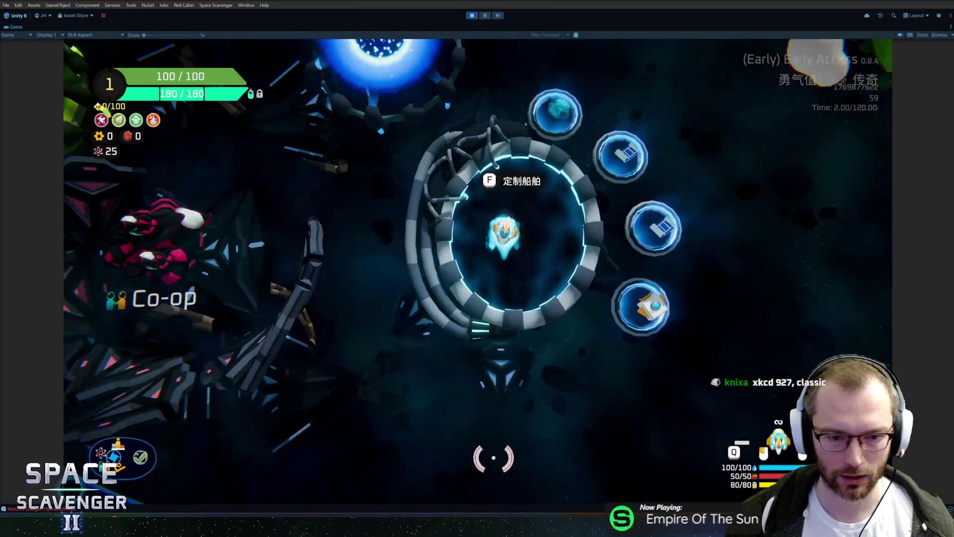
# Fly the ship to the research station and open the 科学研究 science panel
pyautogui.press('d')
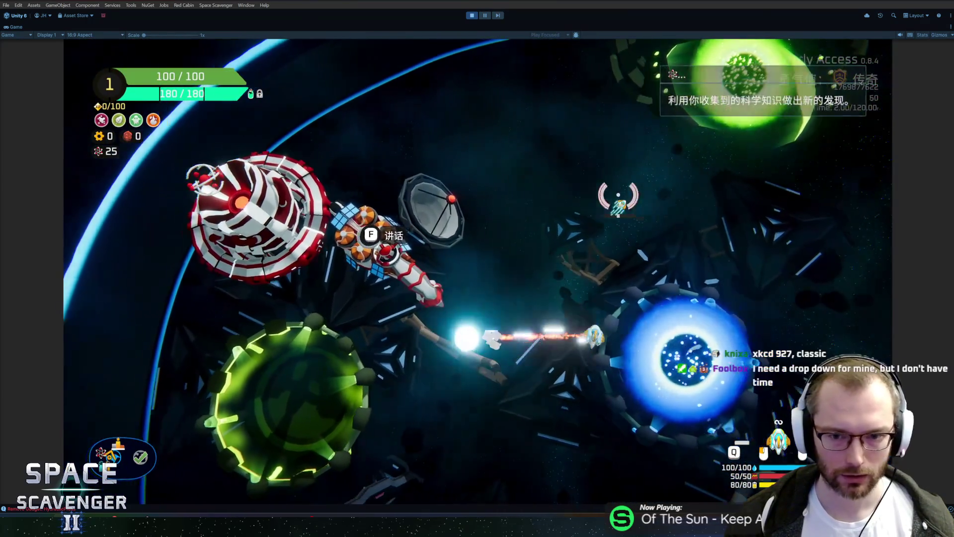
pyautogui.press('d')
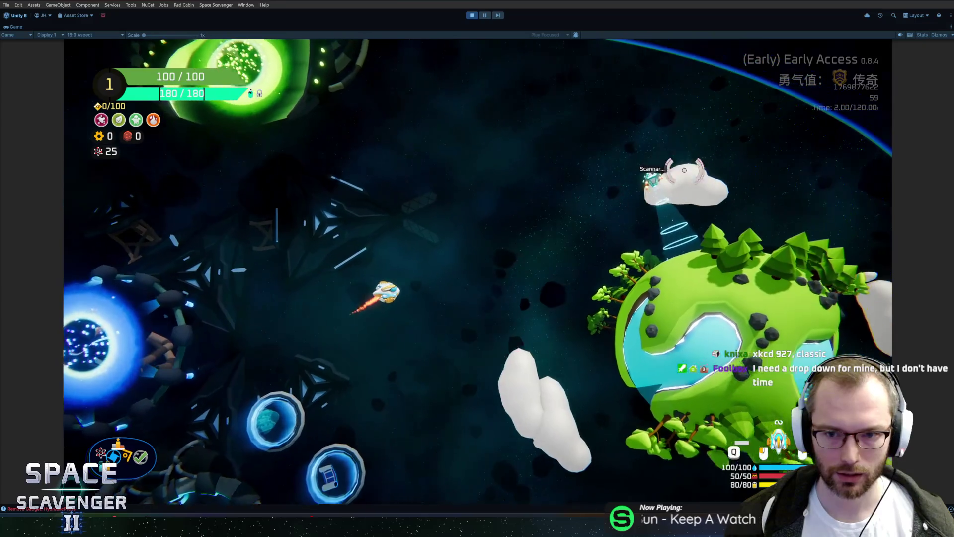
pyautogui.press('a')
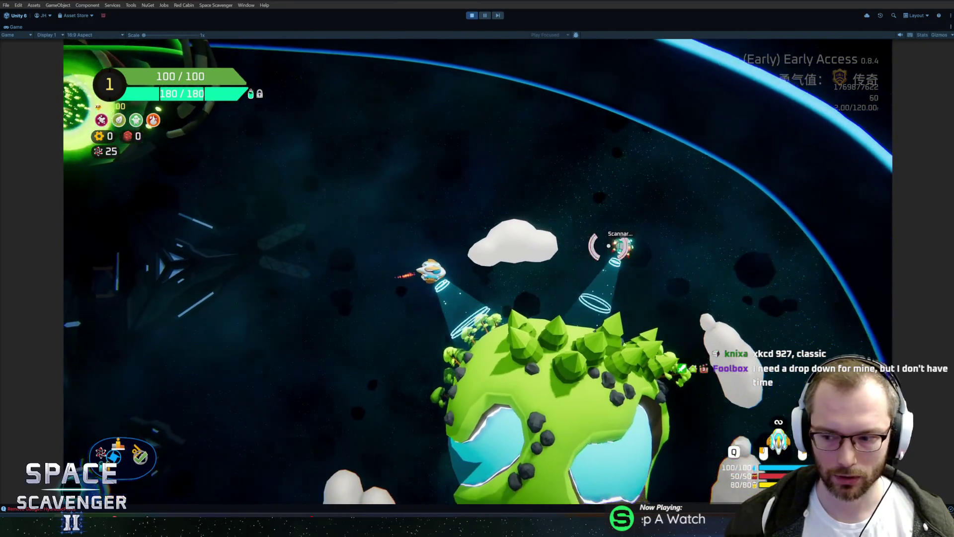
pyautogui.press('a')
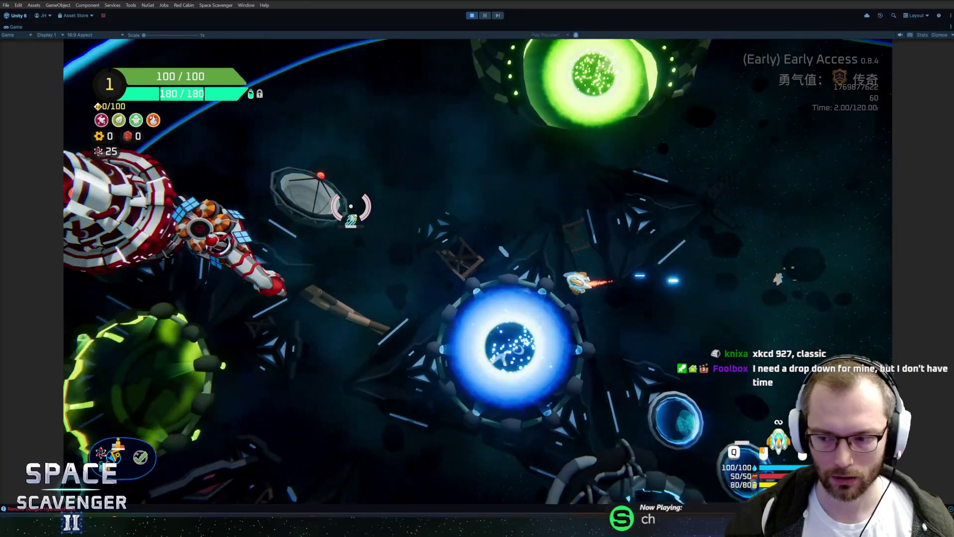
pyautogui.press('f')
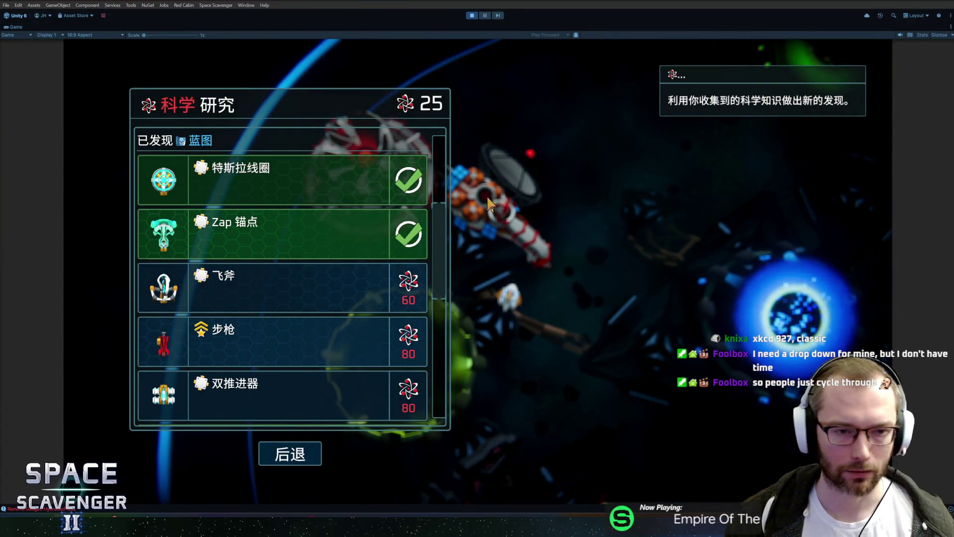
pyautogui.moveTo(435, 173)
pyautogui.mouseDown()
pyautogui.moveTo(440, 363)
pyautogui.moveTo(452, 372)
pyautogui.moveTo(436, 149)
pyautogui.mouseUp()
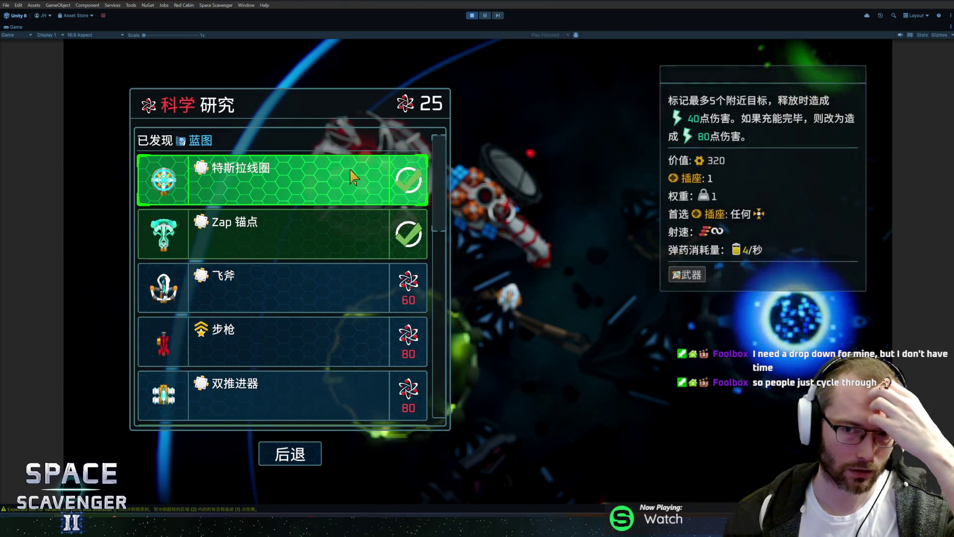
pyautogui.moveTo(329, 243)
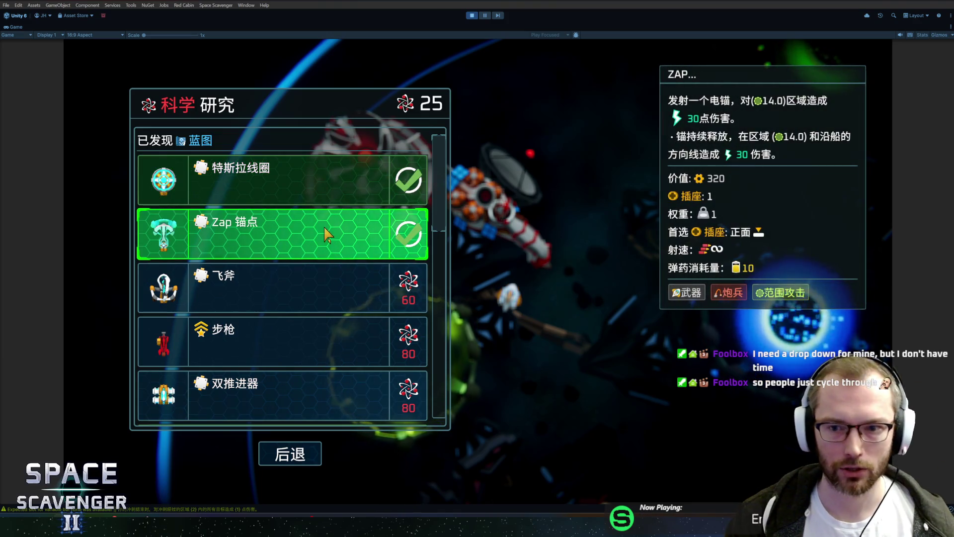
pyautogui.moveTo(317, 274)
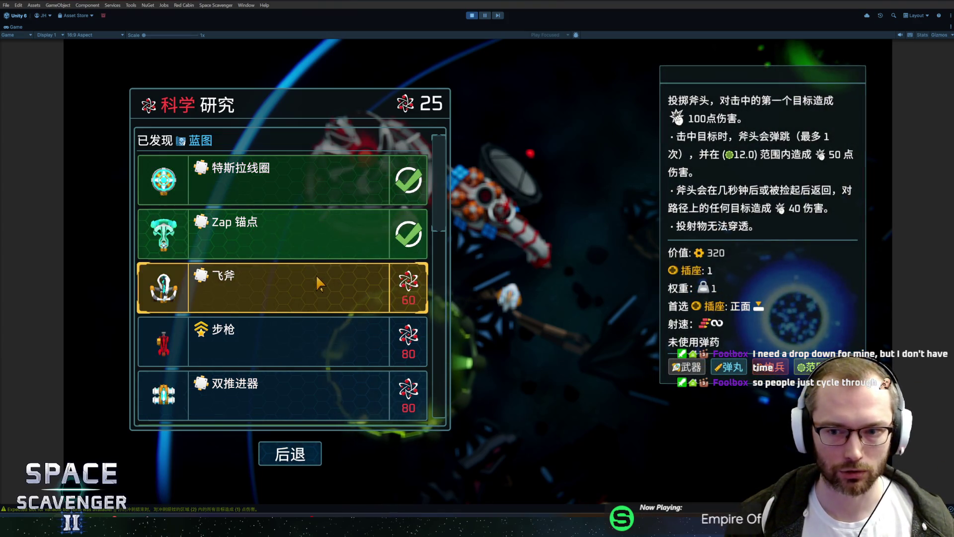
pyautogui.scroll(-5, 315, 273)
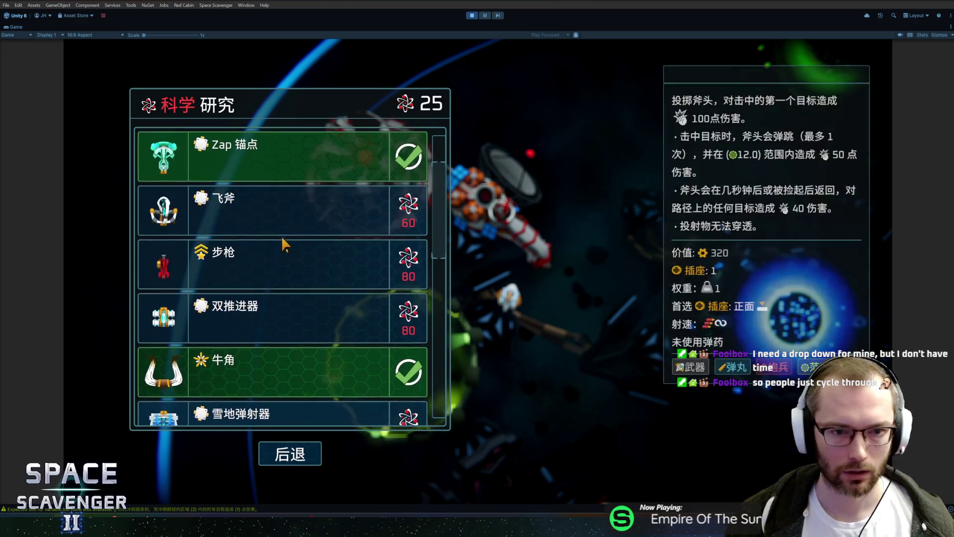
pyautogui.scroll(-5, 290, 248)
pyautogui.moveTo(292, 338)
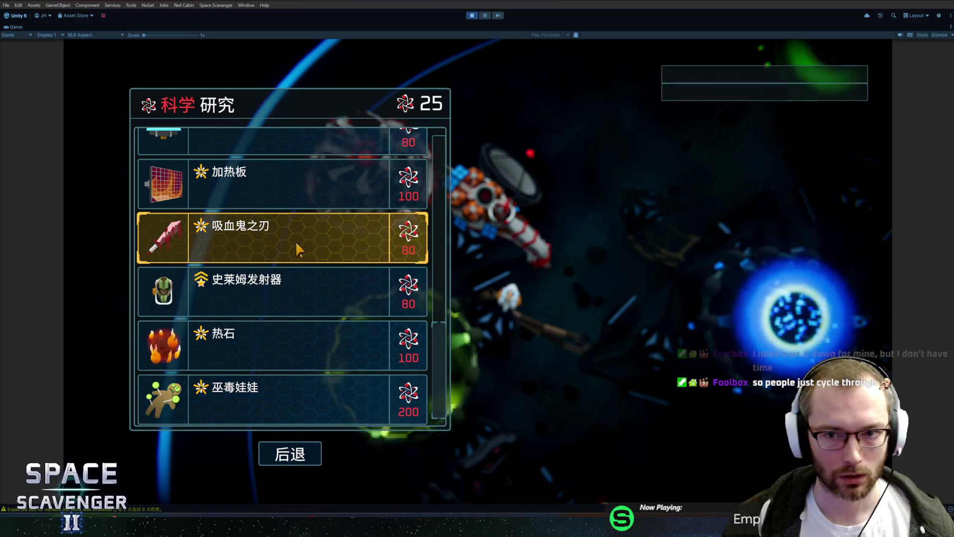
pyautogui.scroll(2, 290, 206)
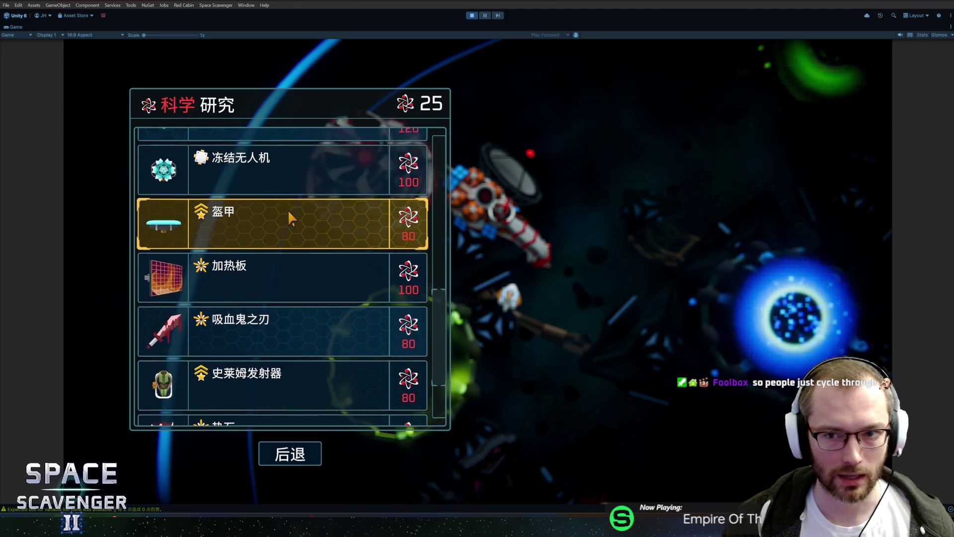
pyautogui.scroll(2, 285, 229)
pyautogui.scroll(2, 286, 233)
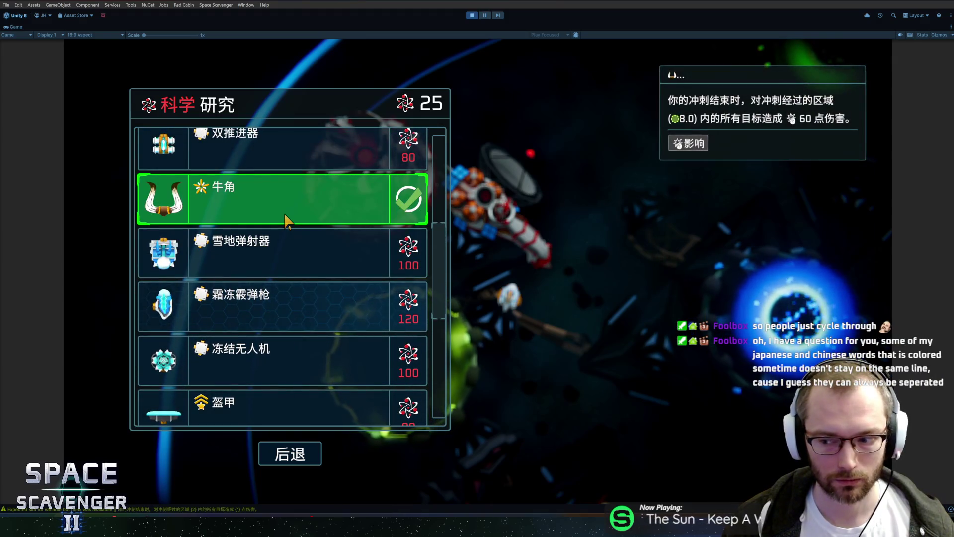
pyautogui.scroll(2, 287, 221)
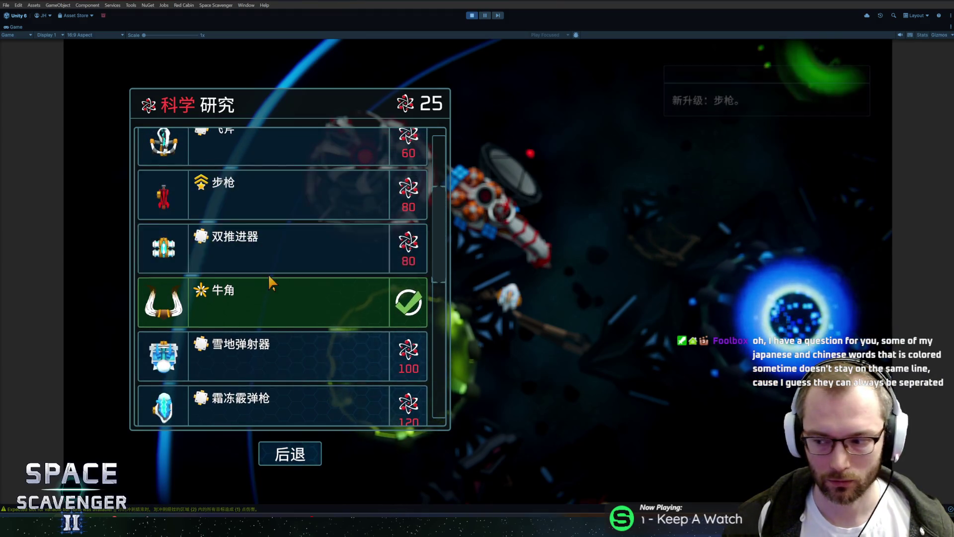
pyautogui.scroll(-7, 256, 255)
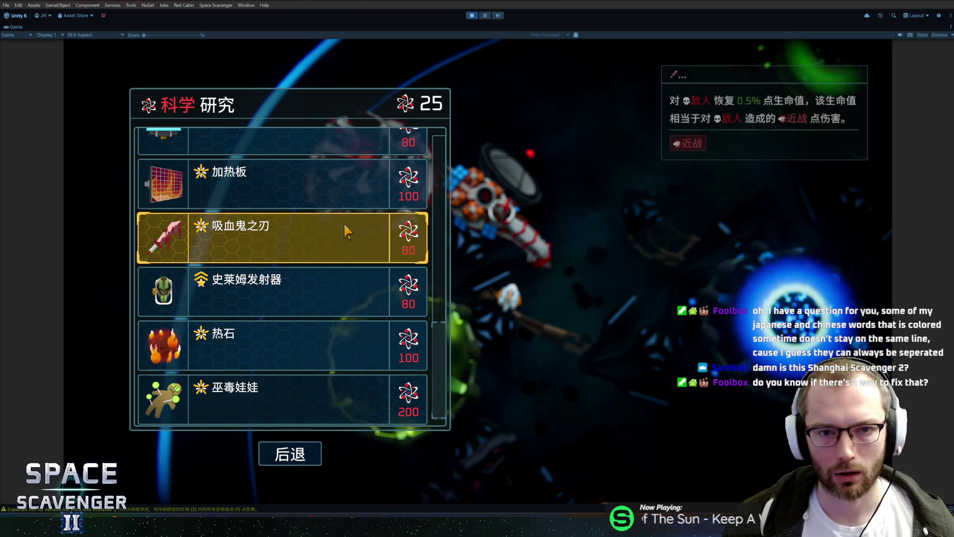
pyautogui.scroll(10, 344, 222)
pyautogui.hotkey('alt', 'Tab')
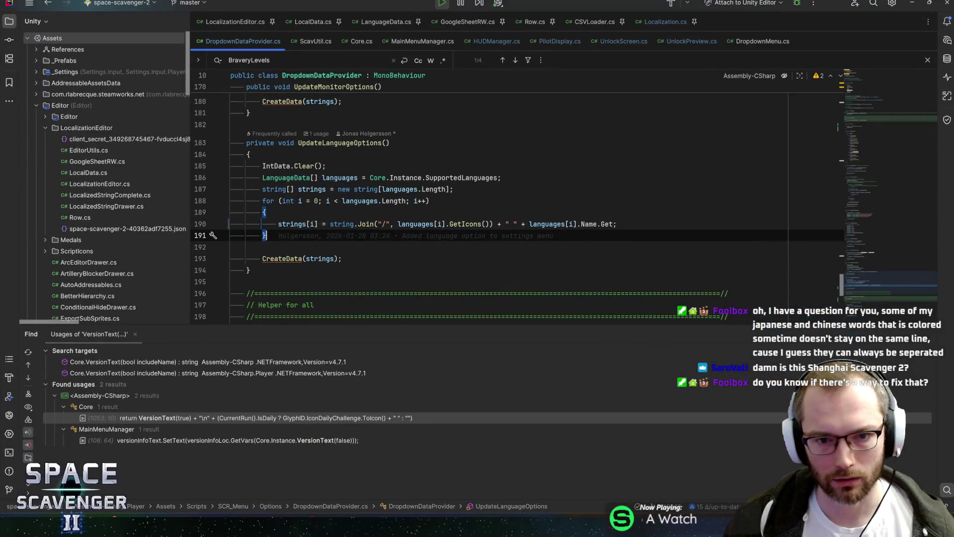
# Find Util.cs with Go to Class and place the cursor on NO_LINEBREAK_SPACE at line 24
pyautogui.moveTo(342, 224)
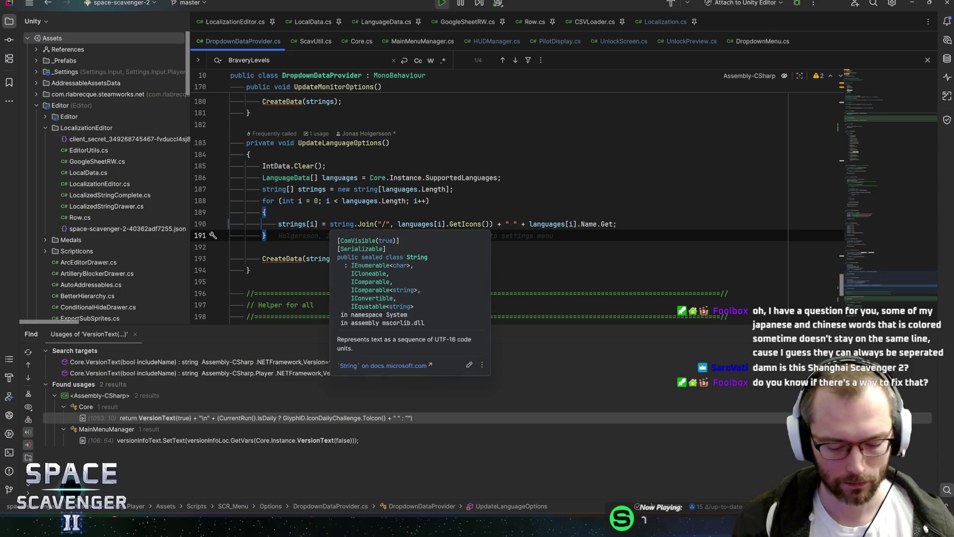
pyautogui.hotkey('ctrl', 'n')
pyautogui.write('unlocksc')
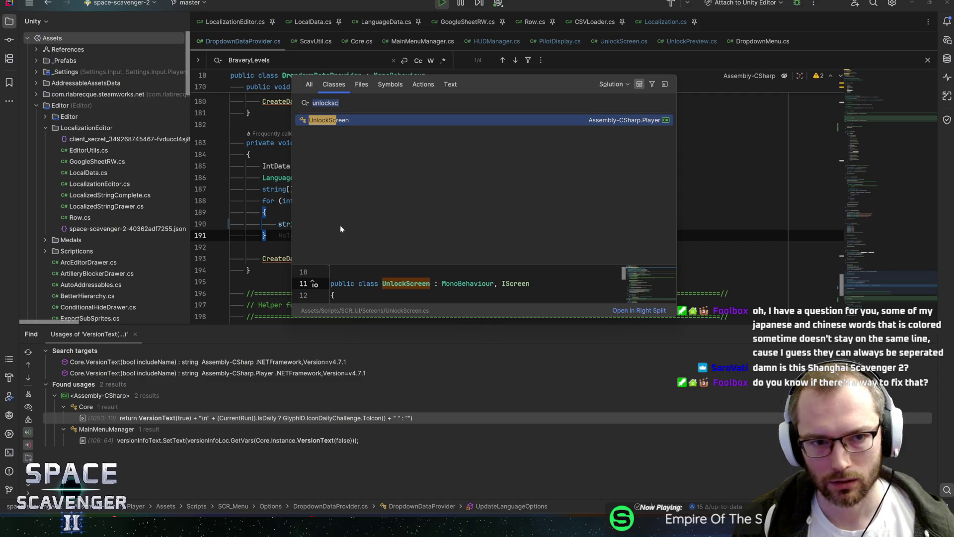
pyautogui.write('util')
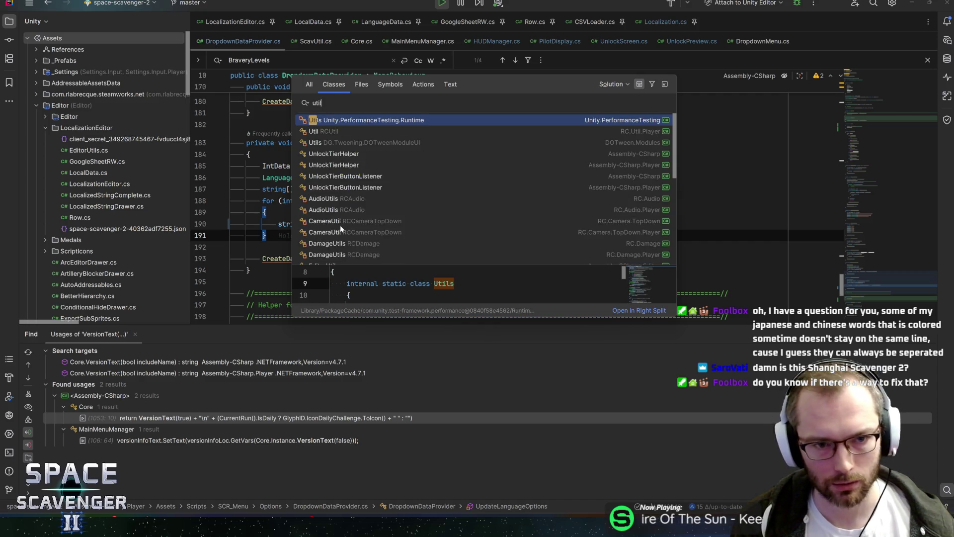
pyautogui.press('Return')
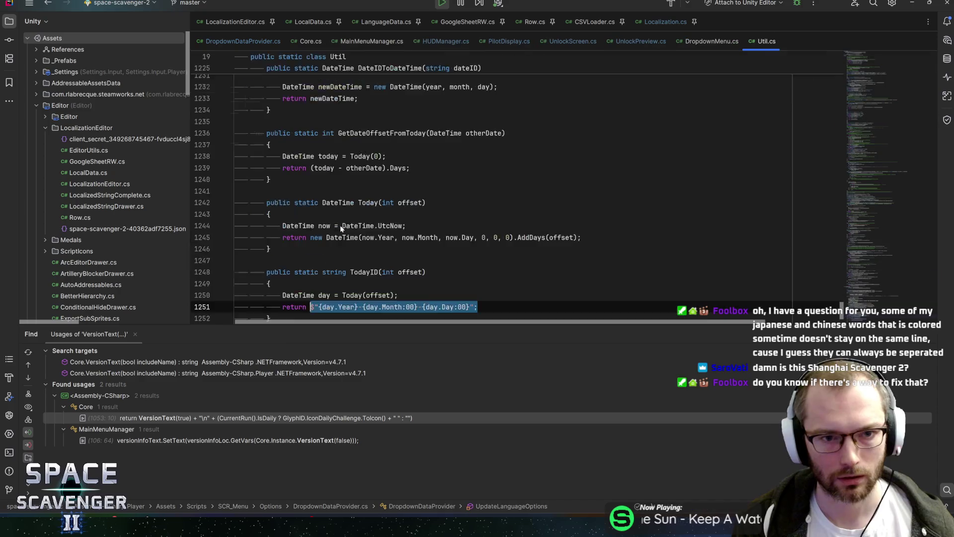
pyautogui.click(416, 173)
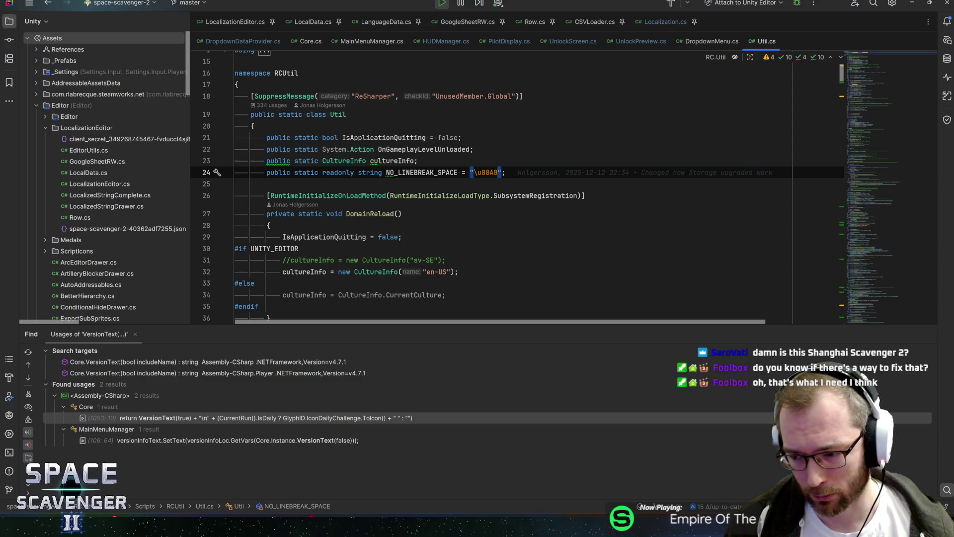
# Select the NO_LINEBREAK_SPACE name, then the whole line 24 declaration
pyautogui.click(477, 172)
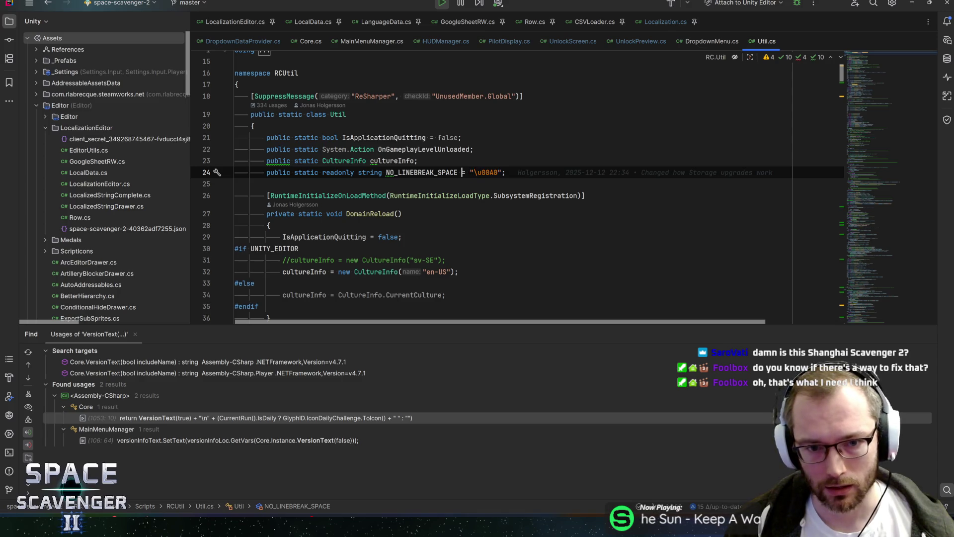
pyautogui.hotkey('ctrl', 'Left')
pyautogui.hotkey('ctrl', 'Left')
pyautogui.hotkey('ctrl', 'shift', 'Left')
pyautogui.click(355, 172)
pyautogui.hotkey('ctrl', 'Right')
pyautogui.hotkey('ctrl', 'Right')
pyautogui.hotkey('ctrl', 'shift', 'Left')
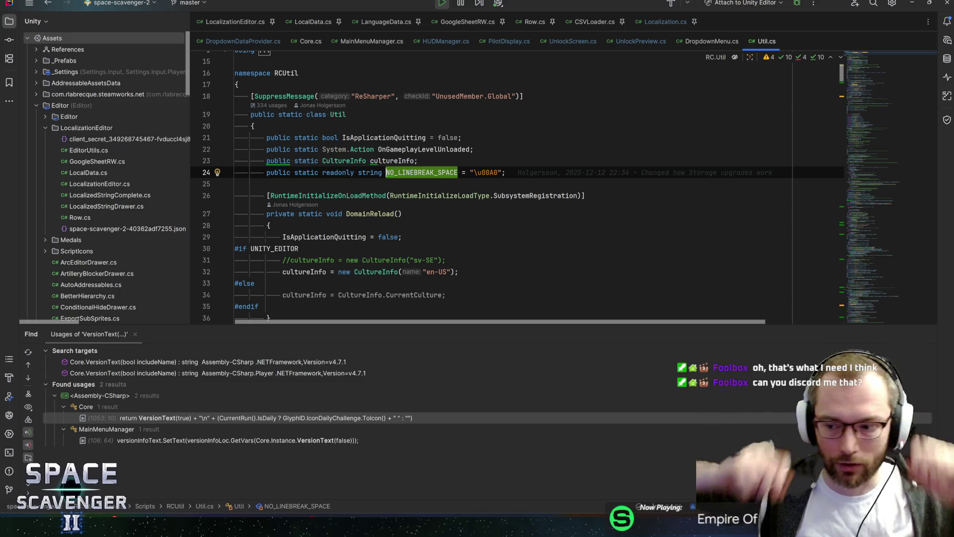
pyautogui.press('End')
pyautogui.hotkey('shift', 'Home')
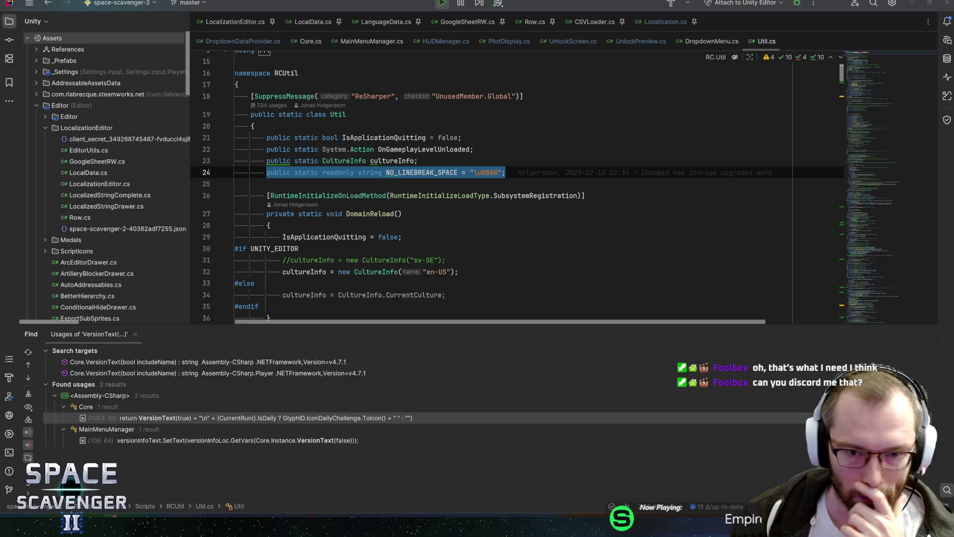
# Highlight every use of NO_LINEBREAK_SPACE and glance at the DomainReload method body
pyautogui.click(435, 173)
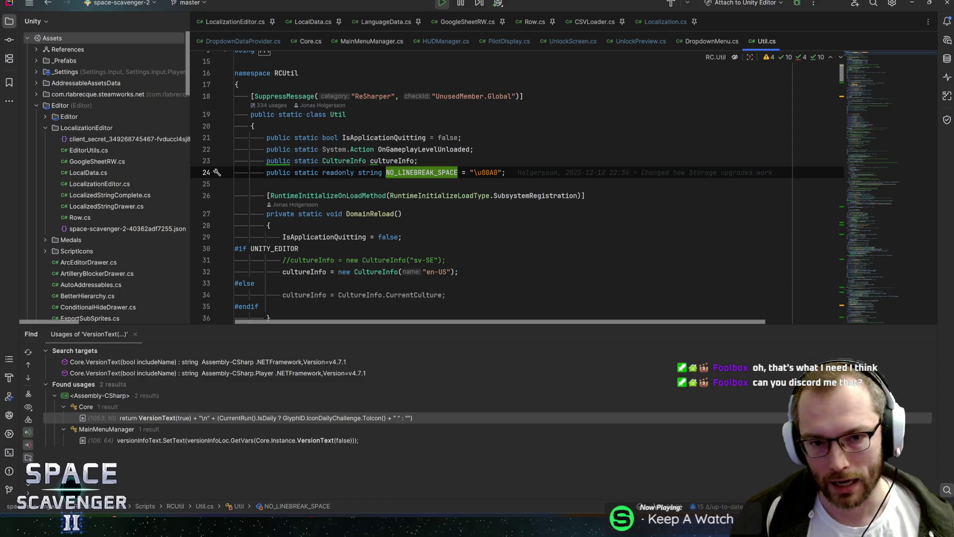
pyautogui.click(505, 173)
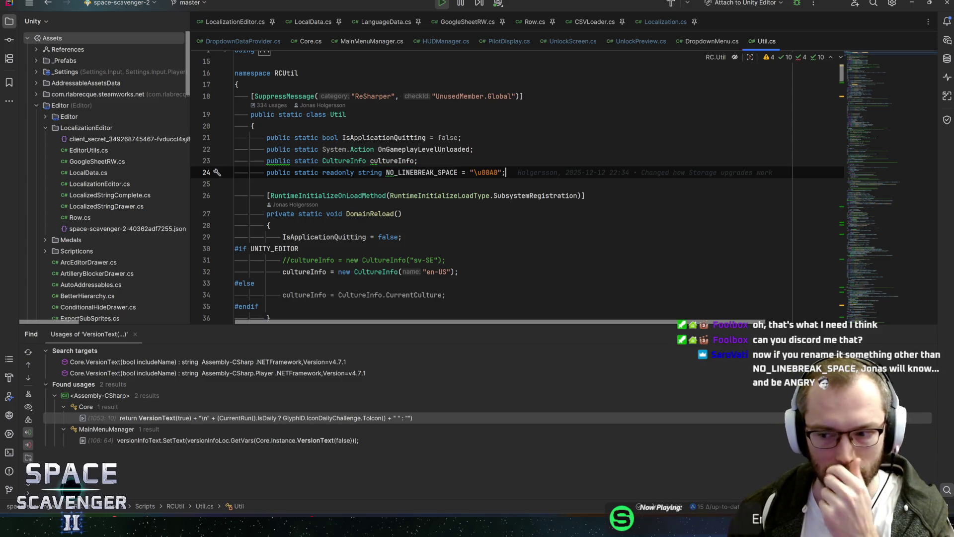
pyautogui.click(502, 172)
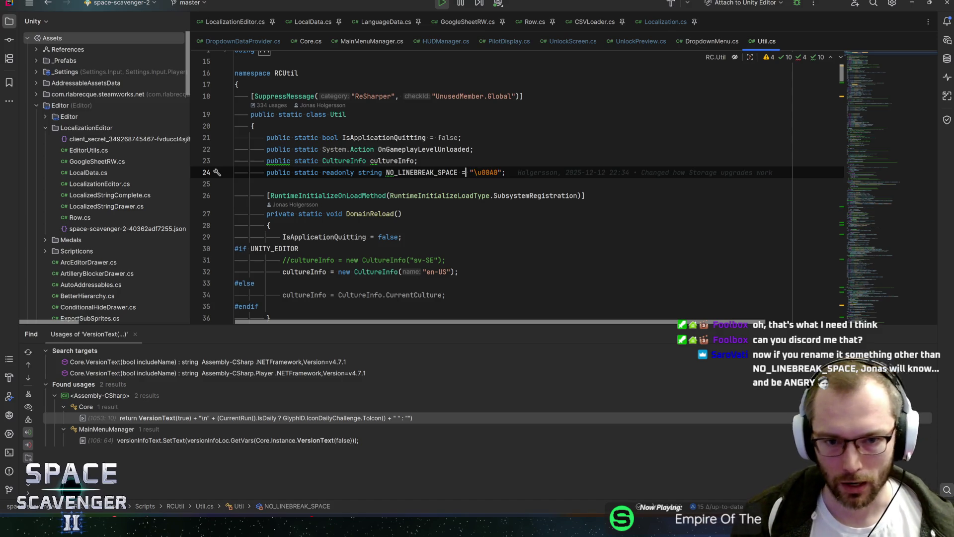
pyautogui.click(457, 173)
pyautogui.click(506, 173)
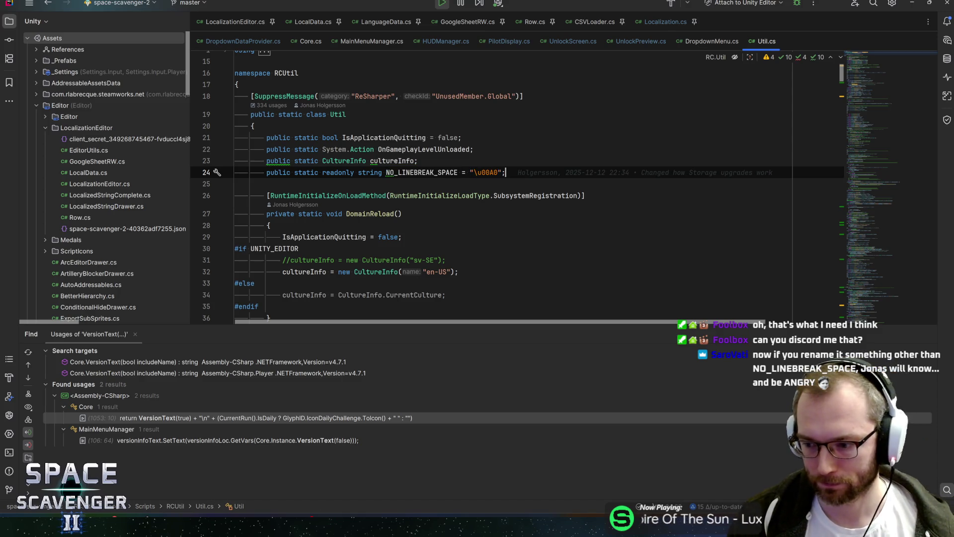
pyautogui.click(270, 225)
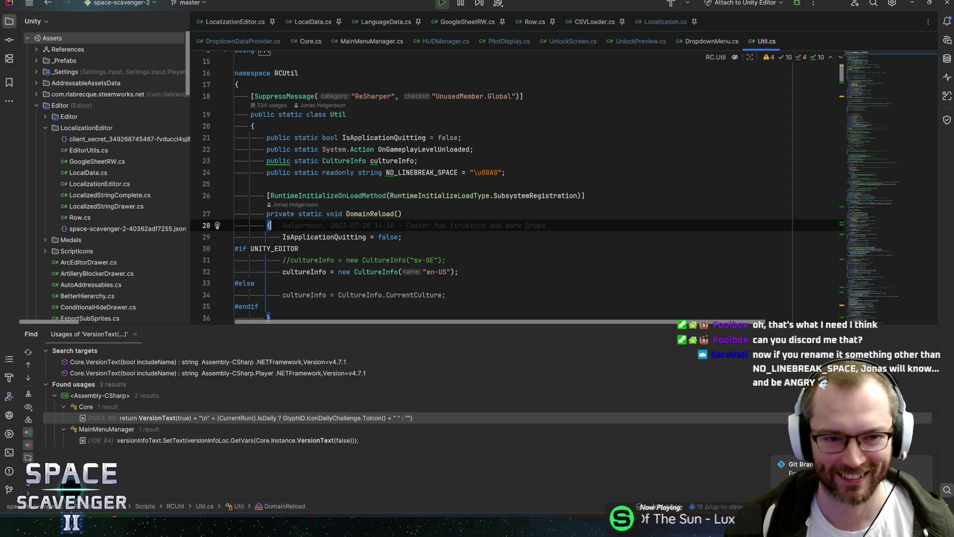
pyautogui.click(419, 160)
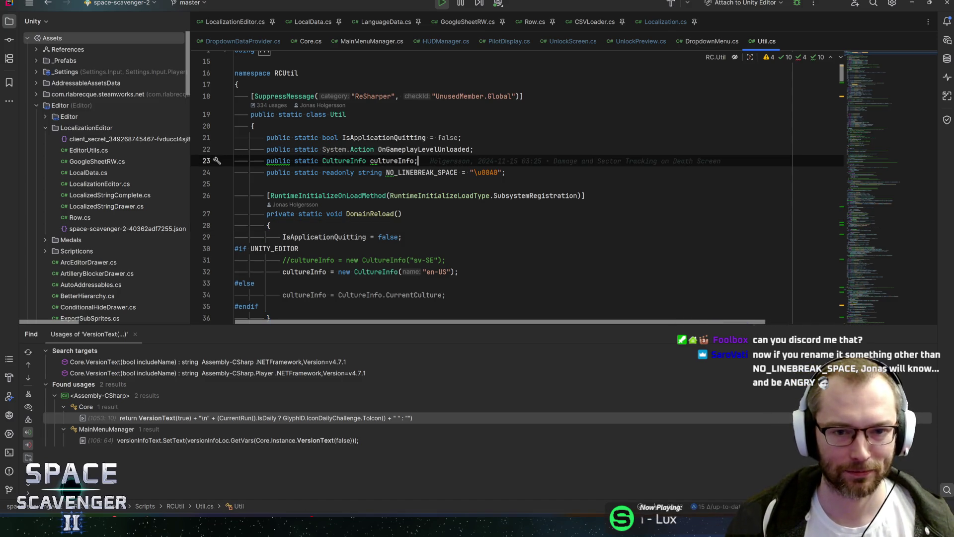
pyautogui.press('Left')
pyautogui.press('Down')
# Select and deselect the \u00A0 string value, then minimize Rider to show the game
pyautogui.scroll(-2, 517, 186)
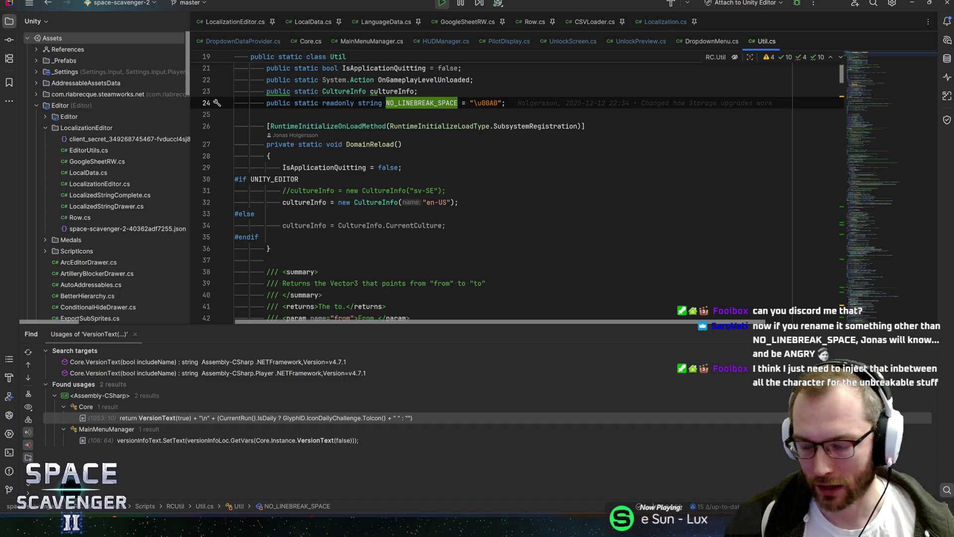
pyautogui.click(473, 103)
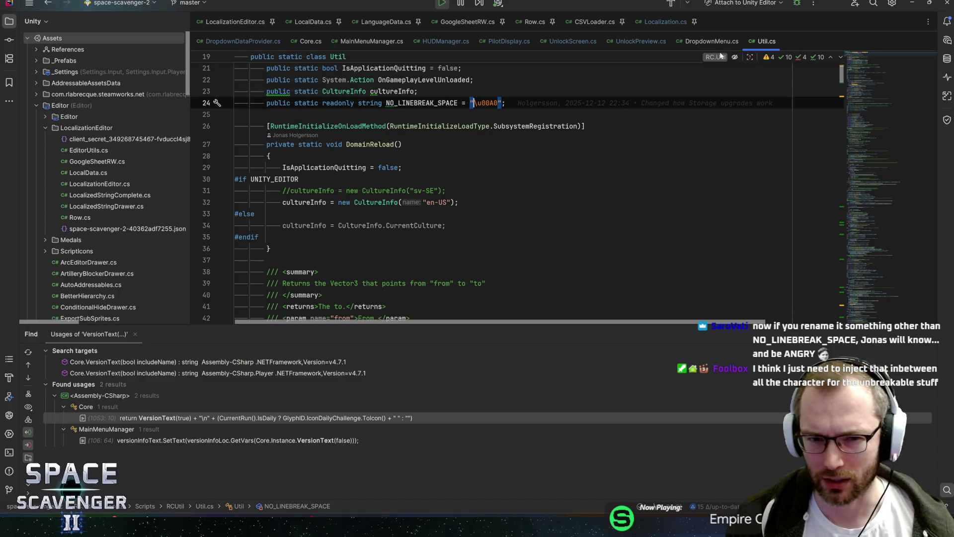
pyautogui.hotkey('ctrl', 'shift', 'Right')
pyautogui.hotkey('ctrl', 'shift', 'Right')
pyautogui.press('Left')
pyautogui.press('Right')
pyautogui.press('Right')
pyautogui.scroll(1, 707, 57)
pyautogui.press('Up')
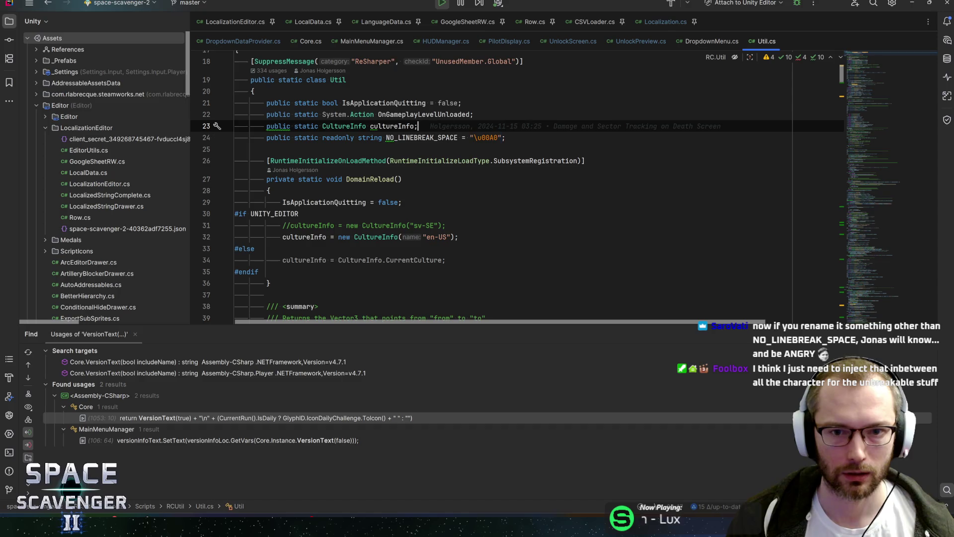
pyautogui.press('Up')
pyautogui.press('Up')
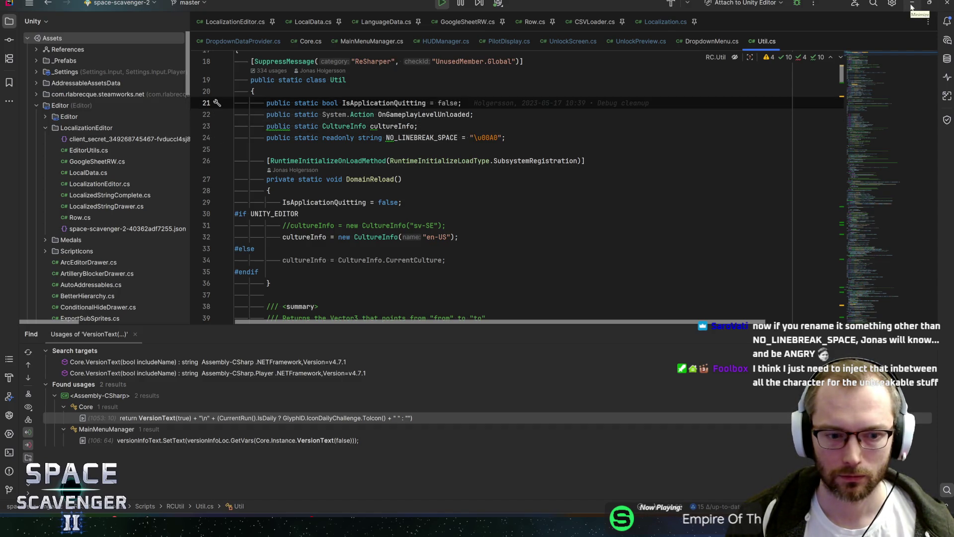
pyautogui.click(913, 7)
# Scroll through the research panel, close it, and preview the green portal's Daily Challenge
pyautogui.scroll(-8, 342, 258)
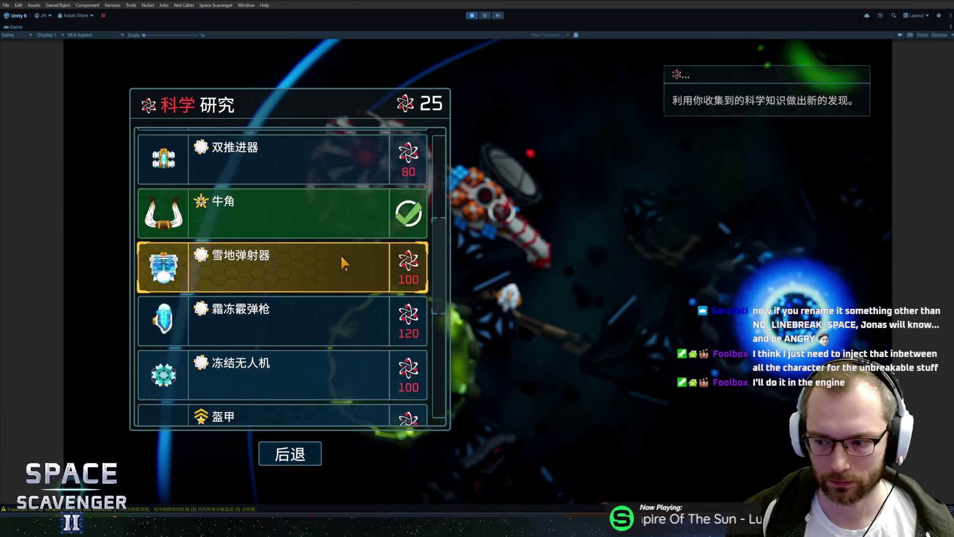
pyautogui.scroll(2, 369, 269)
pyautogui.scroll(10, 370, 278)
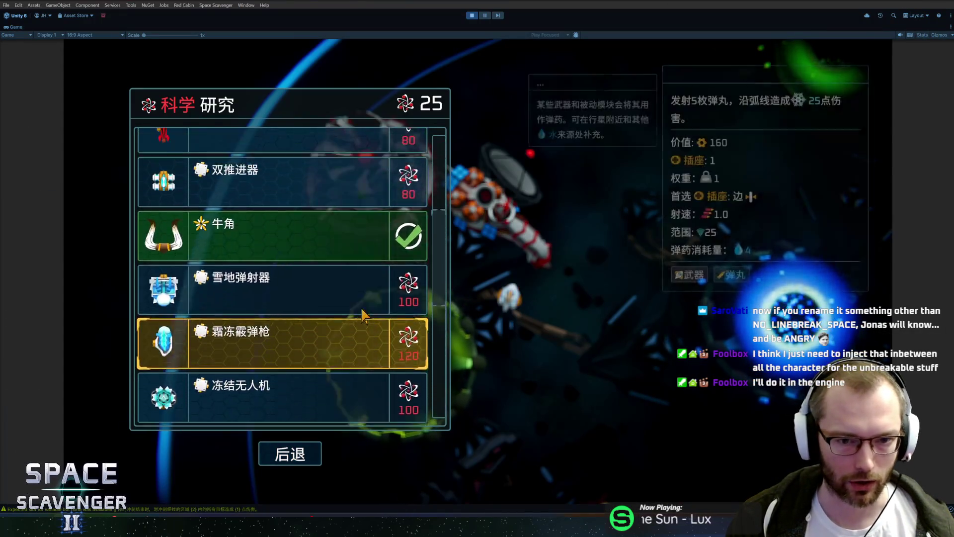
pyautogui.scroll(-8, 385, 286)
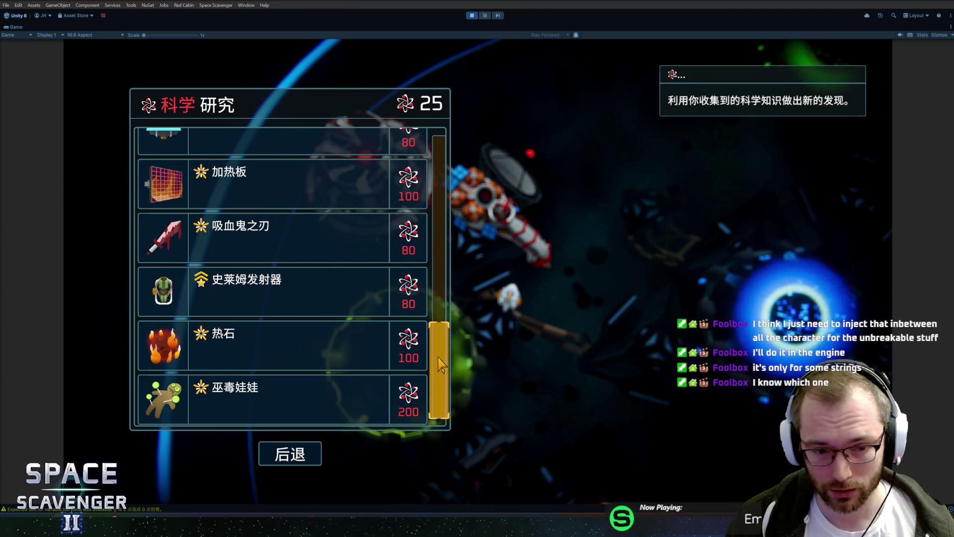
pyautogui.scroll(10, 442, 368)
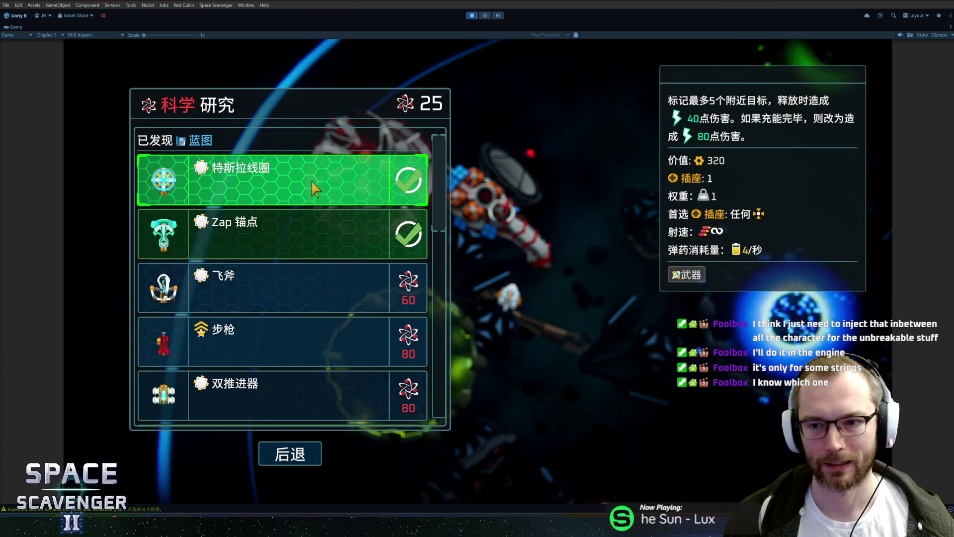
pyautogui.press('Escape')
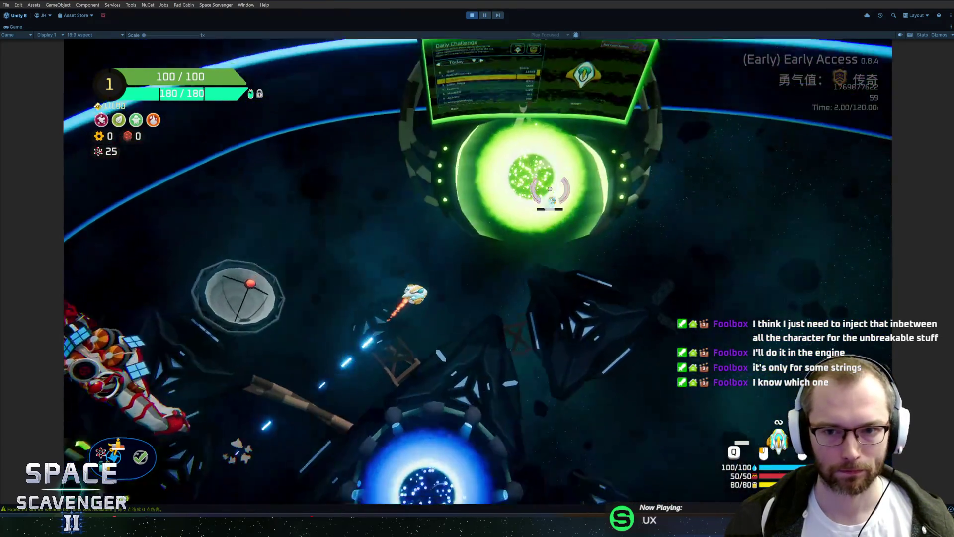
pyautogui.press('f')
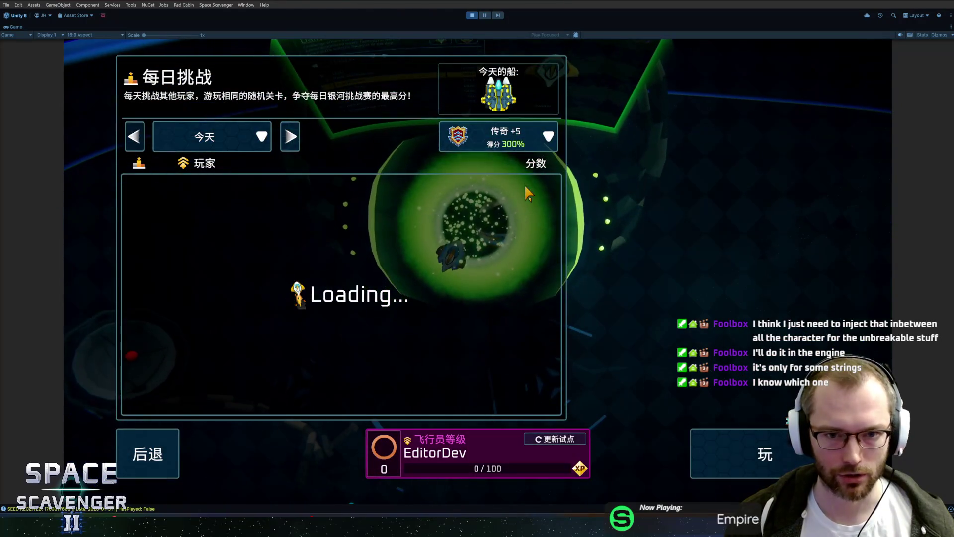
pyautogui.press('Escape')
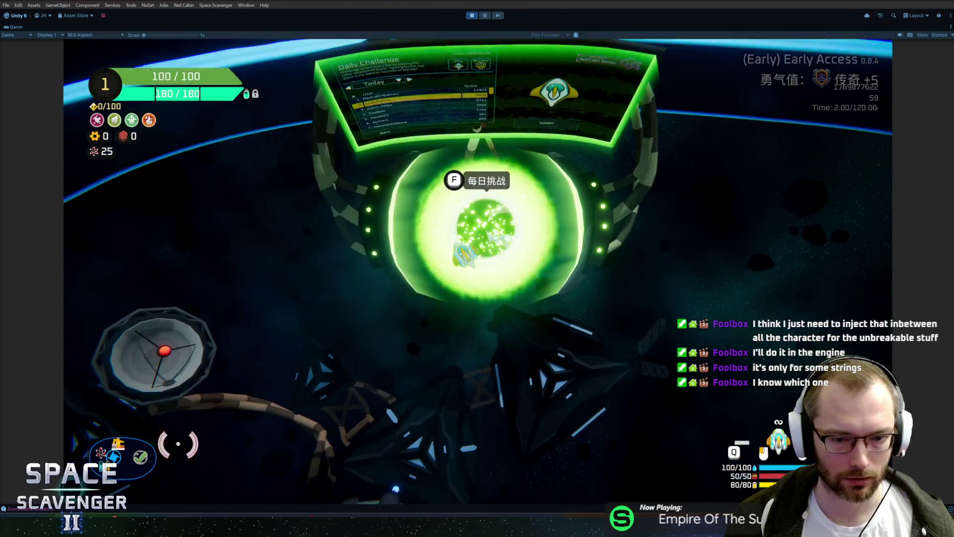
# Browse the blue portal's courage levels, confirm the unlocked Legendarisk level, and stop play mode
pyautogui.press('f')
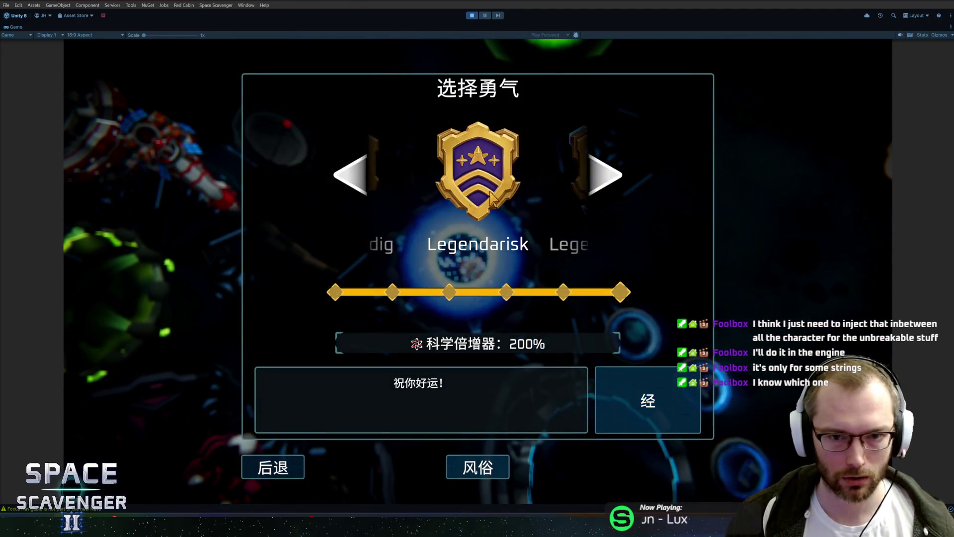
pyautogui.click(616, 172)
pyautogui.click(616, 172)
pyautogui.click(617, 174)
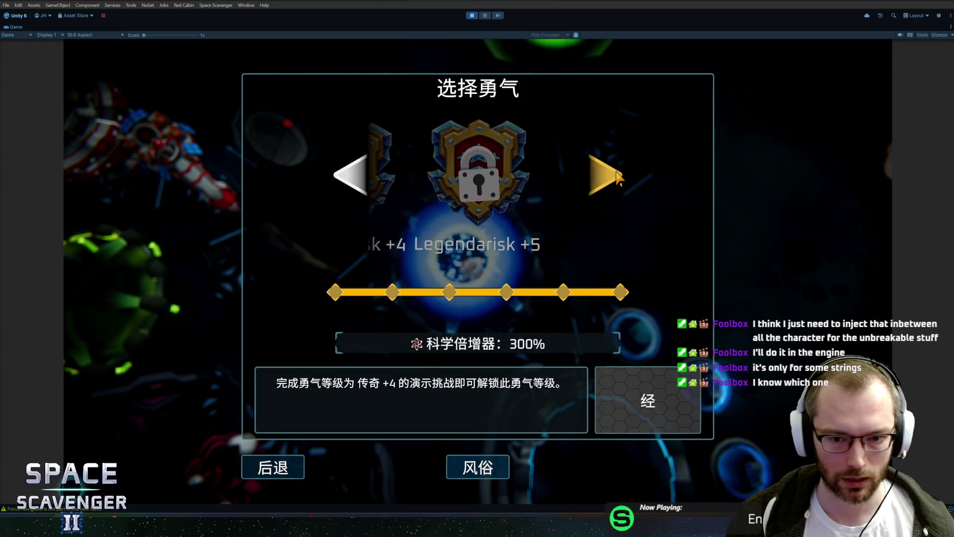
pyautogui.click(359, 174)
pyautogui.click(362, 177)
pyautogui.click(362, 177)
pyautogui.click(362, 177)
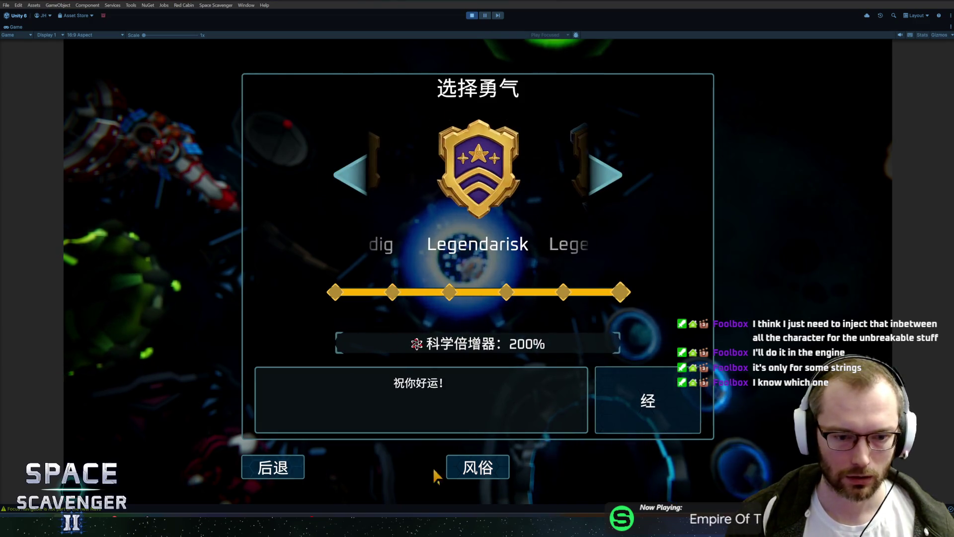
pyautogui.click(476, 468)
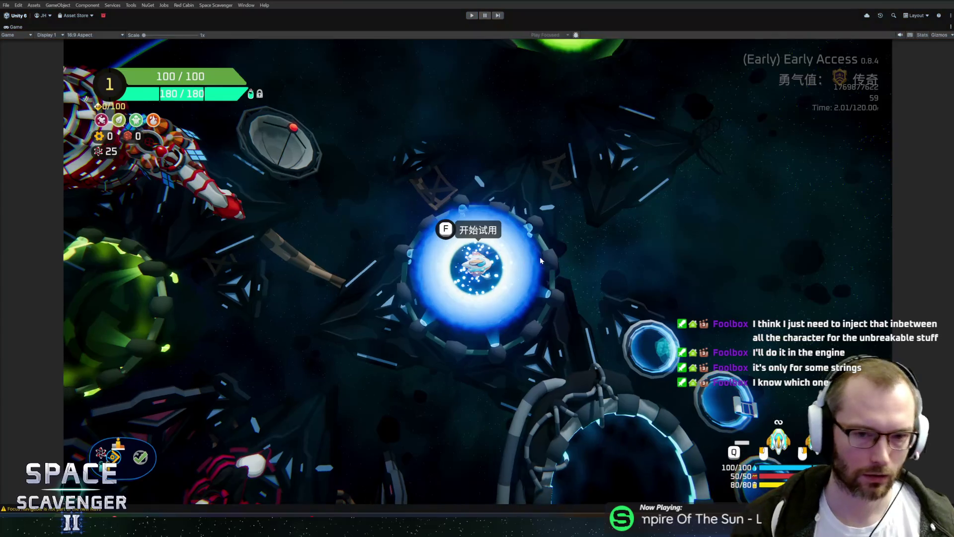
pyautogui.hotkey('ctrl', 'p')
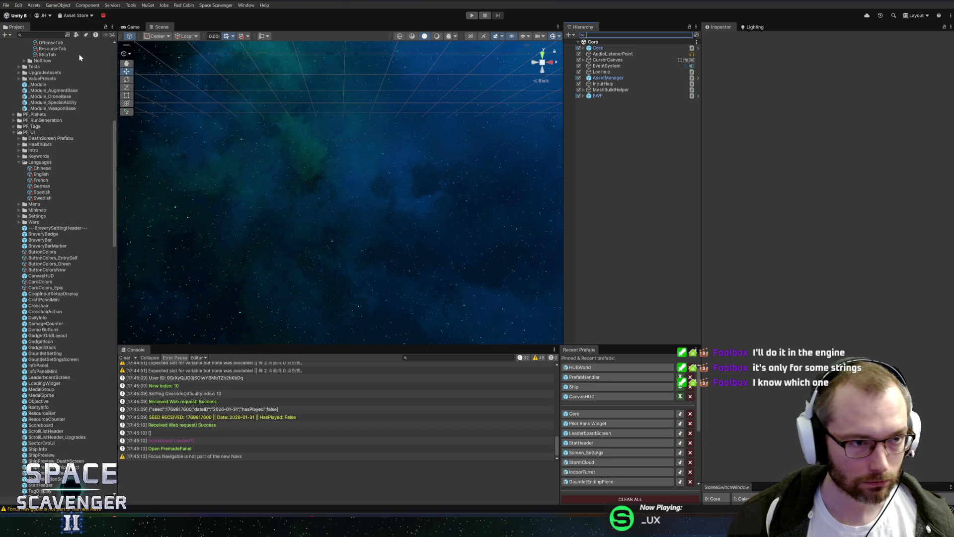
# Open the GauntletSettingsScreen prefab and inspect BadgeArea's assigned BraveryBadge prefab
pyautogui.click(48, 35)
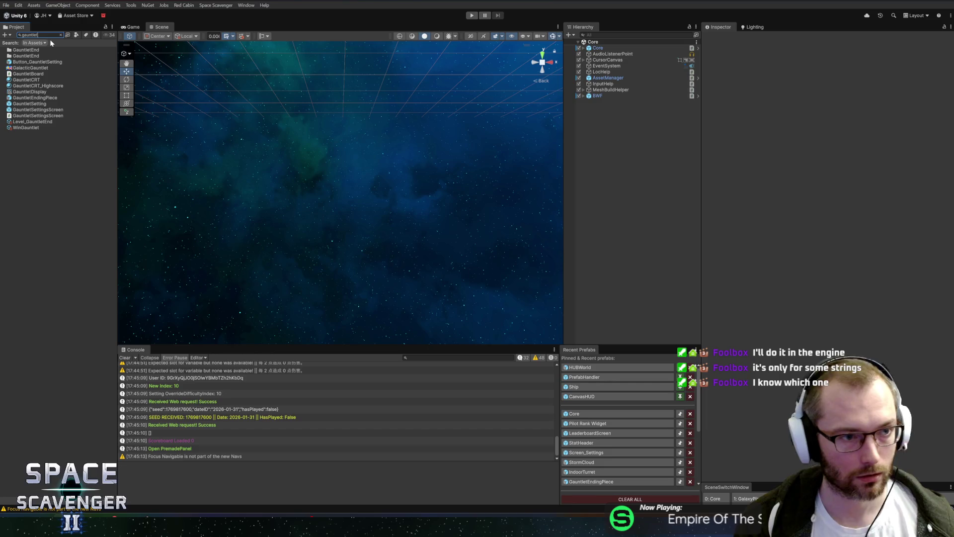
pyautogui.doubleClick(27, 108)
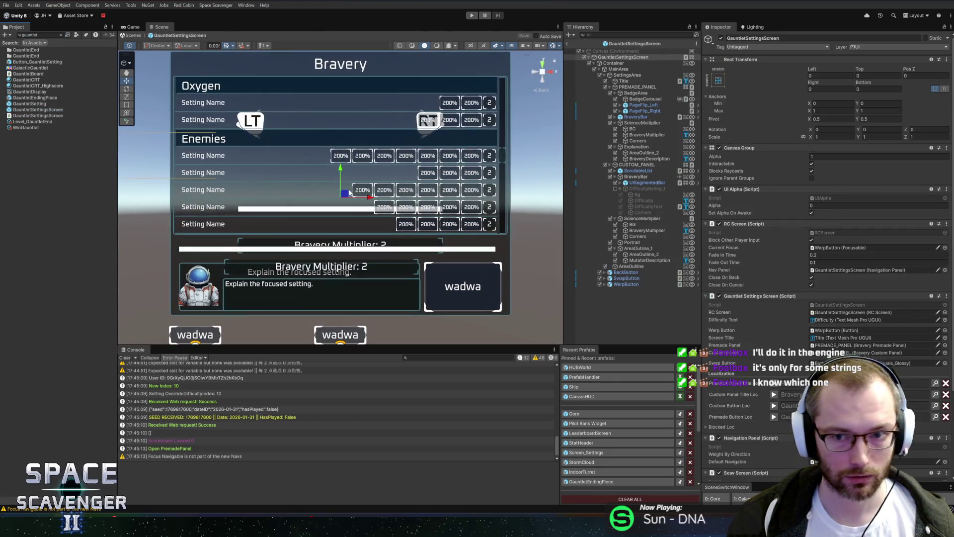
pyautogui.click(647, 87)
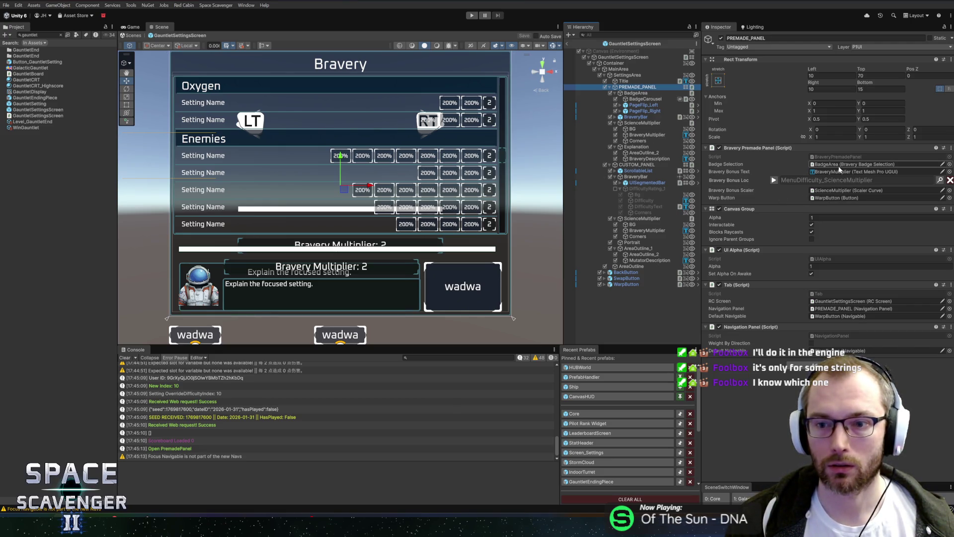
pyautogui.click(646, 93)
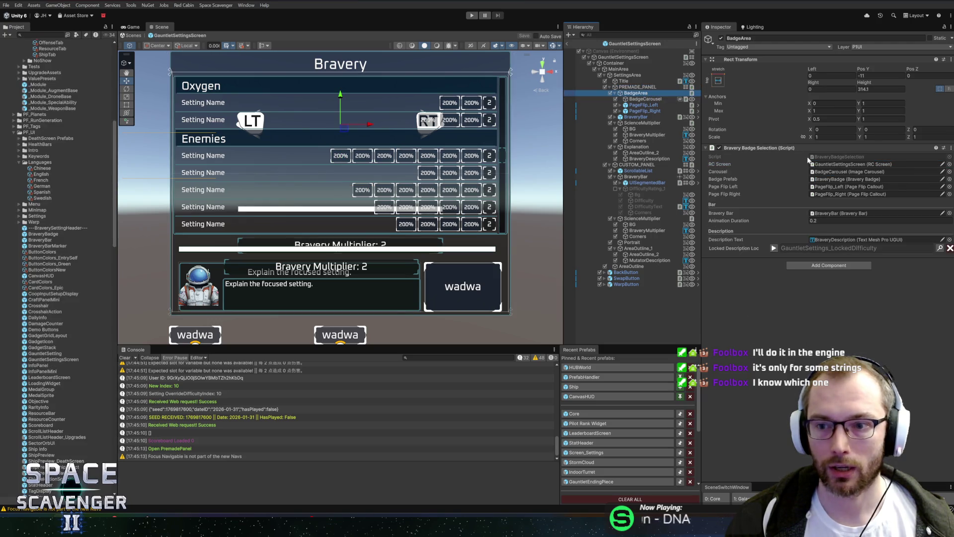
pyautogui.click(830, 181)
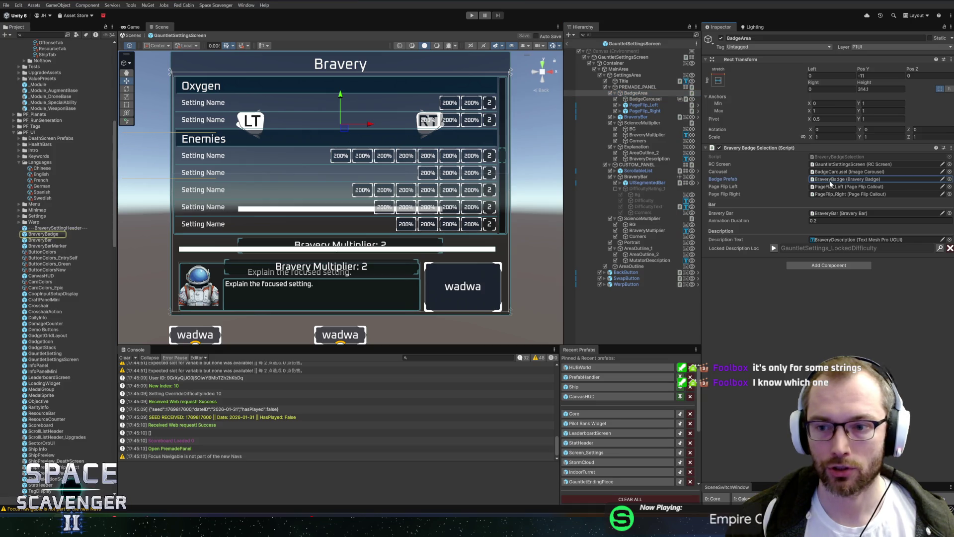
# Open the Bravery Badge Selection component's script in Rider via Edit Script
pyautogui.rightClick(746, 148)
pyautogui.click(795, 256)
pyautogui.scroll(-10, 497, 189)
pyautogui.scroll(3, 497, 189)
pyautogui.scroll(2, 497, 189)
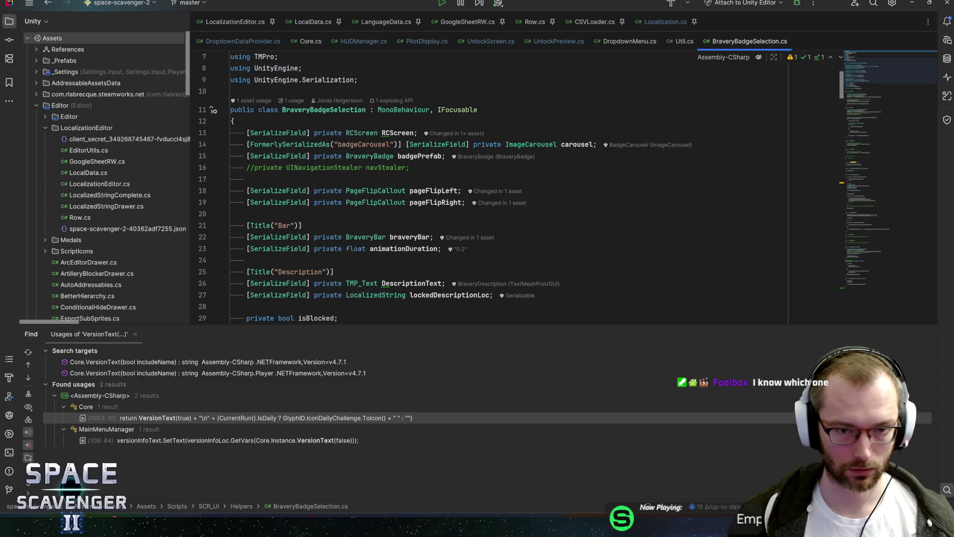
# Search BraveryBadgeSelection.cs for braveryBar and badgePrefab, jumping to badgePrefab's use
pyautogui.doubleClick(409, 237)
pyautogui.hotkey('ctrl', 'f')
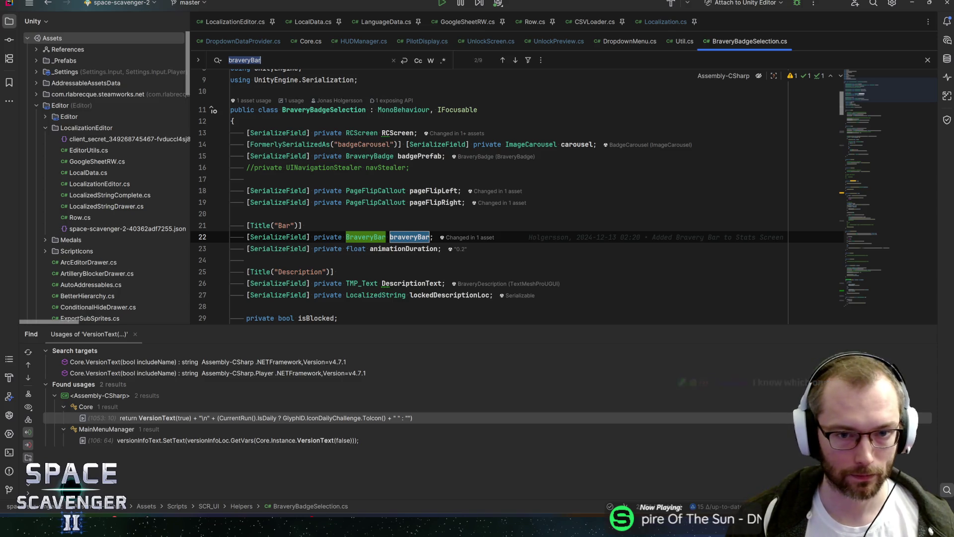
pyautogui.doubleClick(419, 156)
pyautogui.hotkey('ctrl', 'f')
pyautogui.press('Return')
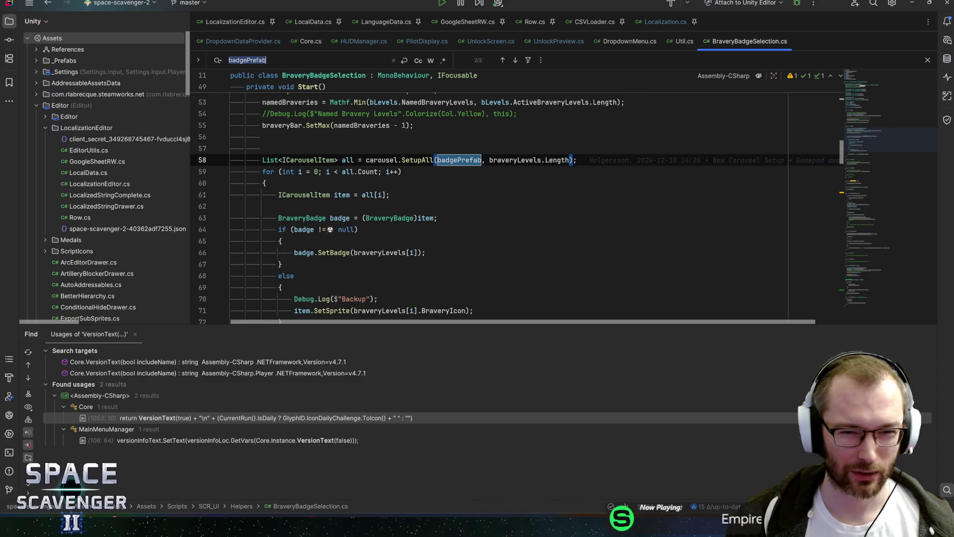
pyautogui.moveTo(375, 172)
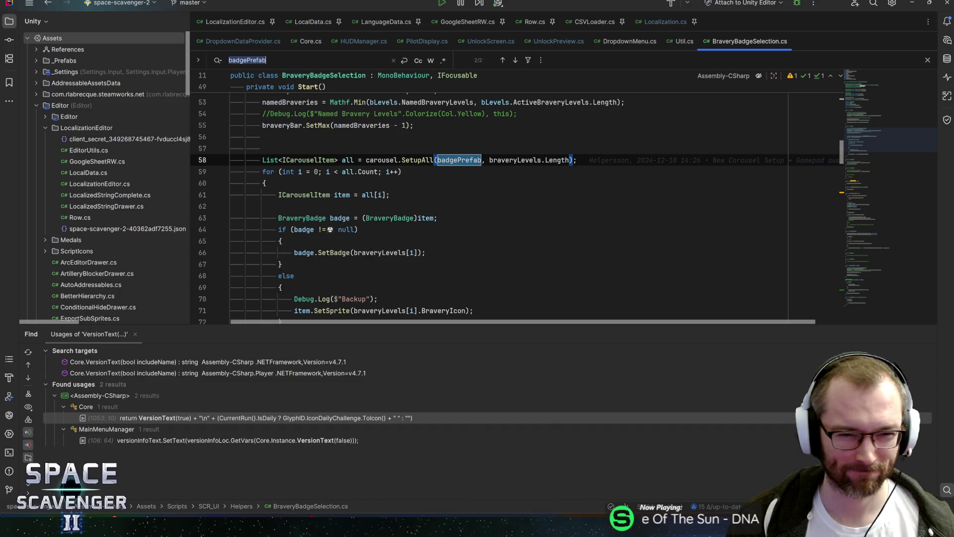
# Highlight usages of braveryLevels, badge and item, then go to SetupAll in ImageCarousel.cs
pyautogui.click(509, 160)
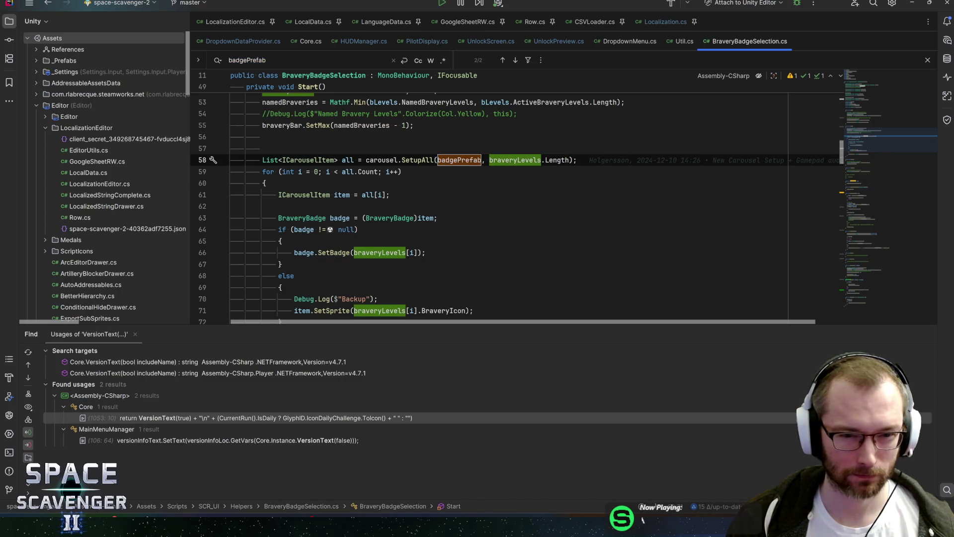
pyautogui.click(337, 218)
pyautogui.click(428, 219)
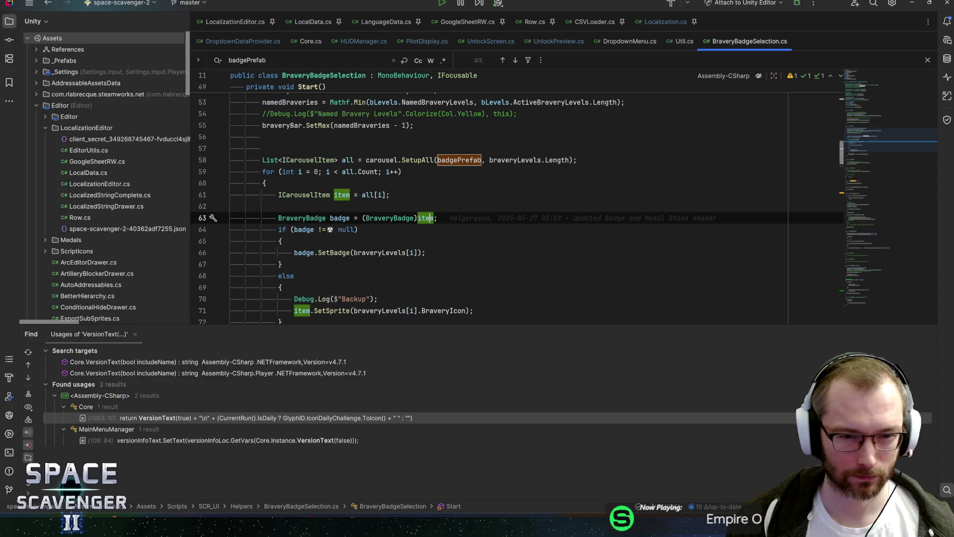
pyautogui.click(415, 160)
pyautogui.keyDown('ctrl'); pyautogui.click(415, 162); pyautogui.keyUp('ctrl')
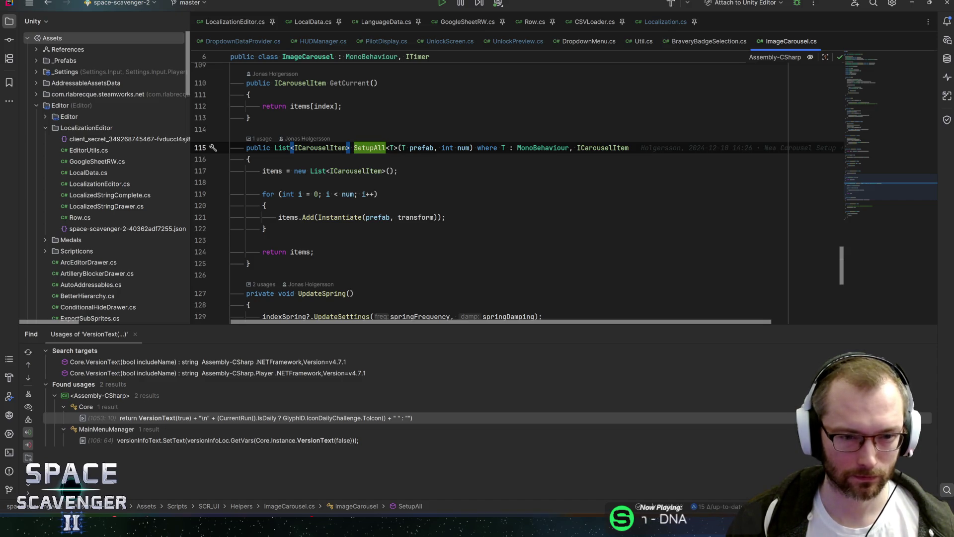
pyautogui.click(279, 217)
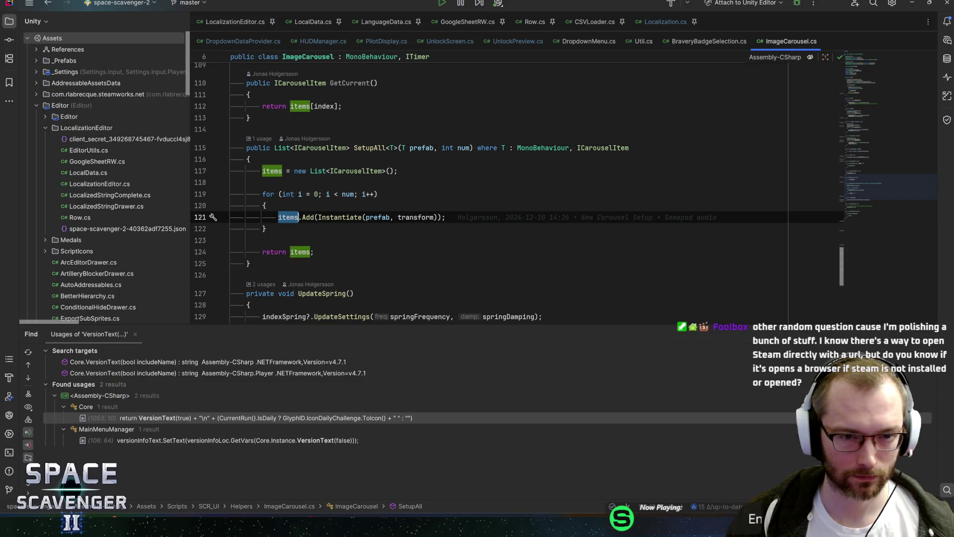
pyautogui.click(438, 218)
pyautogui.click(446, 217)
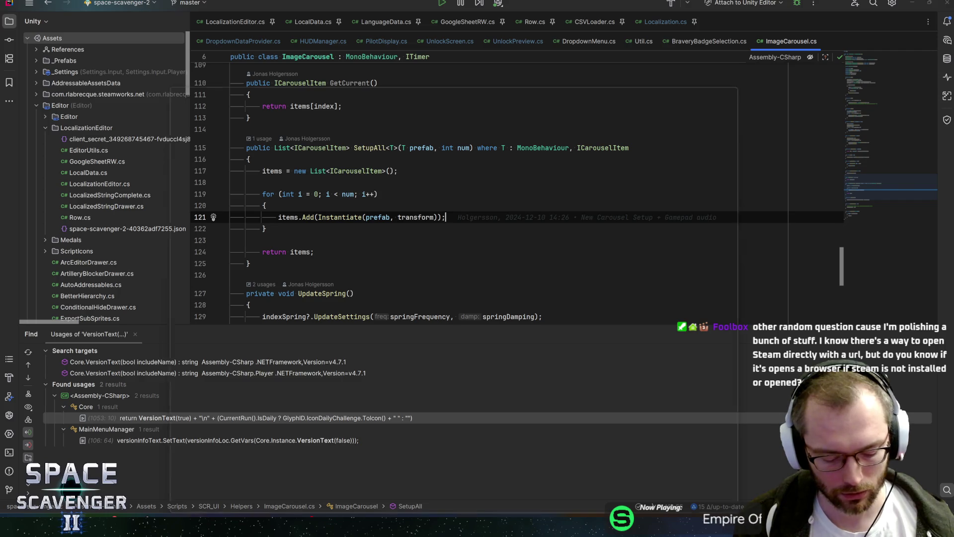
# Search all project files for 'wishlist' and open MainMenuManager.cs at DemoWishlist
pyautogui.hotkey('ctrl', 'shift', 'f')
pyautogui.write('wisl')
pyautogui.press('BackSpace')
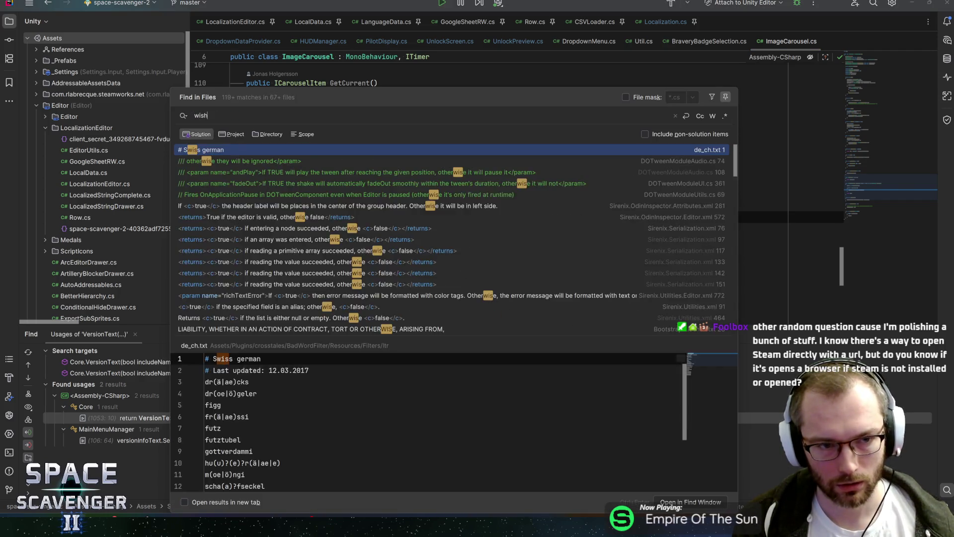
pyautogui.write('hlist')
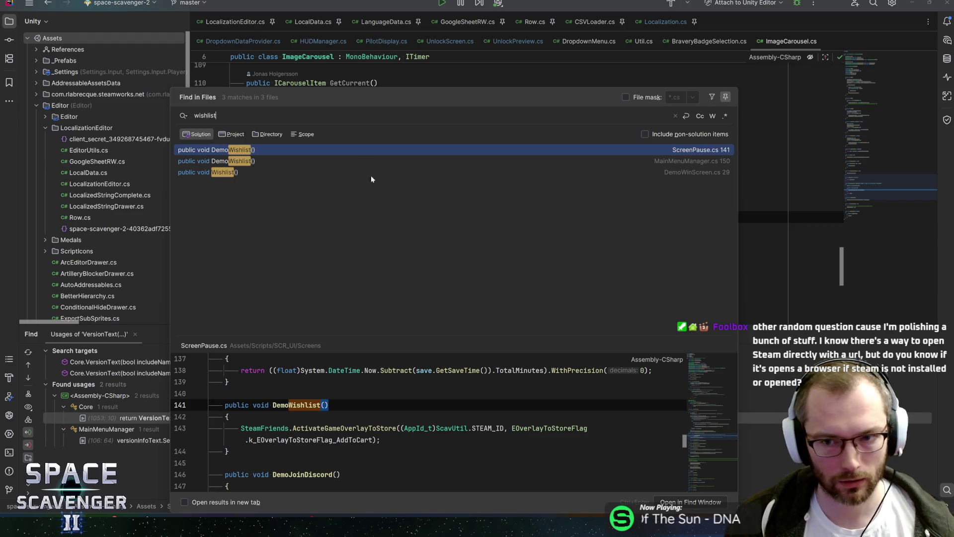
pyautogui.click(277, 159)
pyautogui.press('Return')
# Inspect the SteamFriends ActivateGameOverlayToStore call and the Discord OpenURL call on lines 147–152
pyautogui.click(282, 178)
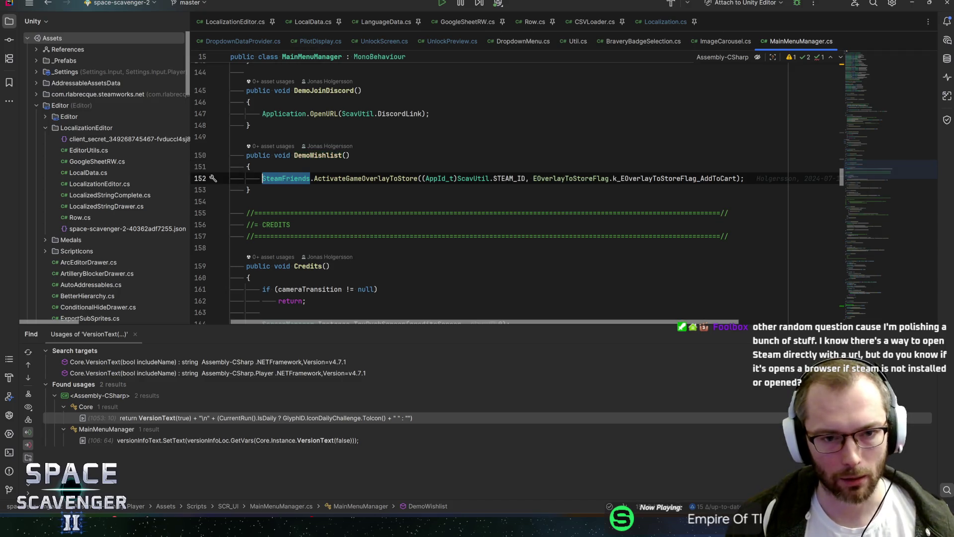
pyautogui.doubleClick(366, 178)
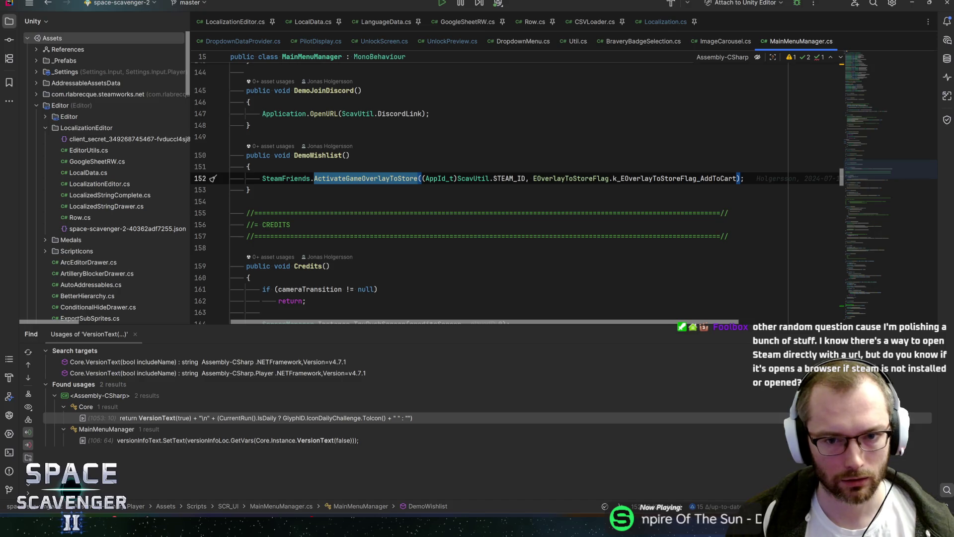
pyautogui.click(424, 178)
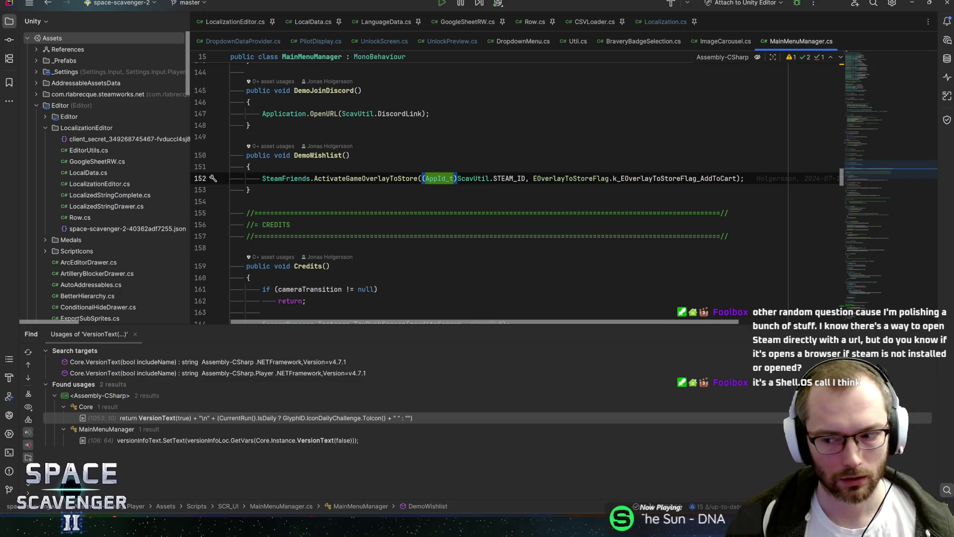
pyautogui.hotkey('ctrl', 'Left')
pyautogui.hotkey('ctrl', 'Left')
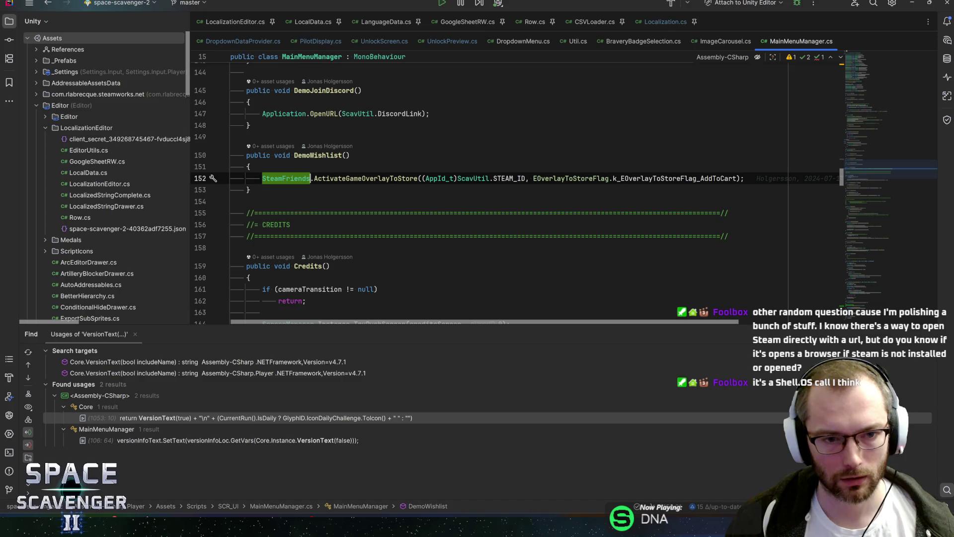
pyautogui.press('Up')
pyautogui.press('Up')
pyautogui.press('Up')
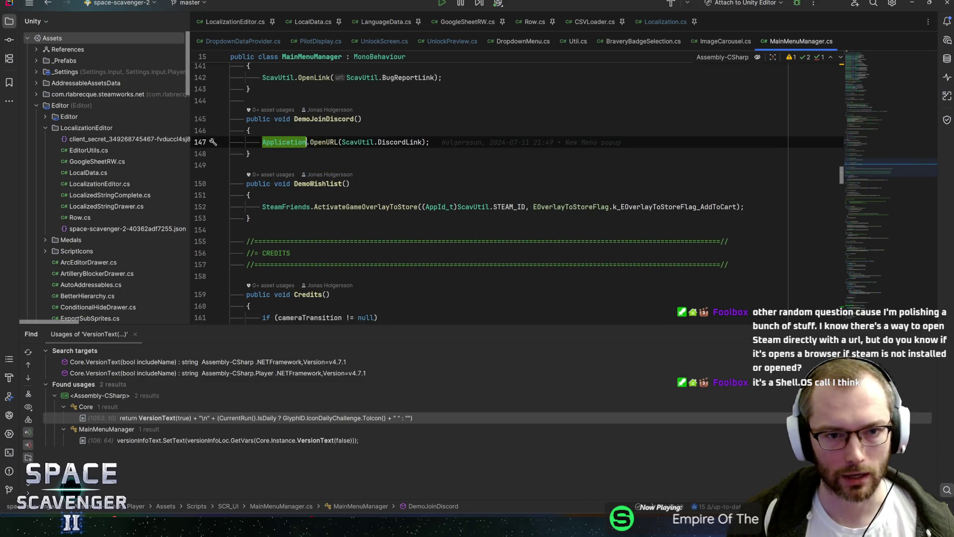
pyautogui.hotkey('ctrl', 'Right')
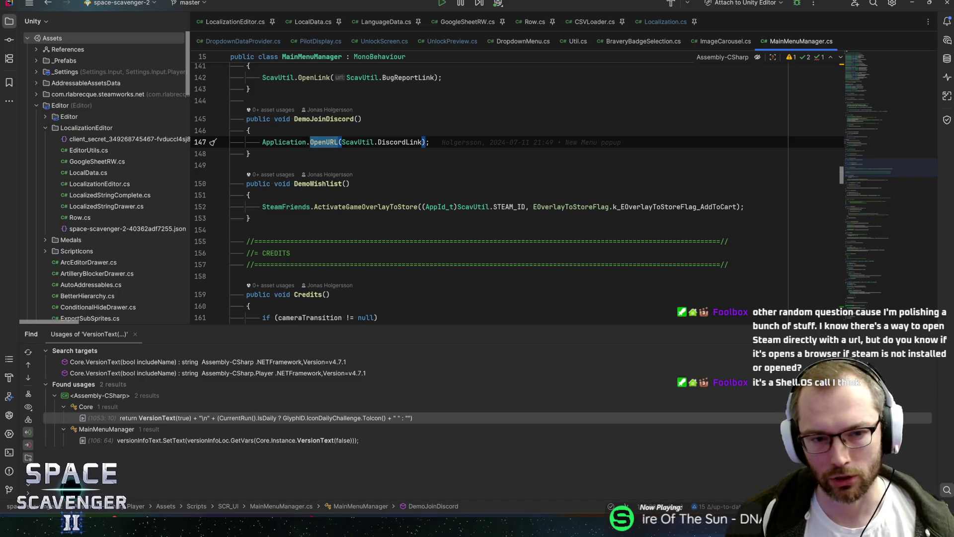
pyautogui.click(311, 207)
pyautogui.hotkey('ctrl', 'Right')
pyautogui.hotkey('ctrl', 'Left')
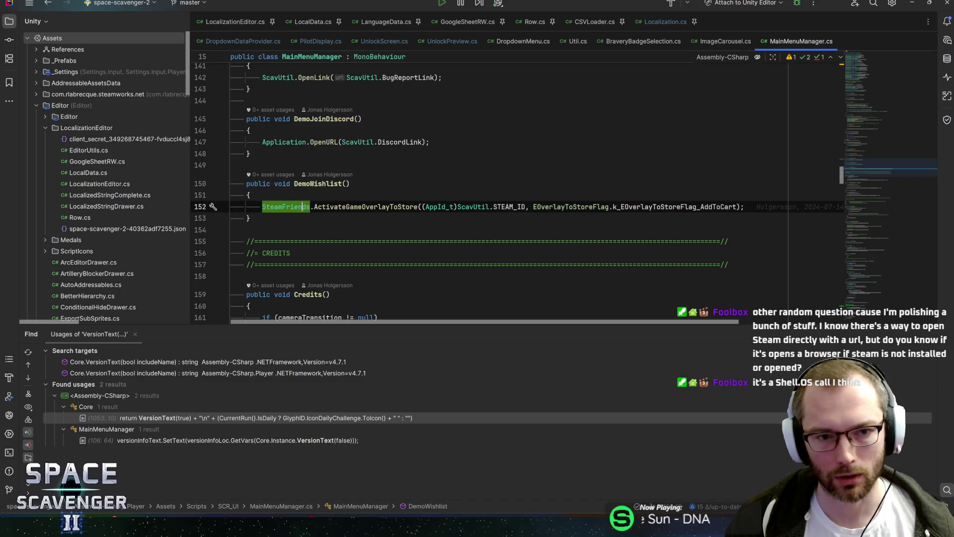
pyautogui.hotkey('ctrl', 'Right')
pyautogui.hotkey('ctrl', 'Left')
pyautogui.hotkey('ctrl', 'Right')
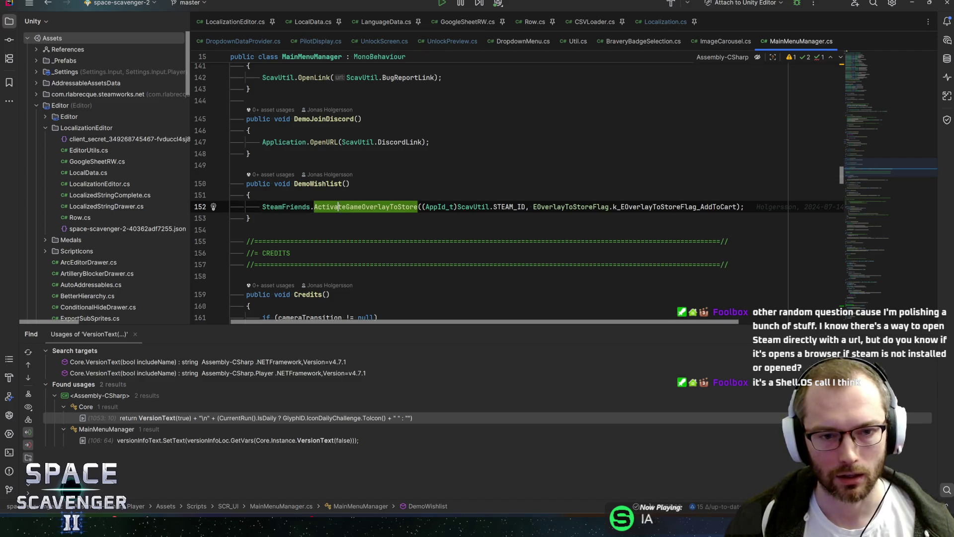
pyautogui.press('Up')
pyautogui.press('Up')
pyautogui.press('Up')
pyautogui.hotkey('ctrl', 'Right')
pyautogui.hotkey('ctrl', 'Right')
pyautogui.hotkey('ctrl', 'Right')
pyautogui.press('End')
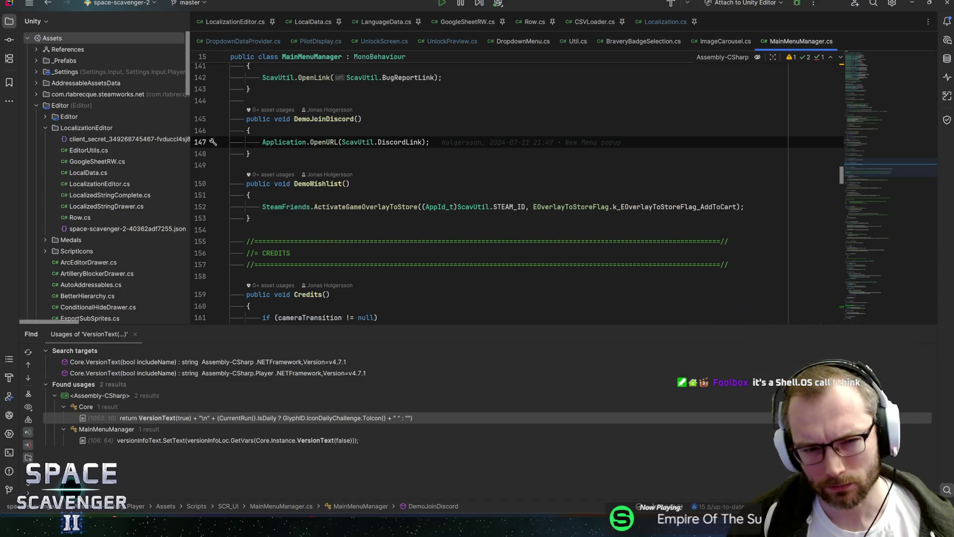
pyautogui.click(323, 142)
# Jump from DemoBugReport's OpenLink call to the OpenLink definition
pyautogui.scroll(3, 560, 194)
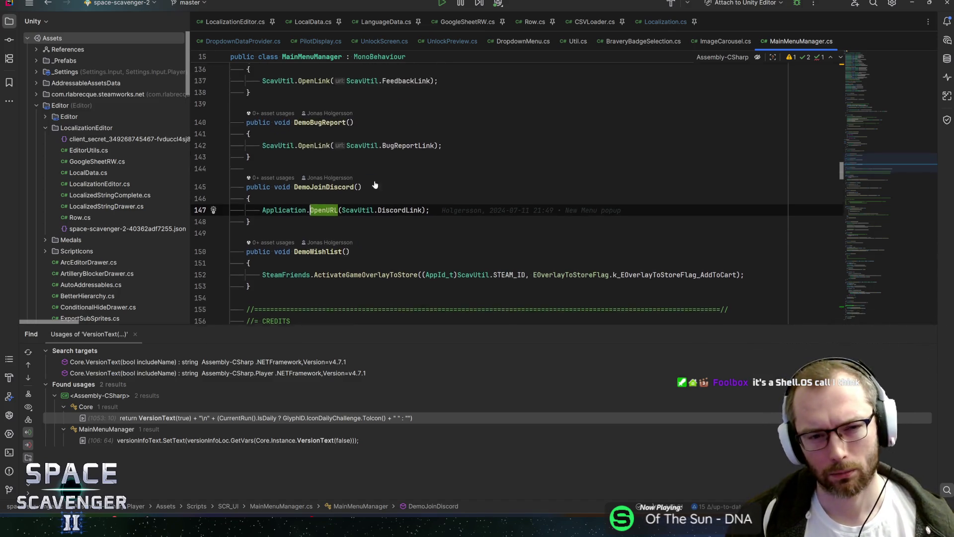
pyautogui.scroll(-3, 517, 194)
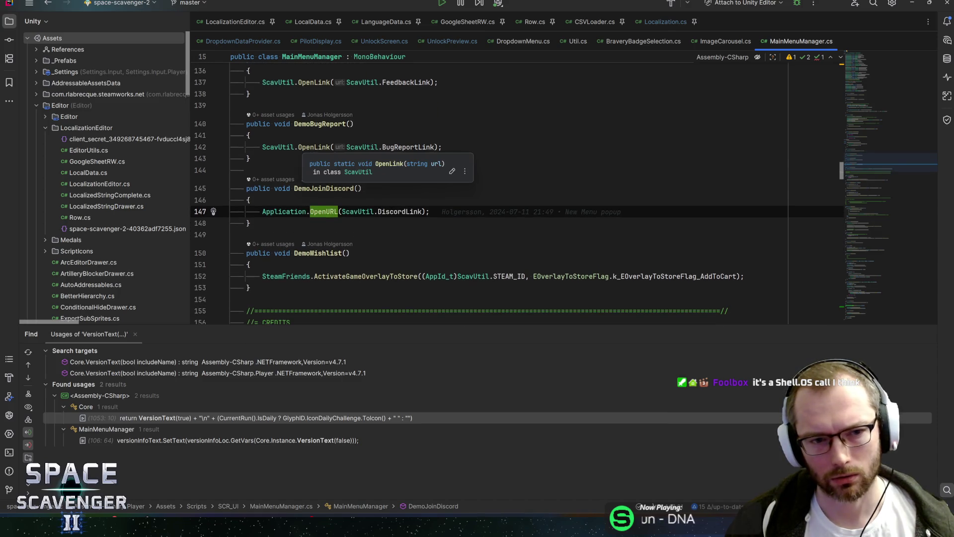
pyautogui.click(249, 135)
pyautogui.keyDown('ctrl'); pyautogui.click(312, 147); pyautogui.keyUp('ctrl')
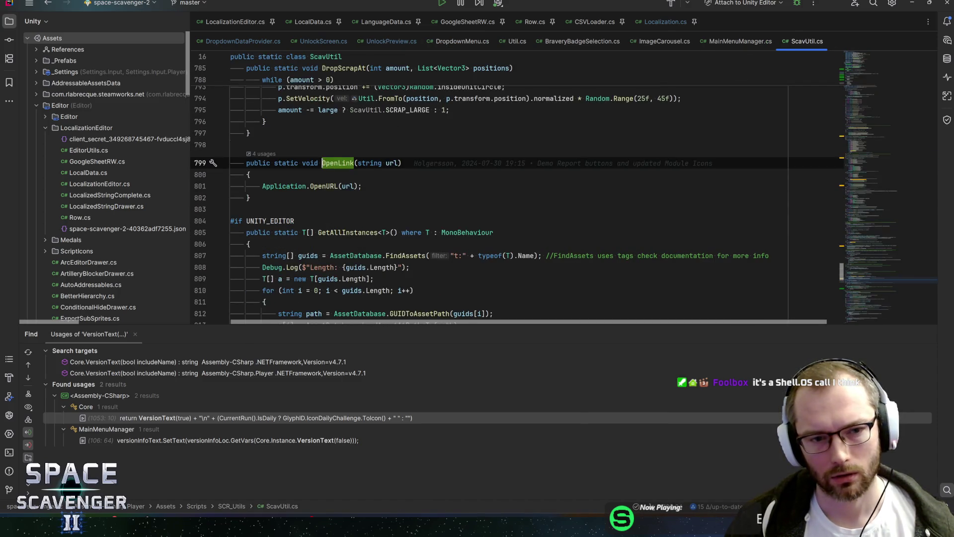
pyautogui.hotkey('ctrl', 'alt', 'Left')
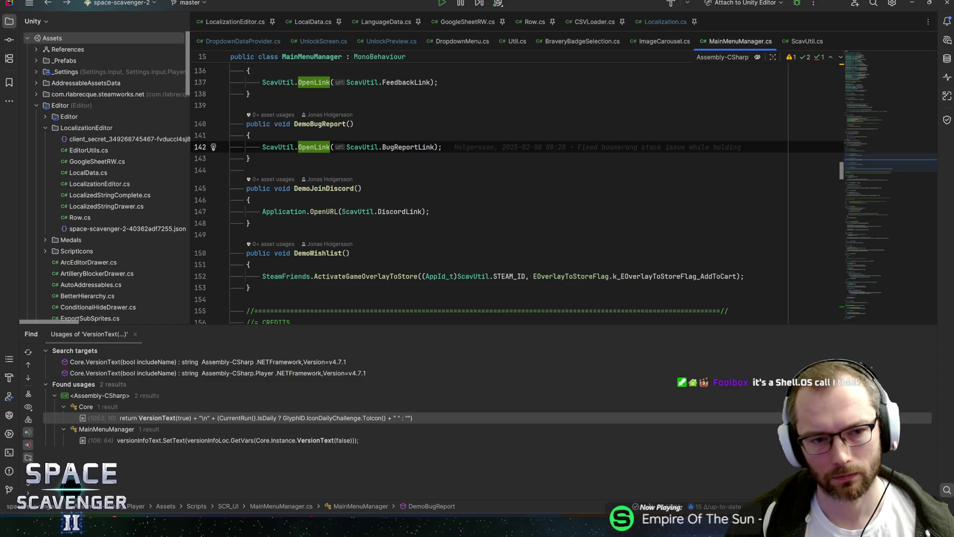
pyautogui.hotkey('ctrl', 'b')
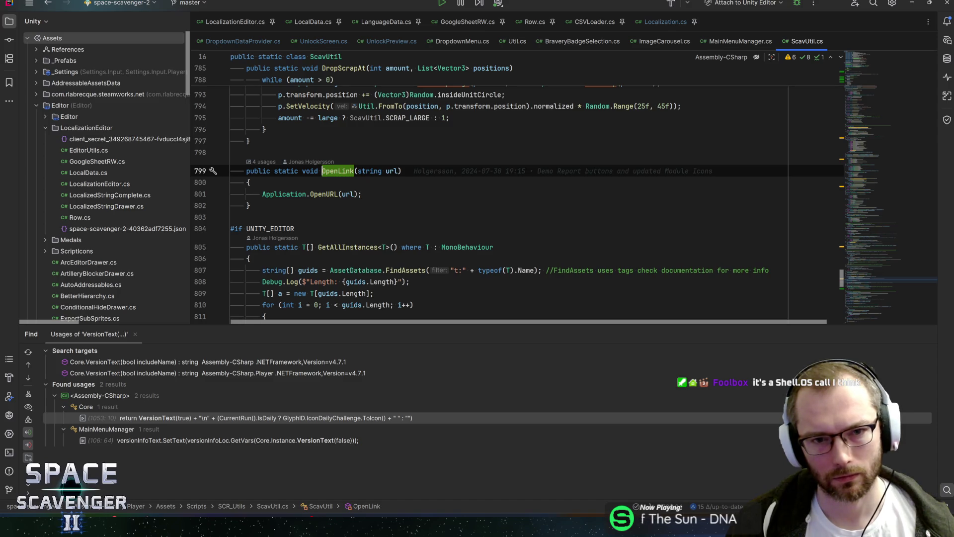
# Return to ImageCarousel's SetupAll code and close the ScavUtil.cs and MainMenuManager.cs tabs
pyautogui.hotkey('ctrl', 'alt', 'Left')
pyautogui.hotkey('ctrl', 'alt', 'Left')
pyautogui.hotkey('ctrl', 'alt', 'Left')
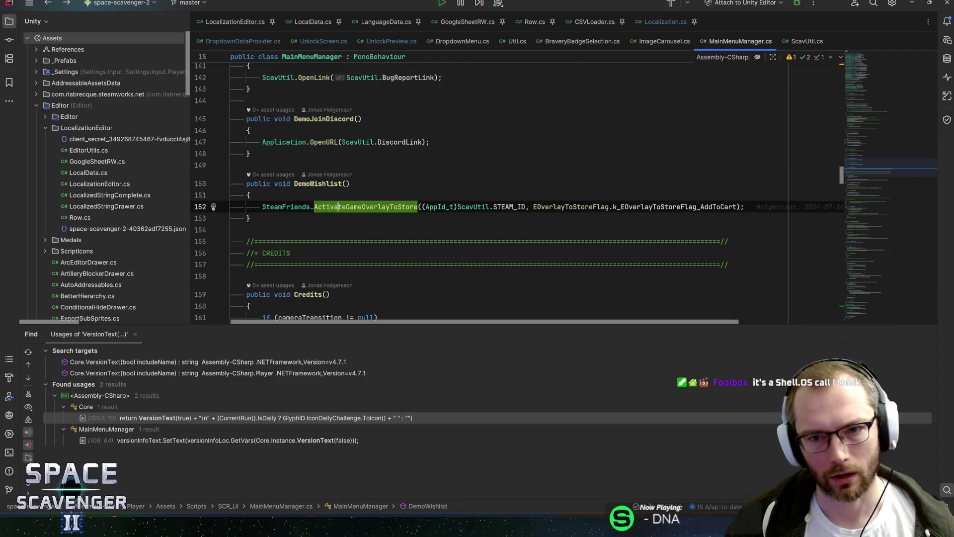
pyautogui.middleClick(800, 48)
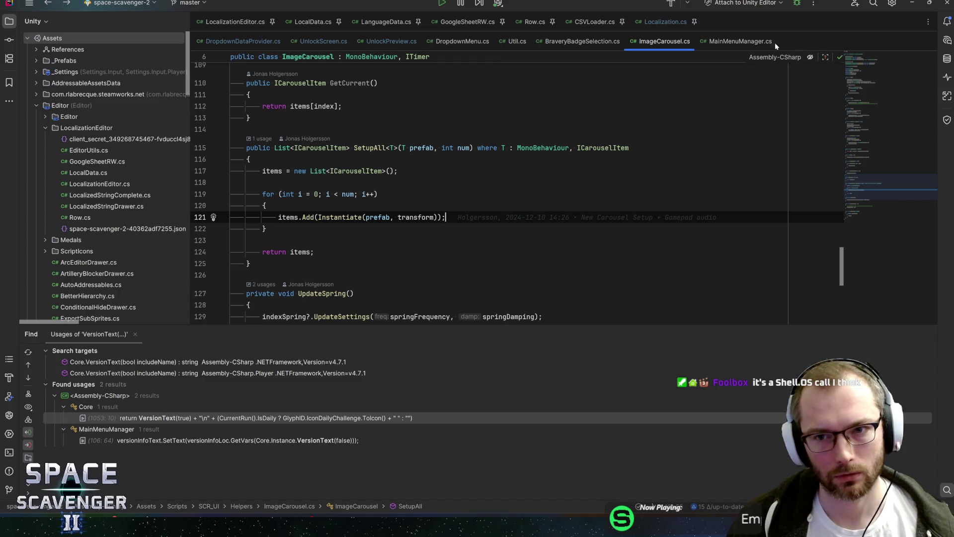
pyautogui.middleClick(735, 49)
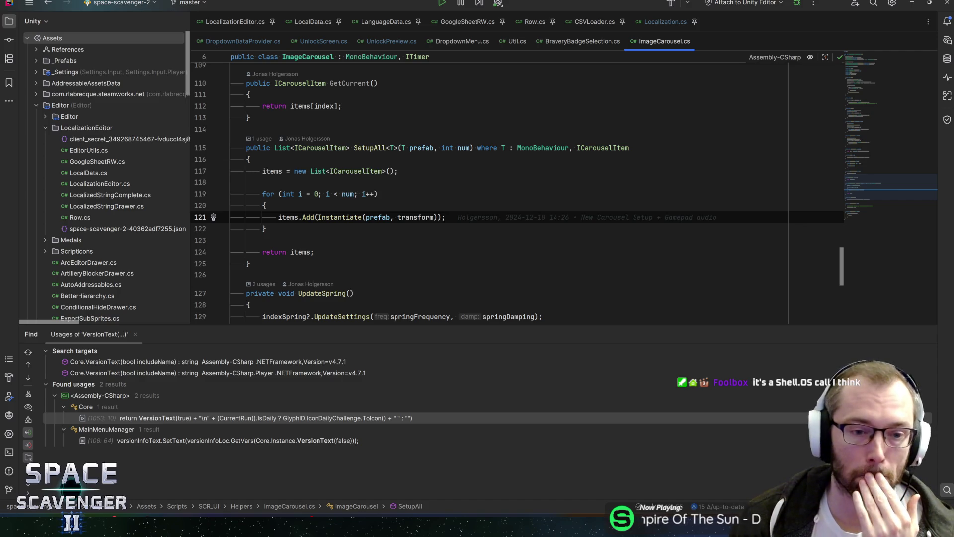
pyautogui.scroll(-5, 497, 194)
pyautogui.scroll(5, 214, 259)
# Jump from SetupAll to its usage and list all usages of ICarouselItem
pyautogui.click(370, 147)
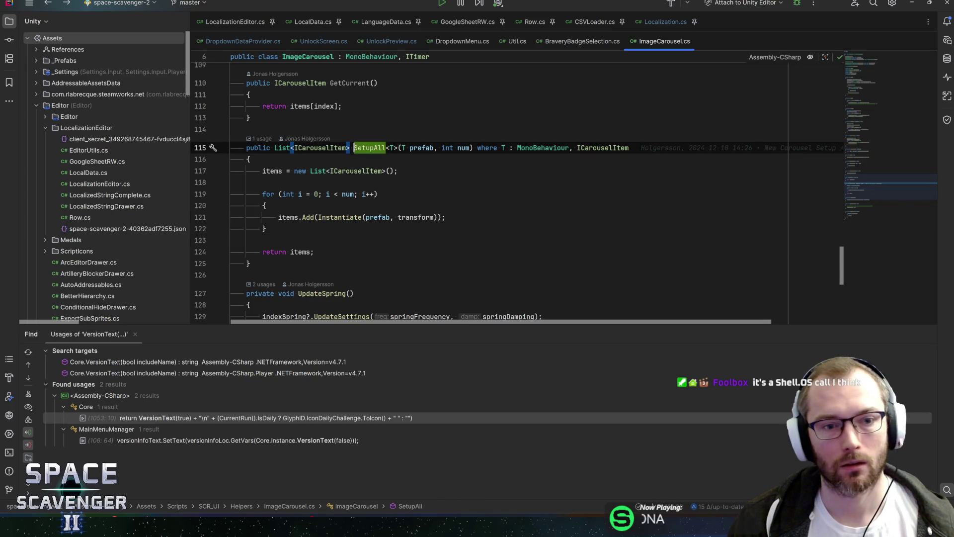
pyautogui.hotkey('ctrl', 'b')
pyautogui.hotkey('alt', 'F7')
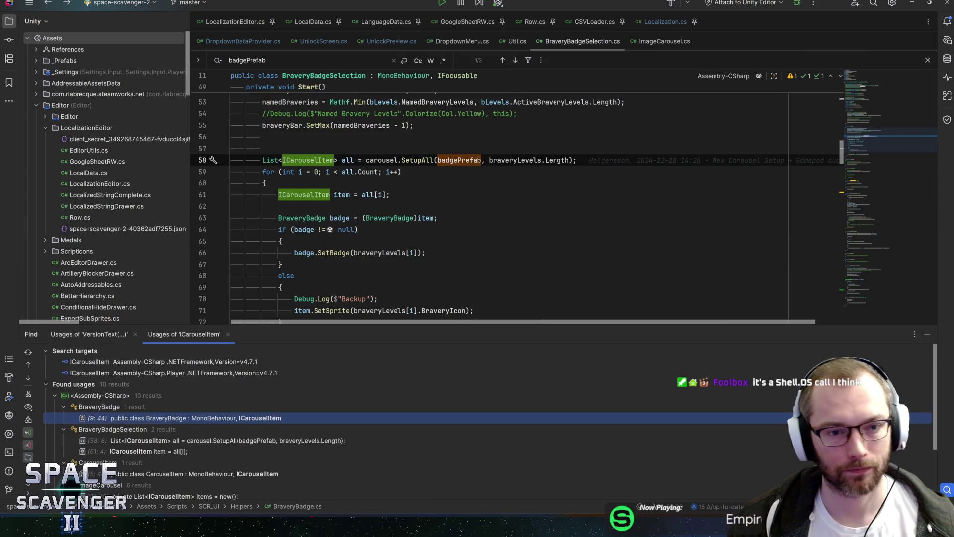
# Open BraveryBadge.cs from the usages list and search the file for badgeText
pyautogui.click(168, 428)
pyautogui.doubleClick(168, 418)
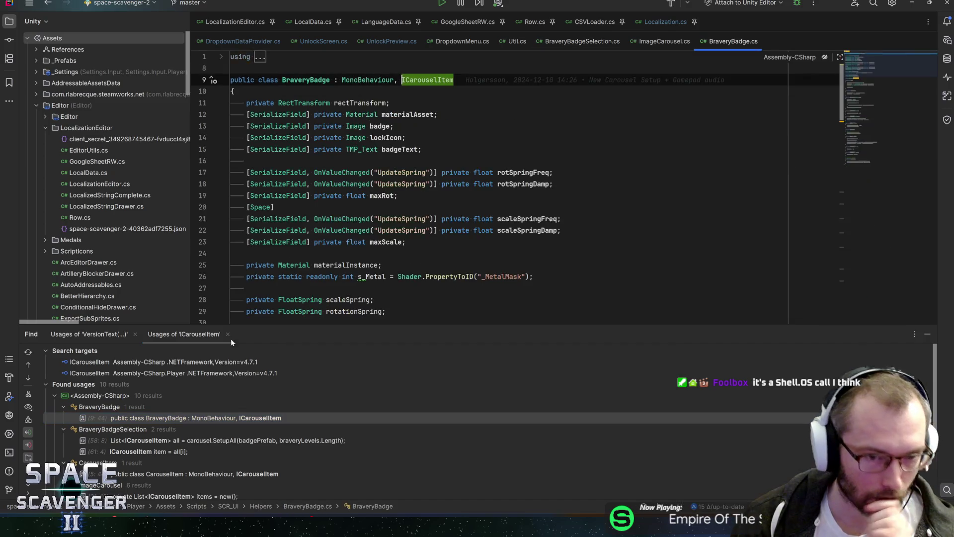
pyautogui.click(393, 149)
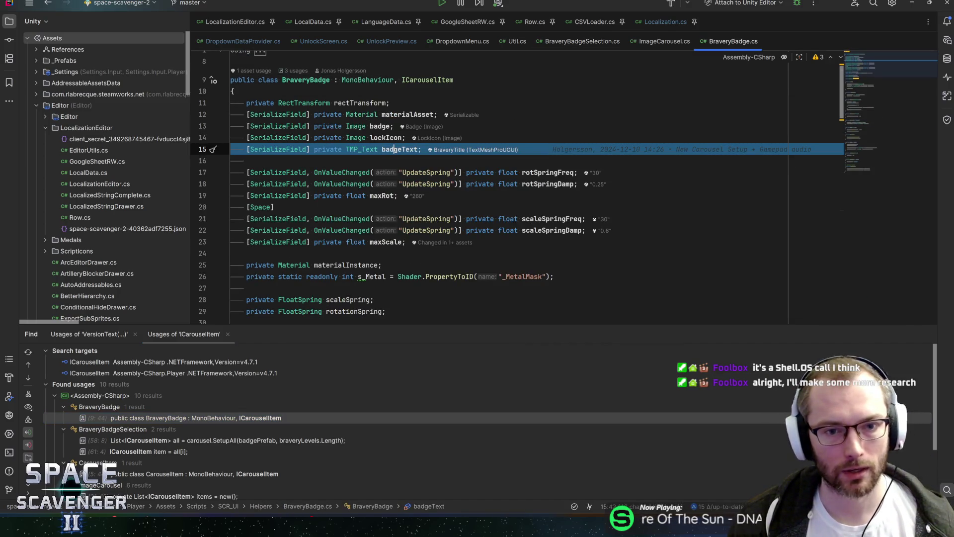
pyautogui.doubleClick(400, 149)
pyautogui.hotkey('ctrl', 'f')
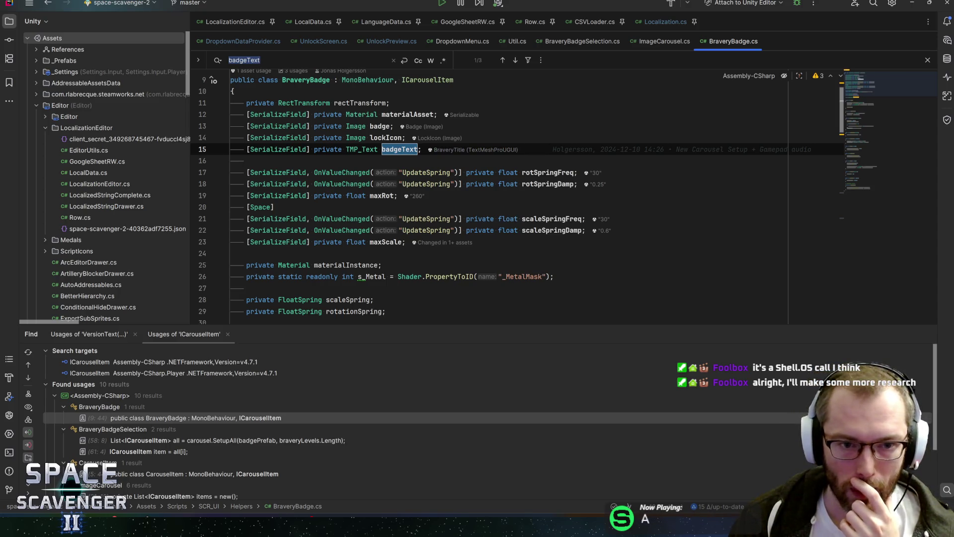
# Replace "UpdateSpring" with nameof(UpdateSpring) on lines 17, 18, 21 and 22, then save
pyautogui.click(450, 173)
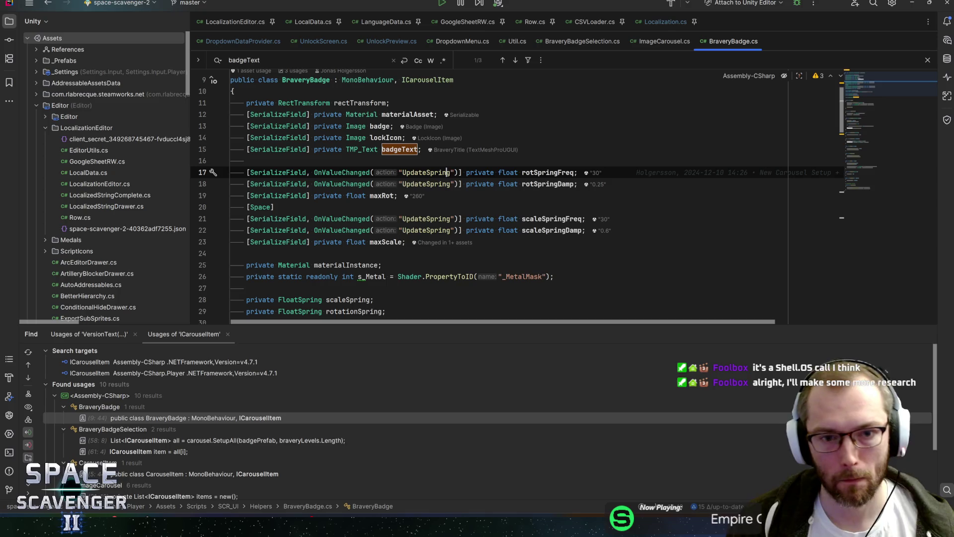
pyautogui.doubleClick(449, 173)
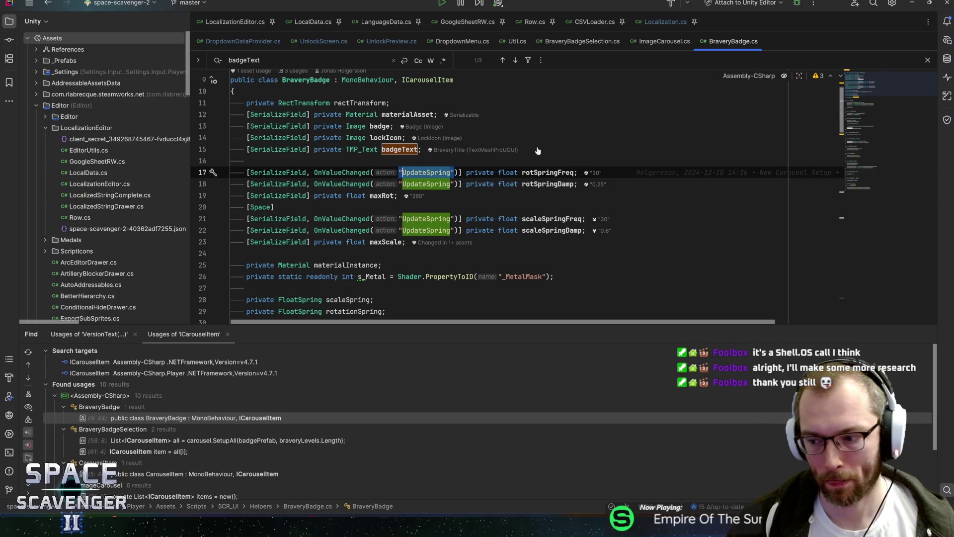
pyautogui.click(455, 173)
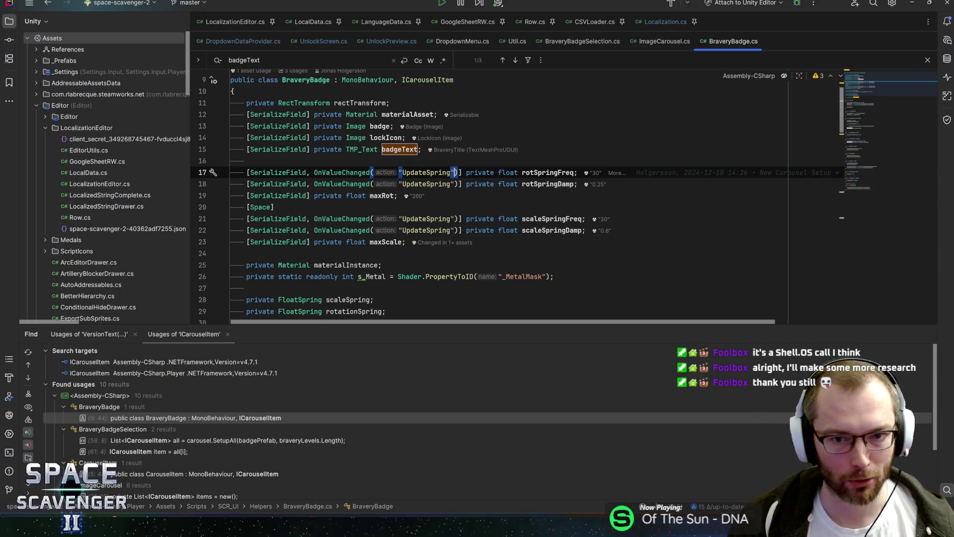
pyautogui.press('Down')
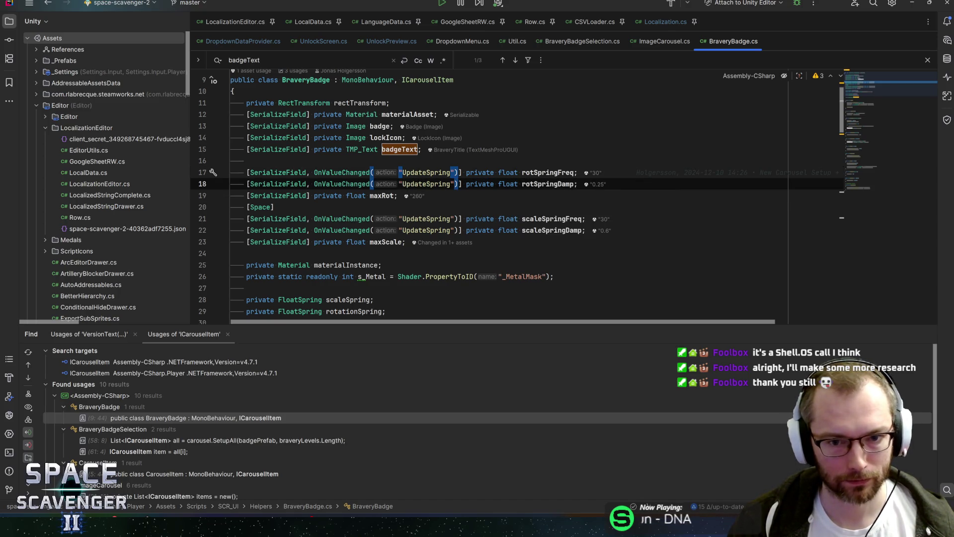
pyautogui.press('Down')
pyautogui.press('Down')
pyautogui.press('Down')
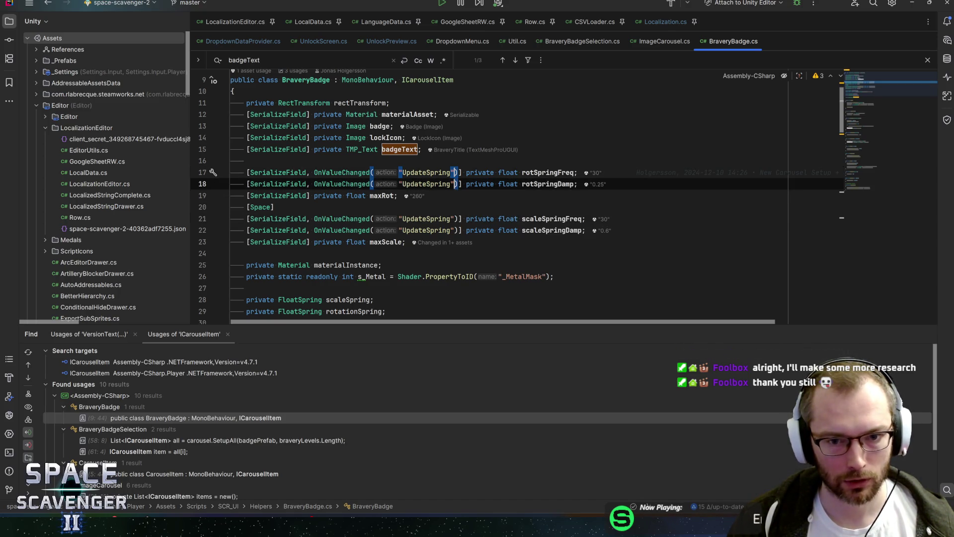
pyautogui.press('Down')
pyautogui.hotkey('ctrl', 'w')
pyautogui.hotkey('ctrl', 'w')
pyautogui.write('nameof')
pyautogui.write('(Updatesp')
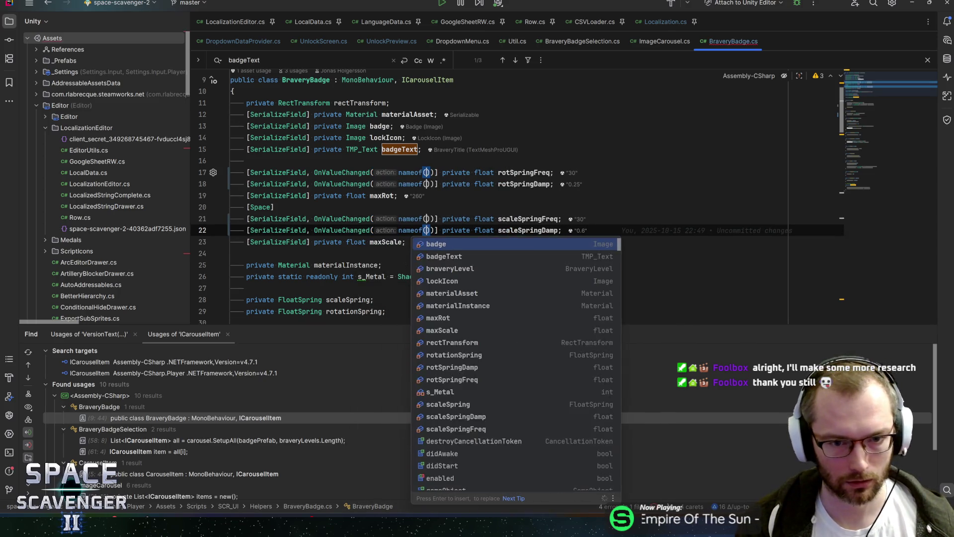
pyautogui.press('Return')
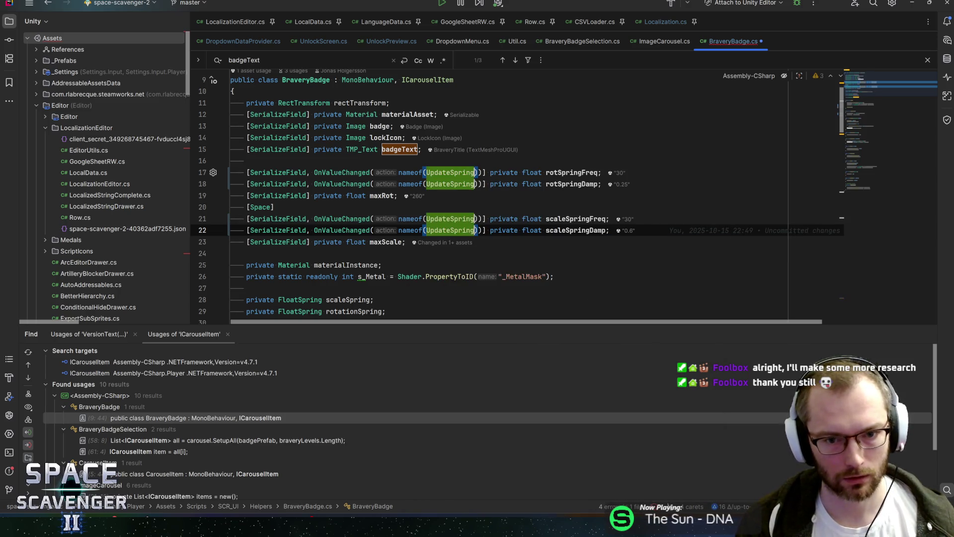
pyautogui.click(601, 173)
pyautogui.hotkey('ctrl', 's')
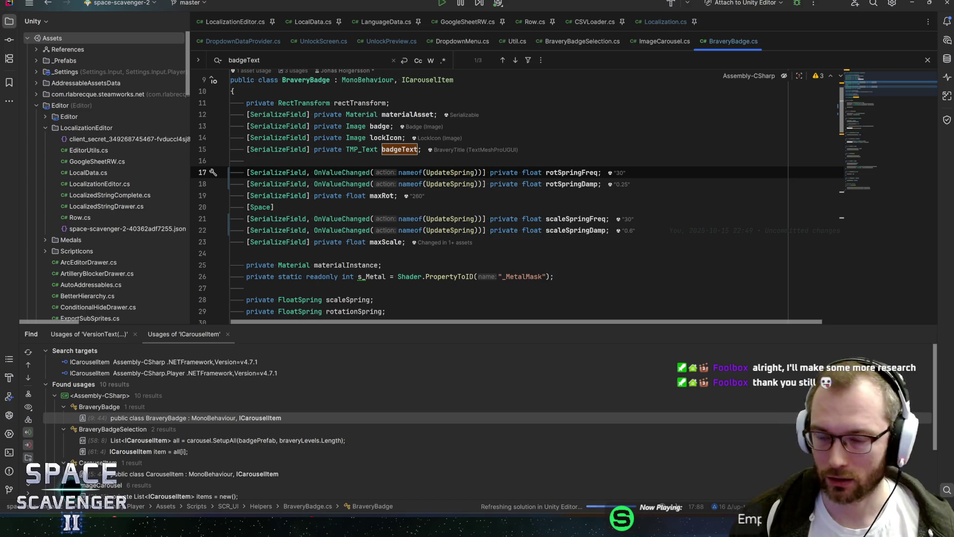
# Review BraveryBadge's field declarations: maxRot, lockIcon, rectTransform and materialAsset
pyautogui.click(387, 196)
pyautogui.scroll(-3, 386, 195)
pyautogui.scroll(3, 386, 196)
pyautogui.scroll(-1, 386, 171)
pyautogui.scroll(-2, 387, 171)
pyautogui.scroll(3, 387, 171)
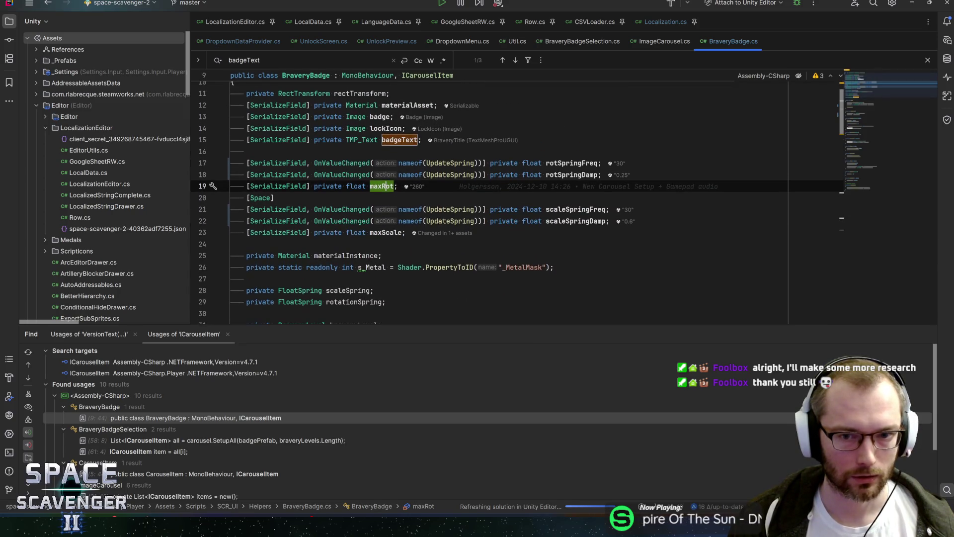
pyautogui.scroll(2, 387, 171)
pyautogui.scroll(1, 517, 199)
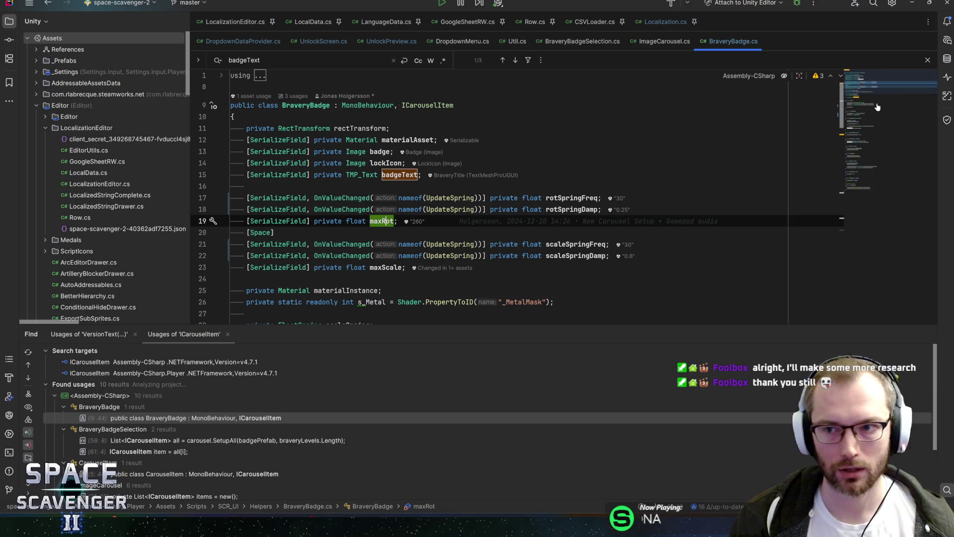
pyautogui.click(386, 163)
pyautogui.press('Up')
pyautogui.press('Up')
pyautogui.press('Up')
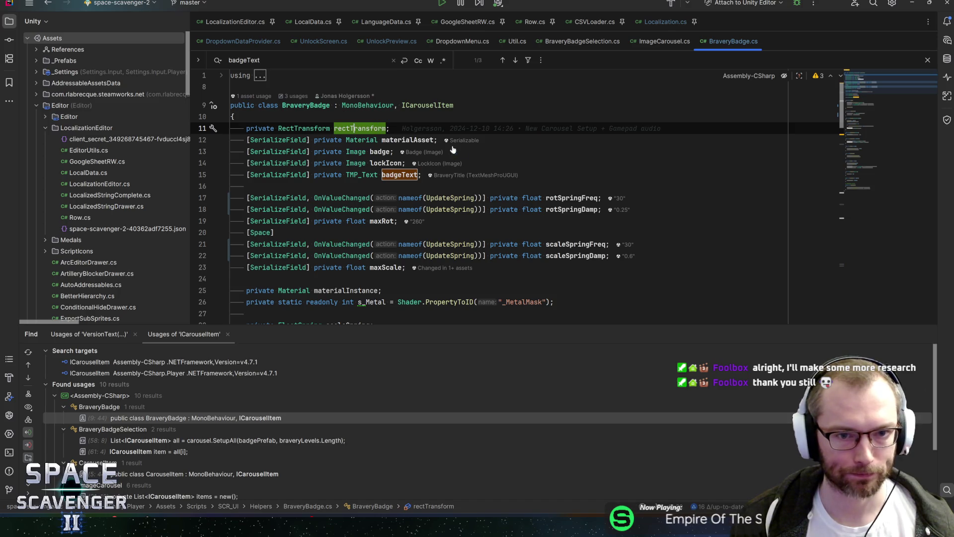
pyautogui.click(410, 140)
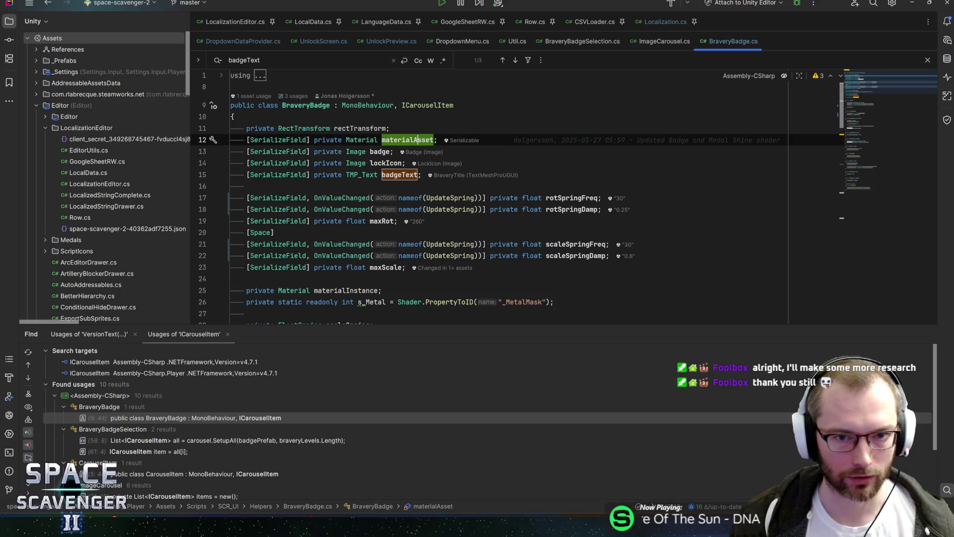
pyautogui.scroll(-5, 422, 152)
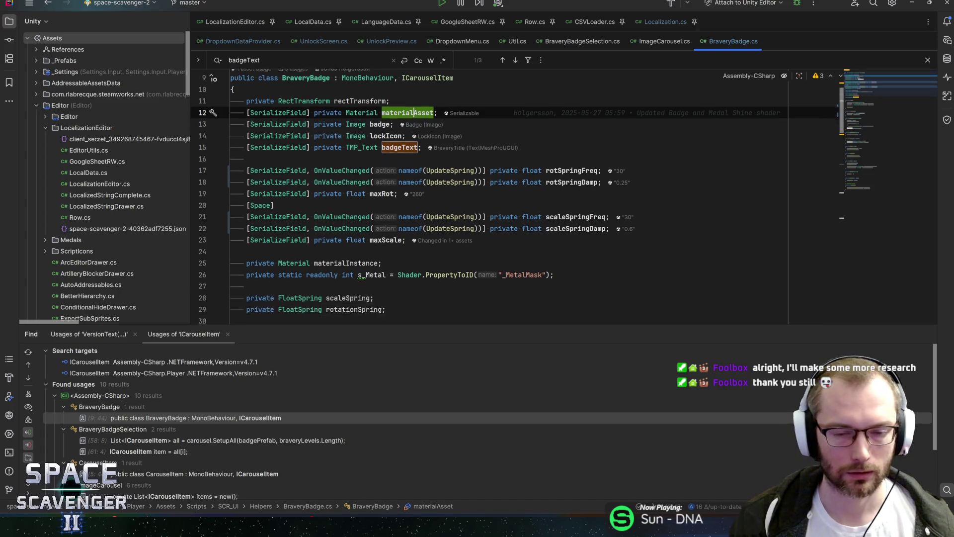
pyautogui.scroll(6, 423, 198)
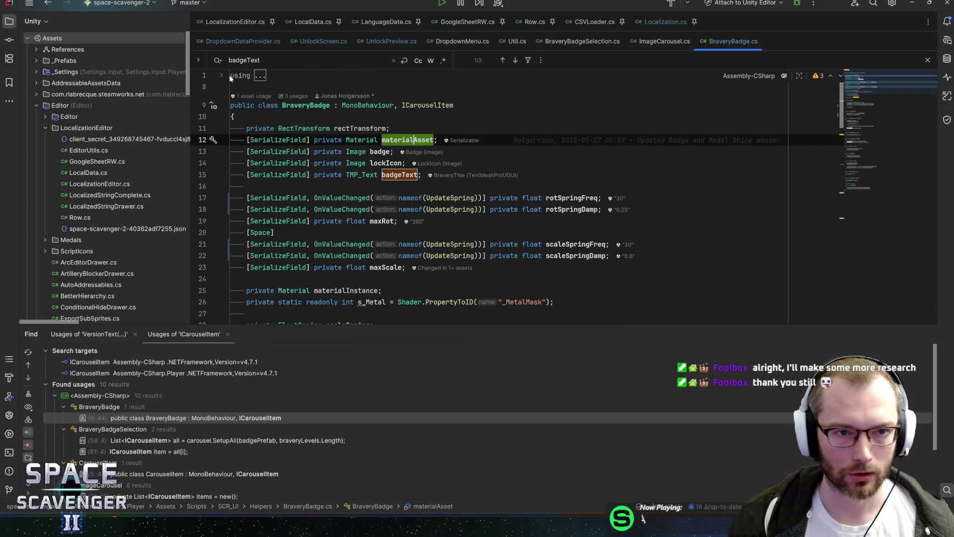
# Remove the unused using directives from BraveryBadge.cs and save
pyautogui.click(283, 75)
pyautogui.hotkey('ctrl', 'alt', 'o')
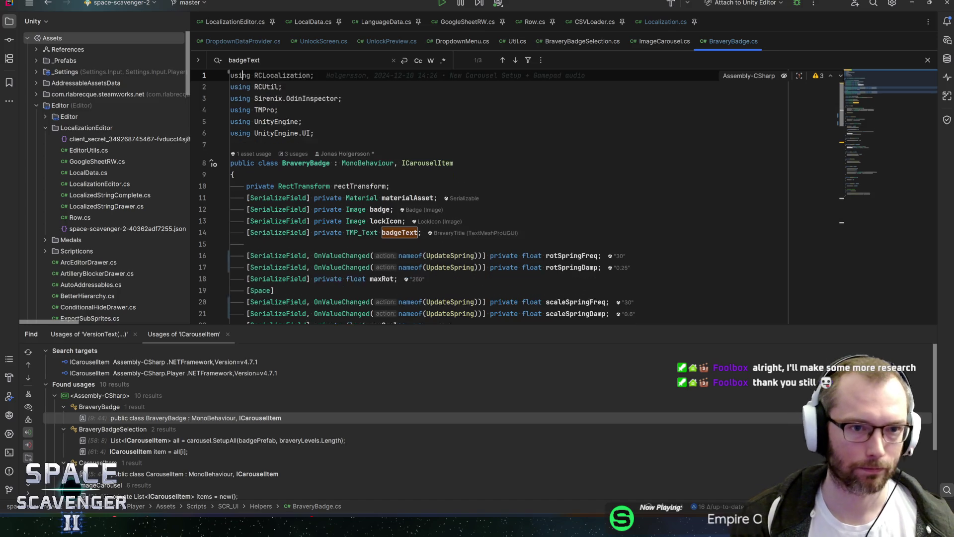
pyautogui.hotkey('ctrl', 's')
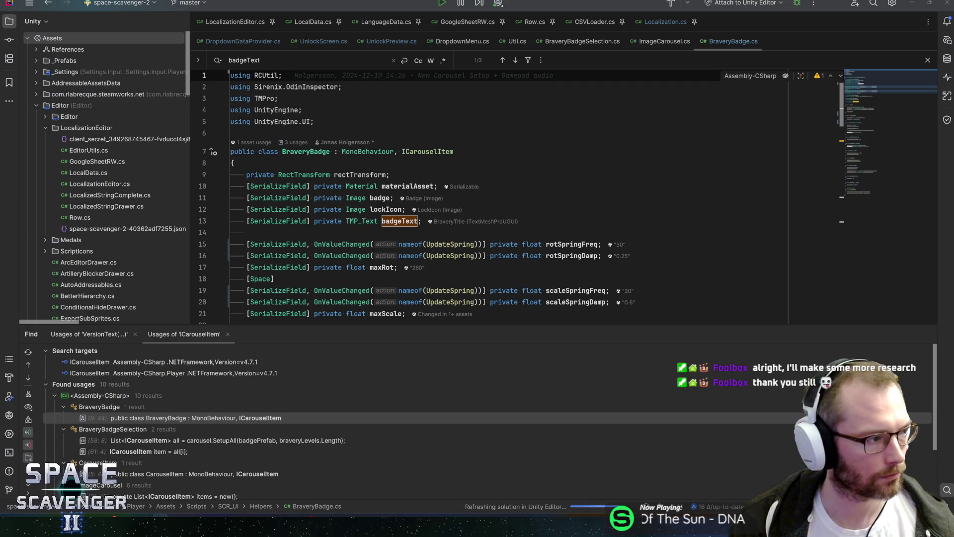
# Find where badgeText is set, at line 55 in SetBadge
pyautogui.click(382, 210)
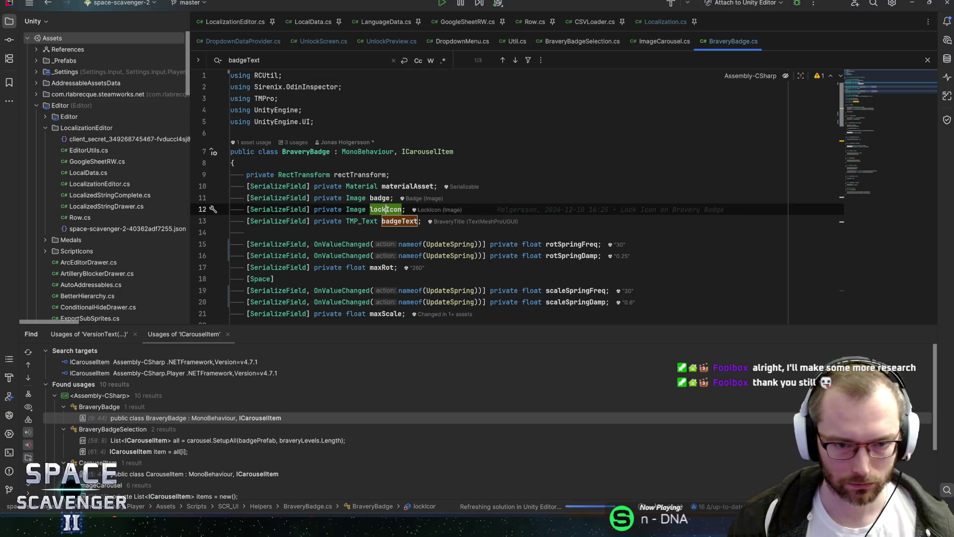
pyautogui.press('Up')
pyautogui.scroll(-4, 497, 199)
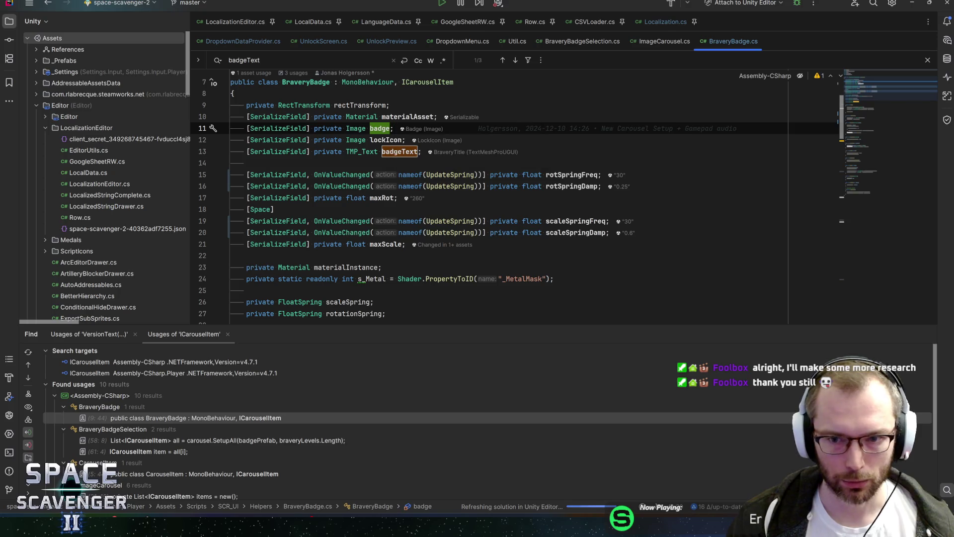
pyautogui.scroll(2, 497, 199)
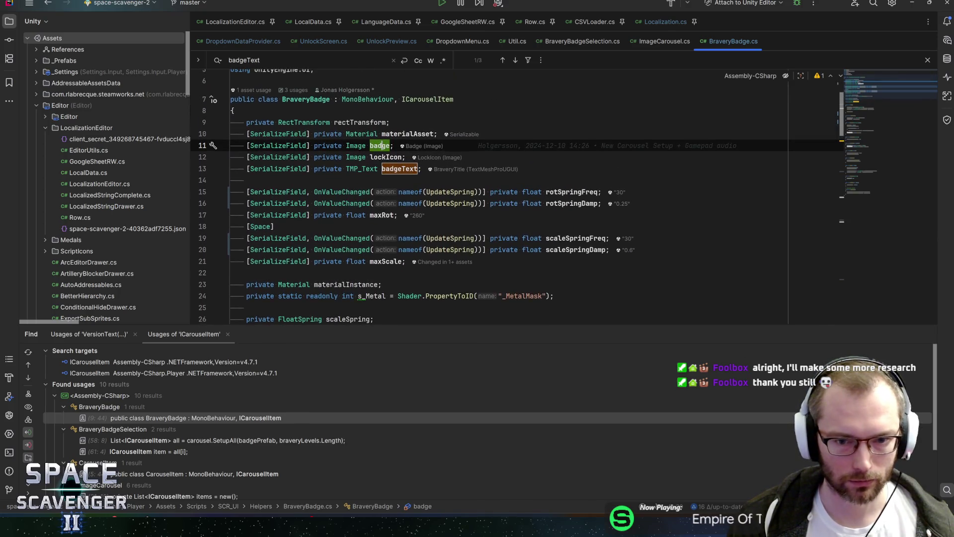
pyautogui.scroll(-1, 496, 199)
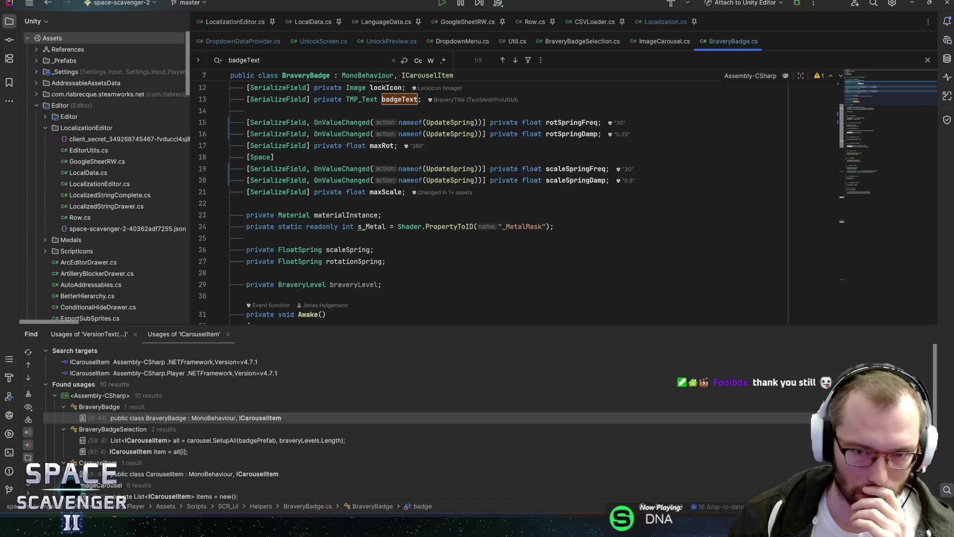
pyautogui.scroll(2, 497, 198)
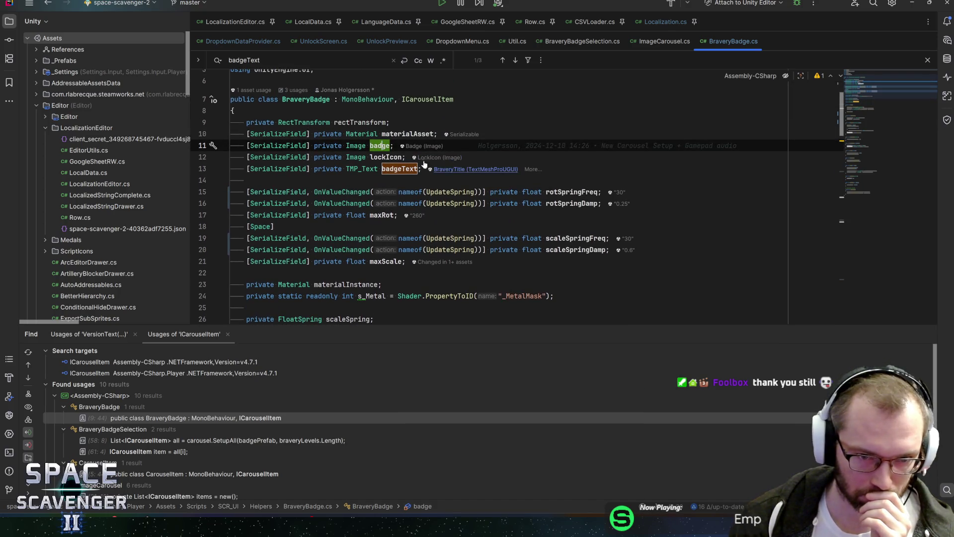
pyautogui.doubleClick(399, 168)
pyautogui.hotkey('ctrl', 'f')
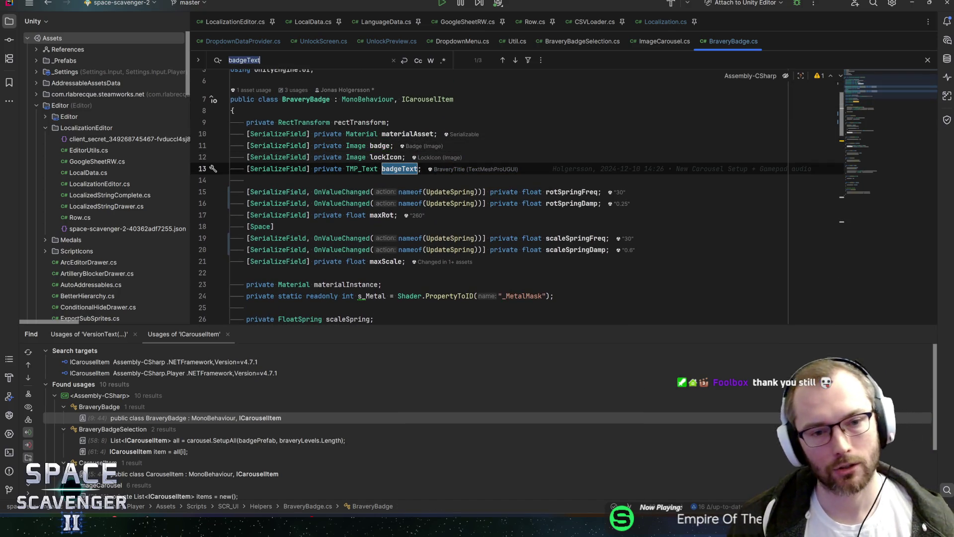
pyautogui.press('Return')
pyautogui.scroll(2, 497, 199)
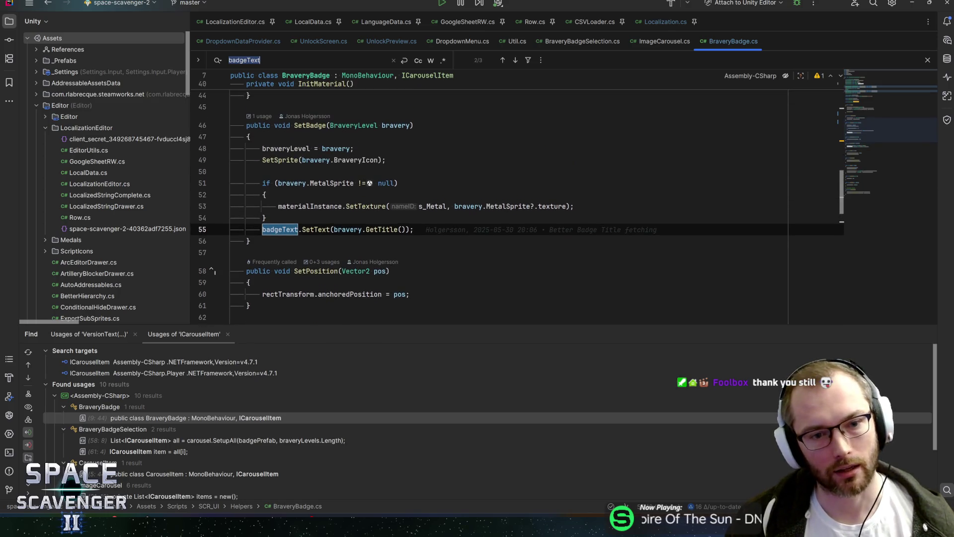
# Change bravery to braveryLevel on lines 49, 51, 53 and 55 of SetBadge, then save
pyautogui.click(343, 229)
pyautogui.click(380, 229)
pyautogui.click(350, 229)
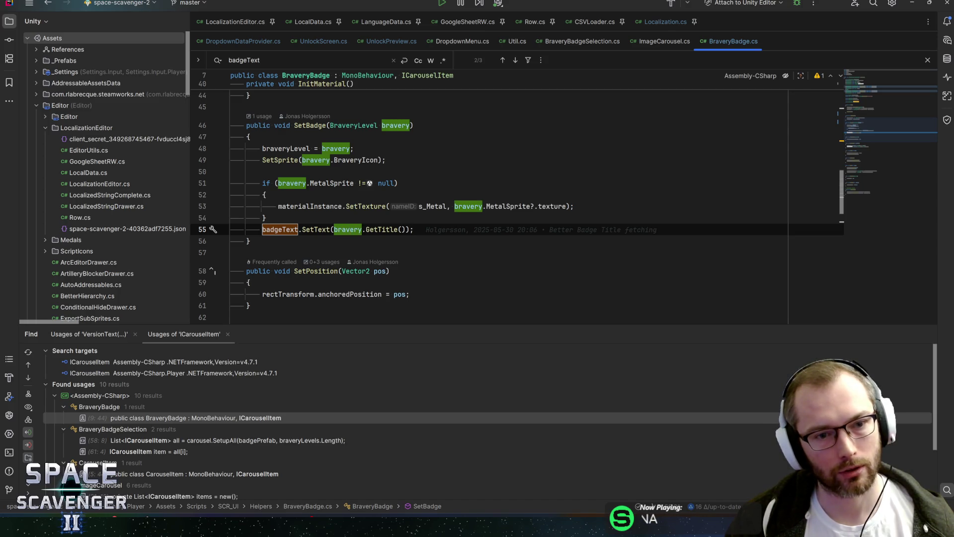
pyautogui.doubleClick(285, 148)
pyautogui.hotkey('ctrl', 'c')
pyautogui.doubleClick(347, 229)
pyautogui.hotkey('ctrl', 'v')
pyautogui.press('End')
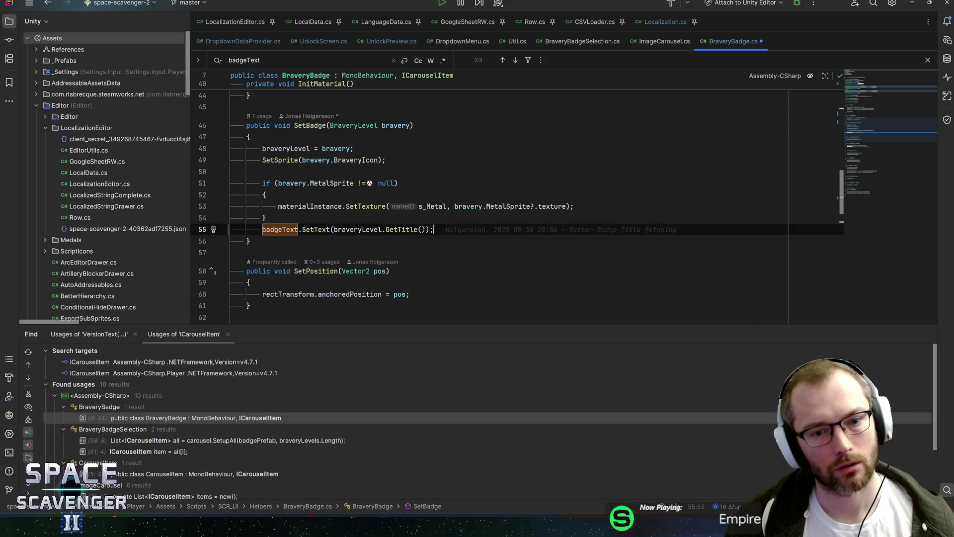
pyautogui.doubleClick(316, 160)
pyautogui.hotkey('ctrl', 'v')
pyautogui.doubleClick(293, 183)
pyautogui.hotkey('ctrl', 'v')
pyautogui.doubleClick(466, 206)
pyautogui.hotkey('ctrl', 'v')
pyautogui.click(435, 229)
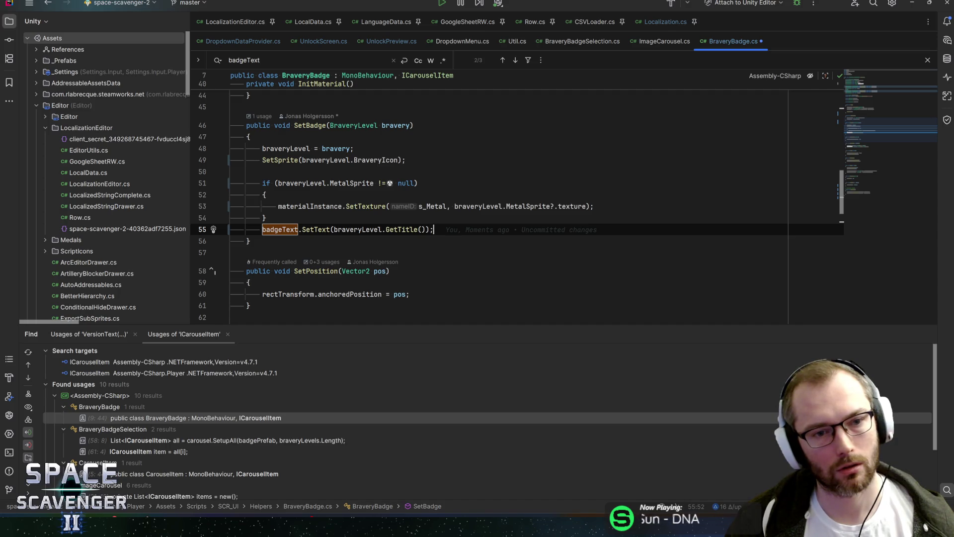
pyautogui.hotkey('ctrl', 's')
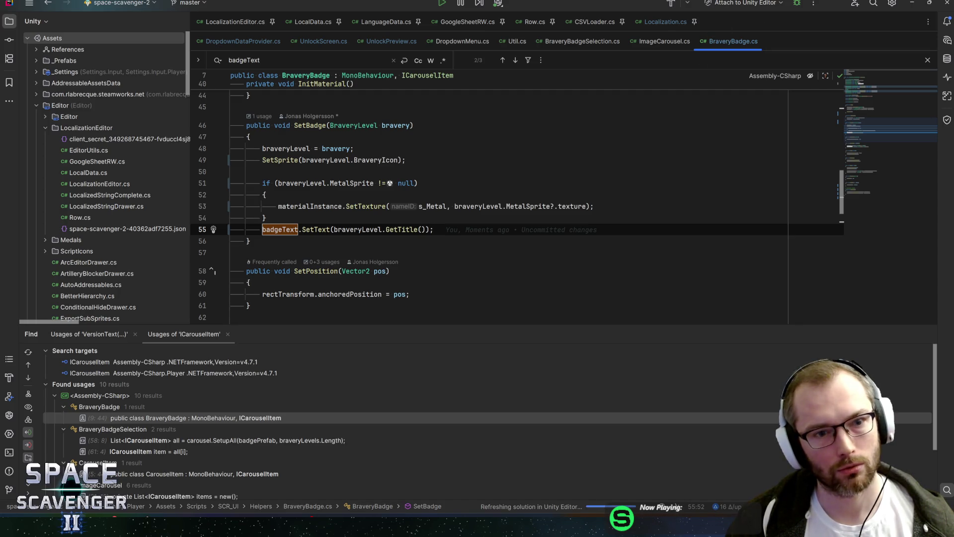
# List all usages of the BraveryBadge class
pyautogui.scroll(15, 497, 199)
pyautogui.click(306, 151)
pyautogui.hotkey('alt', 'F7')
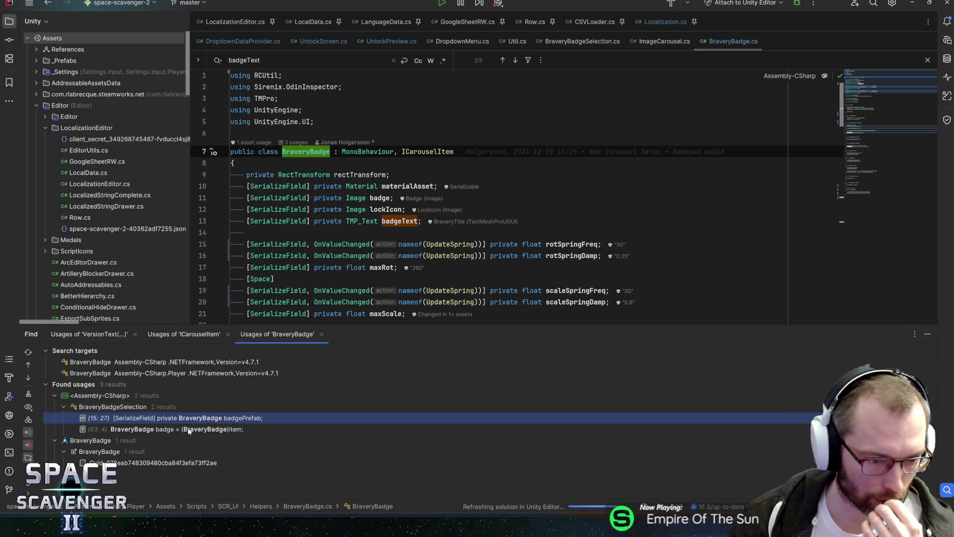
# Open the badge usage in BraveryBadgeSelection.cs and go to the braveryLevels field
pyautogui.doubleClick(189, 430)
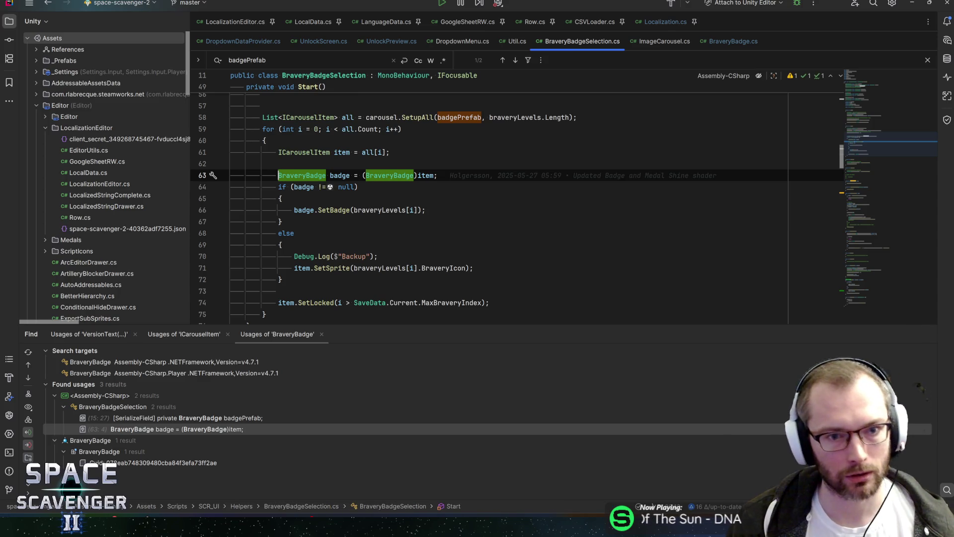
pyautogui.click(350, 176)
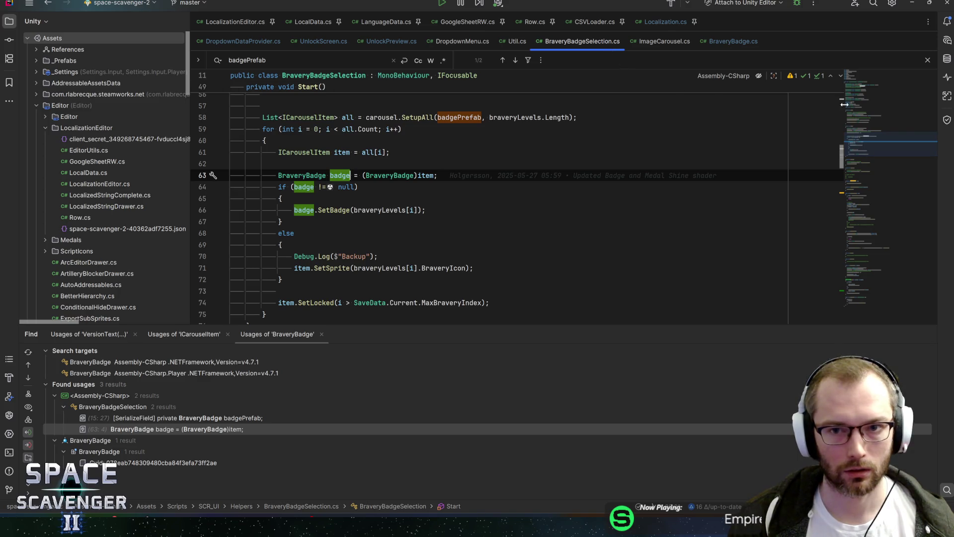
pyautogui.click(869, 99)
pyautogui.scroll(-2, 507, 199)
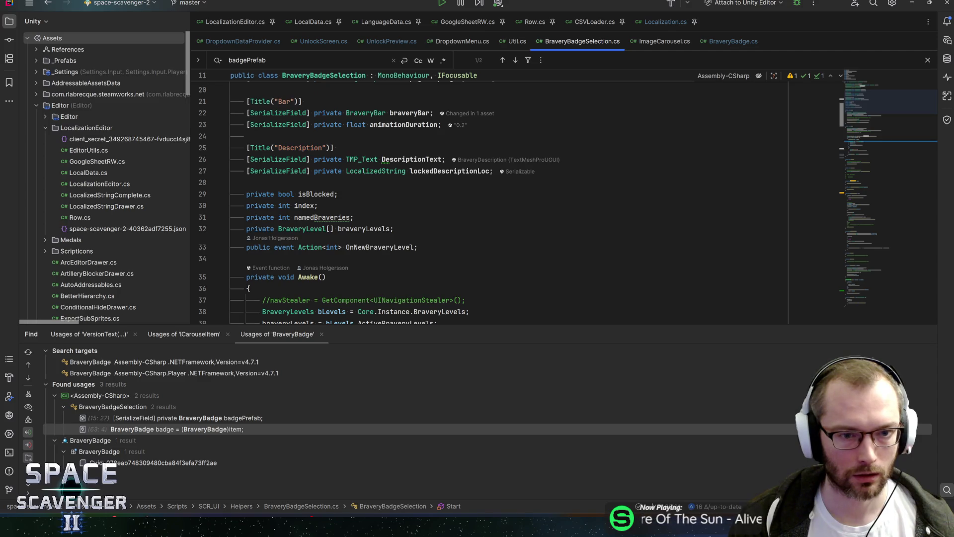
pyautogui.click(398, 228)
# Add the field 'private List<BraveryBadge> allBadges = new();' below braveryLevels
pyautogui.press('Return')
pyautogui.write('p')
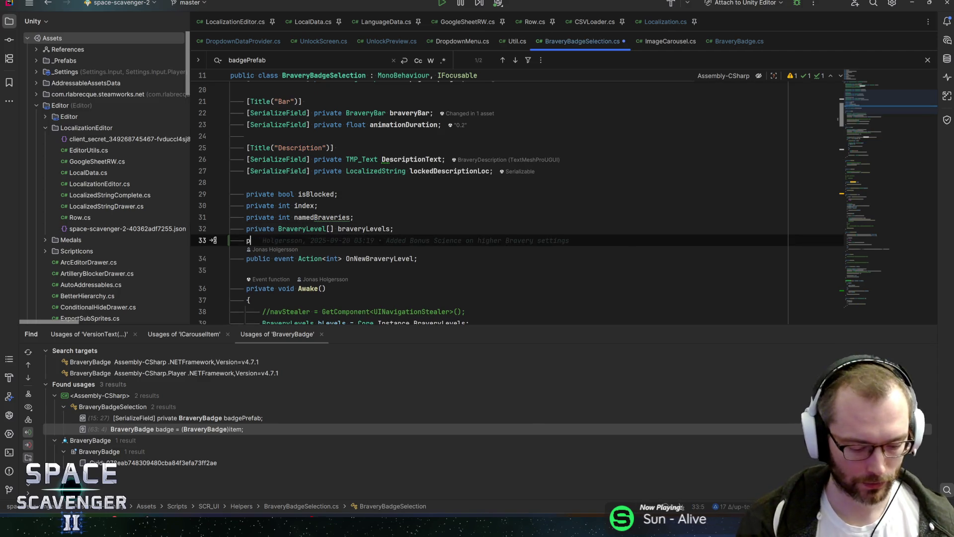
pyautogui.write('rivate List<Brac')
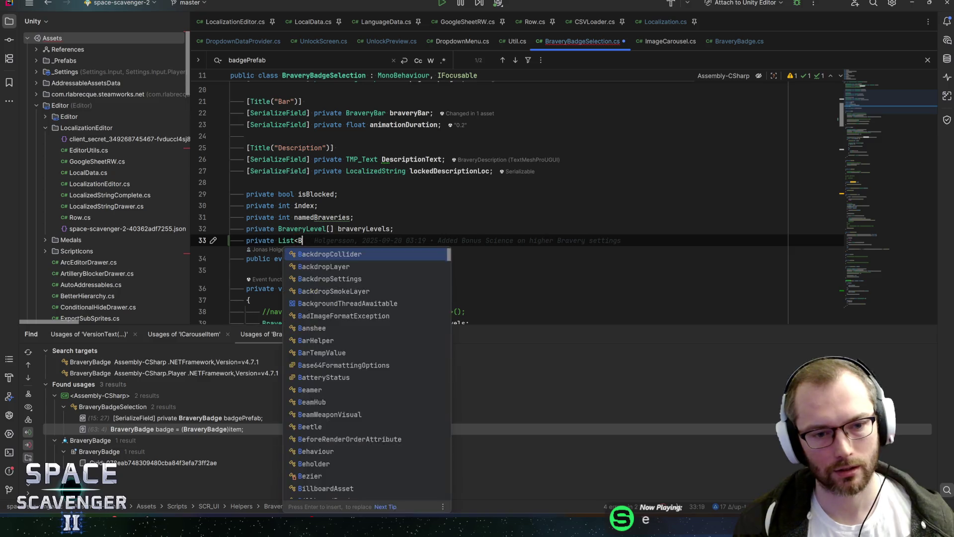
pyautogui.press('BackSpace')
pyautogui.write('veryBadge')
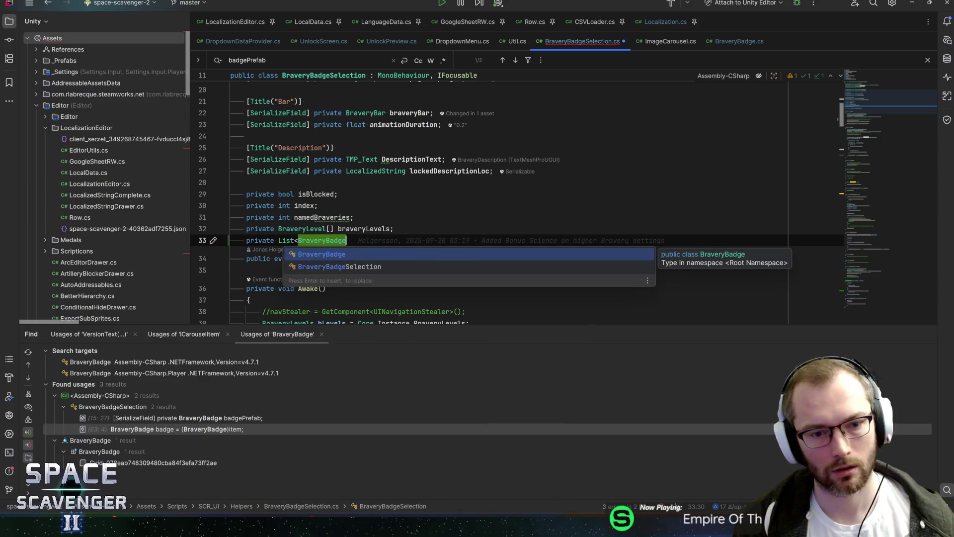
pyautogui.press('Return')
pyautogui.write('>a')
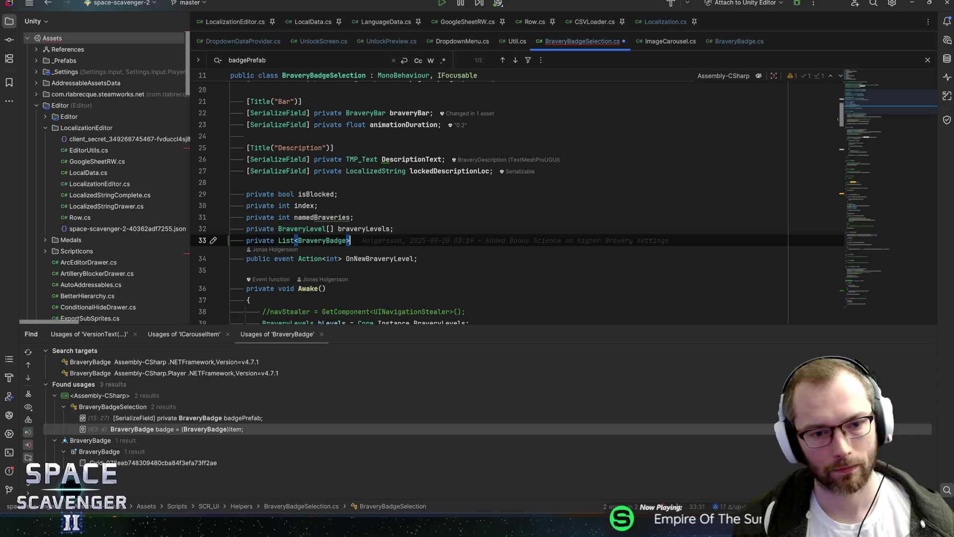
pyautogui.press('BackSpace')
pyautogui.write('allVad')
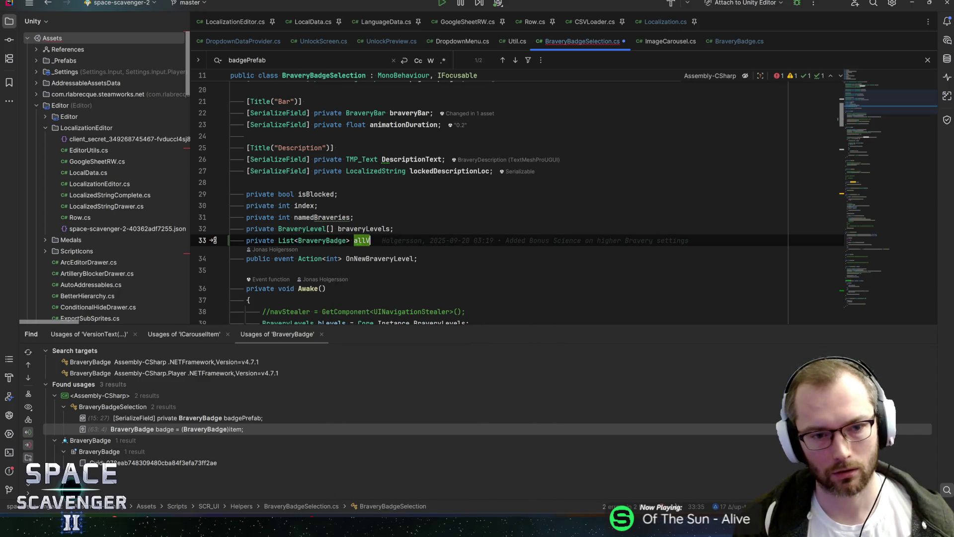
pyautogui.press('BackSpace')
pyautogui.press('BackSpace')
pyautogui.press('BackSpace')
pyautogui.write('Badges')
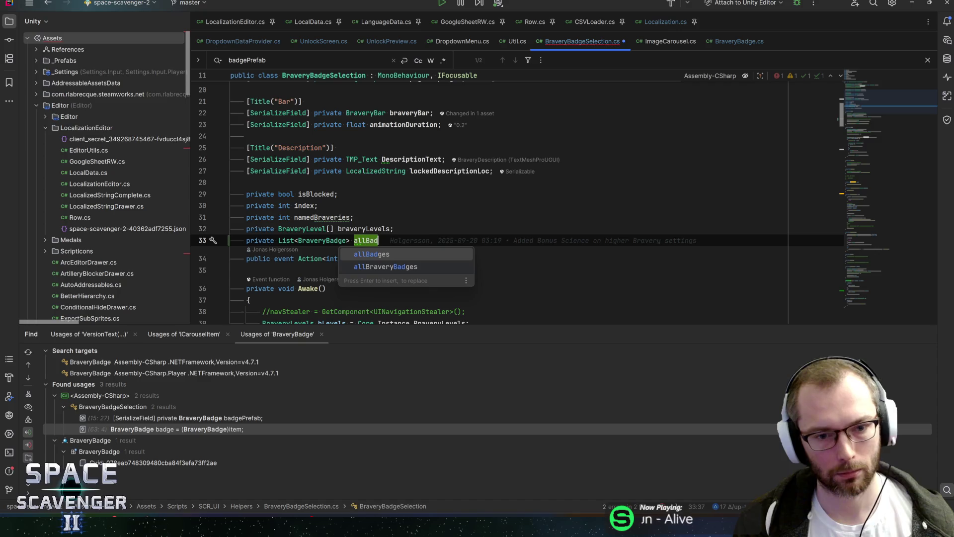
pyautogui.press('Escape')
pyautogui.write(' =')
pyautogui.press('Return')
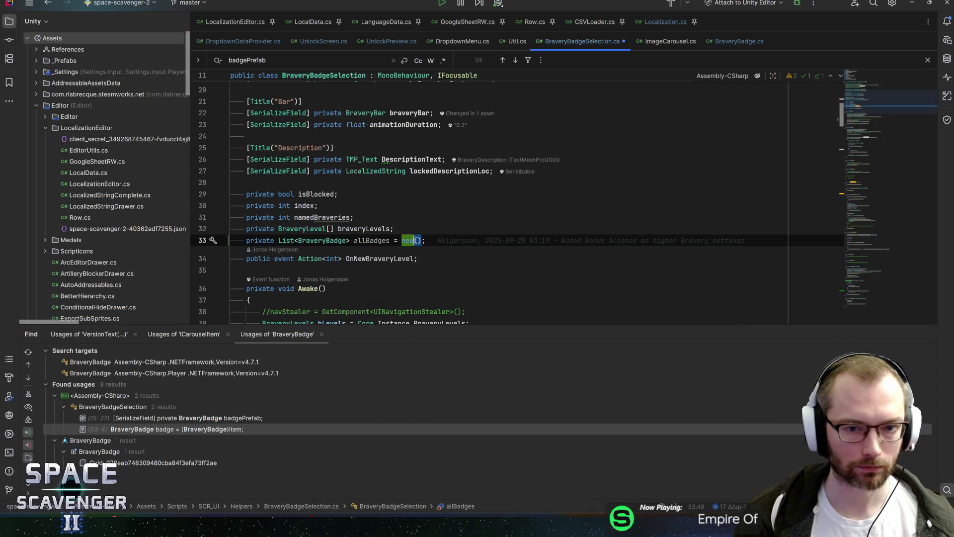
pyautogui.press('Return')
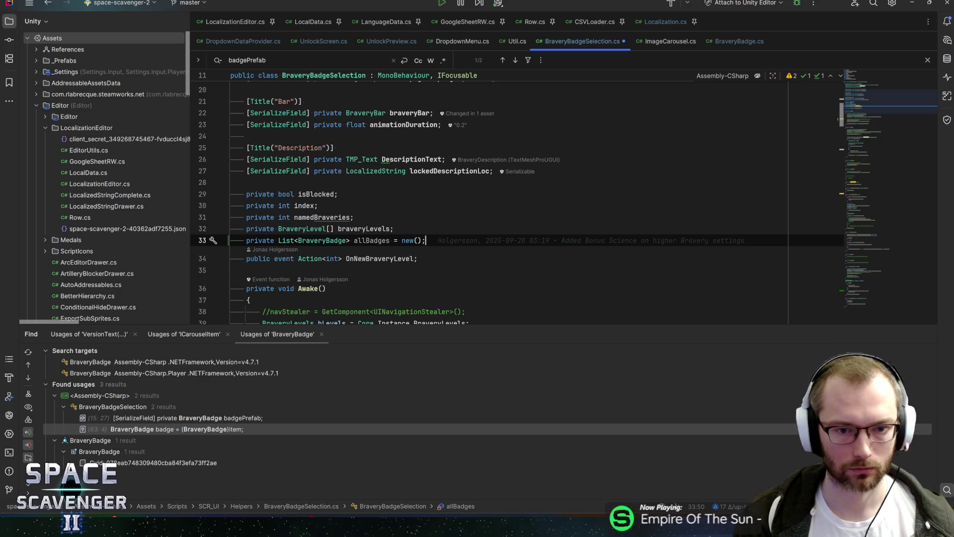
# Add 'allBadges.Add(badge);' inside the Start loop before SetLocked
pyautogui.scroll(-6, 497, 199)
pyautogui.scroll(-4, 497, 199)
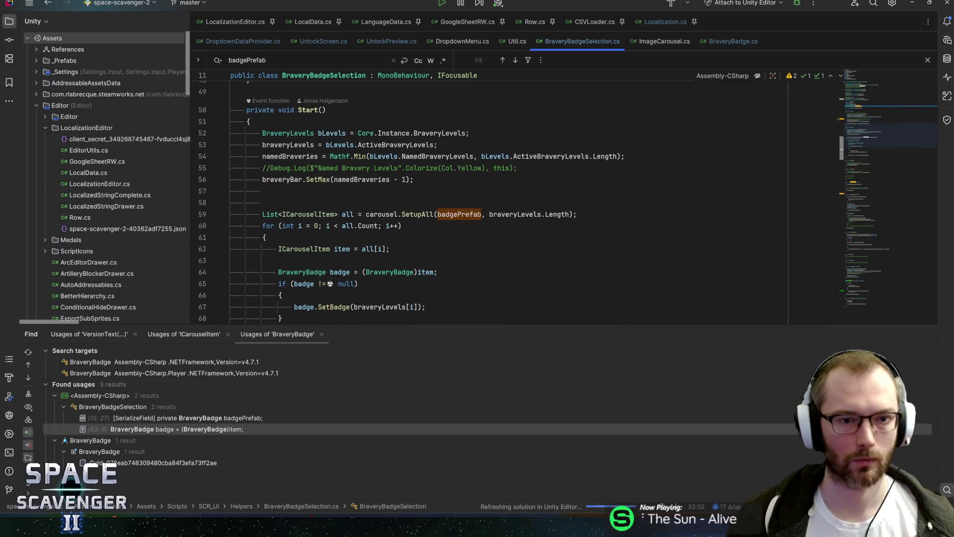
pyautogui.click(343, 133)
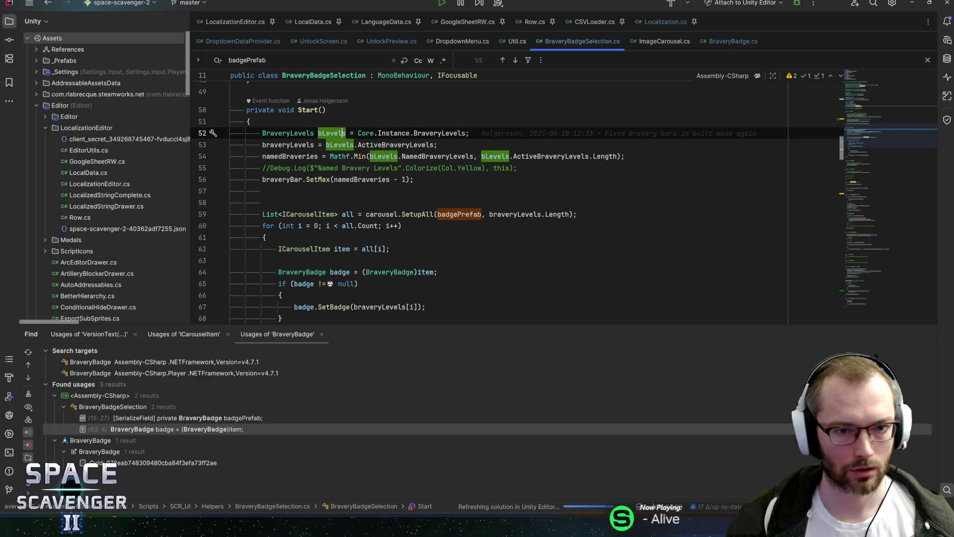
pyautogui.scroll(-3, 398, 174)
pyautogui.click(438, 168)
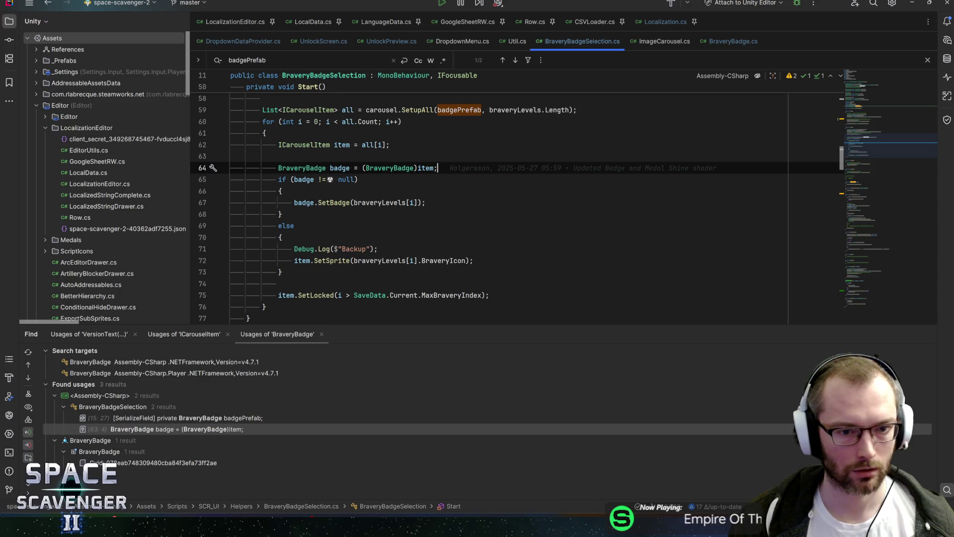
pyautogui.click(278, 283)
pyautogui.press('Return')
pyautogui.write('allBadges.Add')
pyautogui.press('Return')
pyautogui.write('badge);')
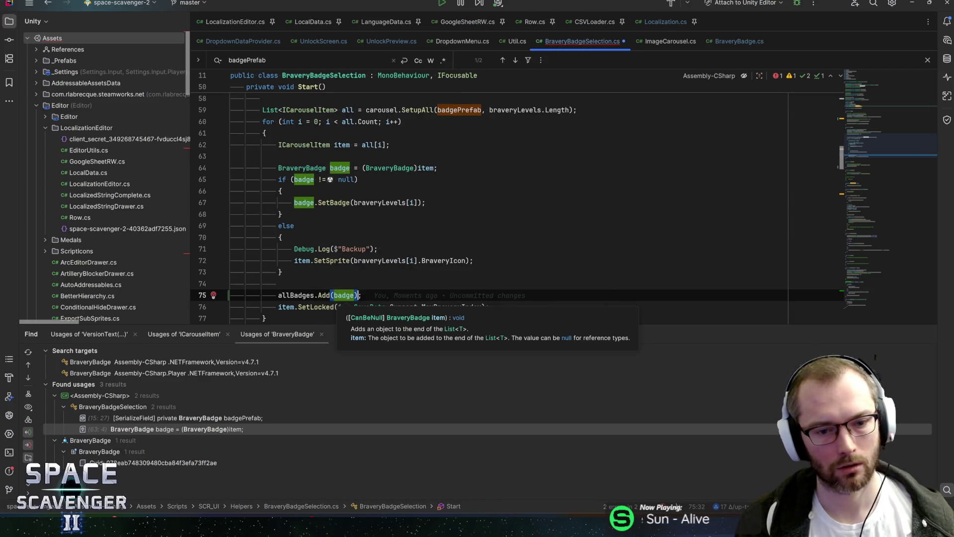
pyautogui.press('End')
pyautogui.scroll(-3, 497, 199)
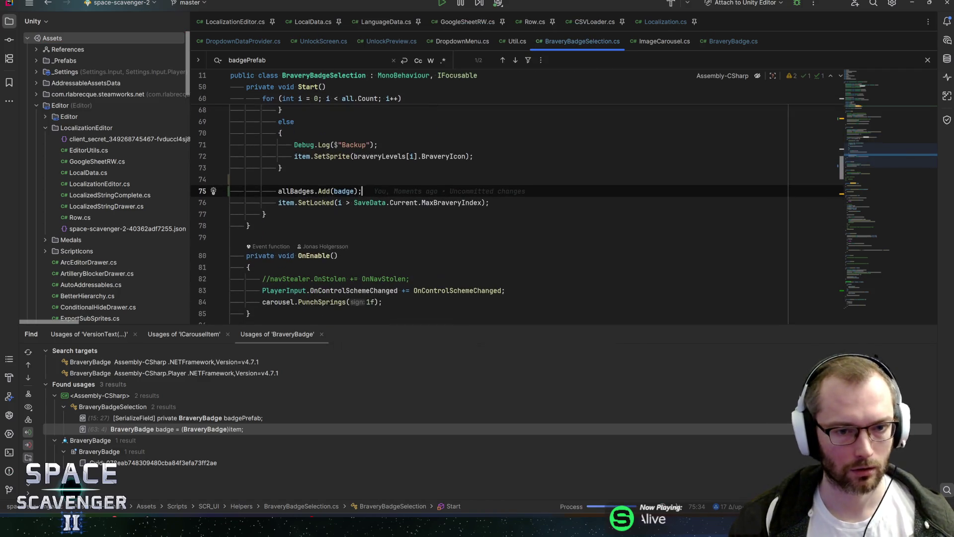
# Move the OnEnable and OnDisable methods above Awake in BraveryBadgeSelection
pyautogui.scroll(-3, 852, 163)
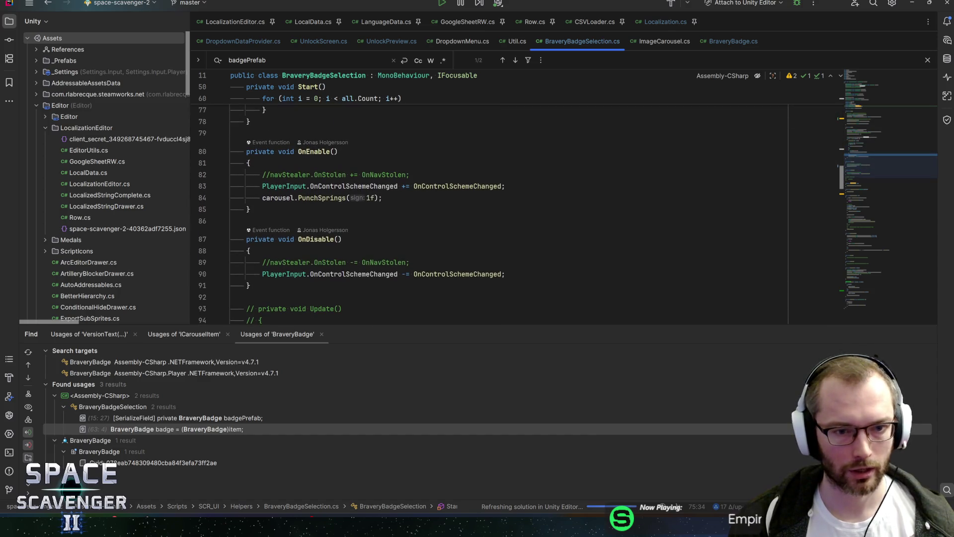
pyautogui.moveTo(251, 297); pyautogui.dragTo(171, 145)
pyautogui.hotkey('ctrl', 'c')
pyautogui.press('Delete')
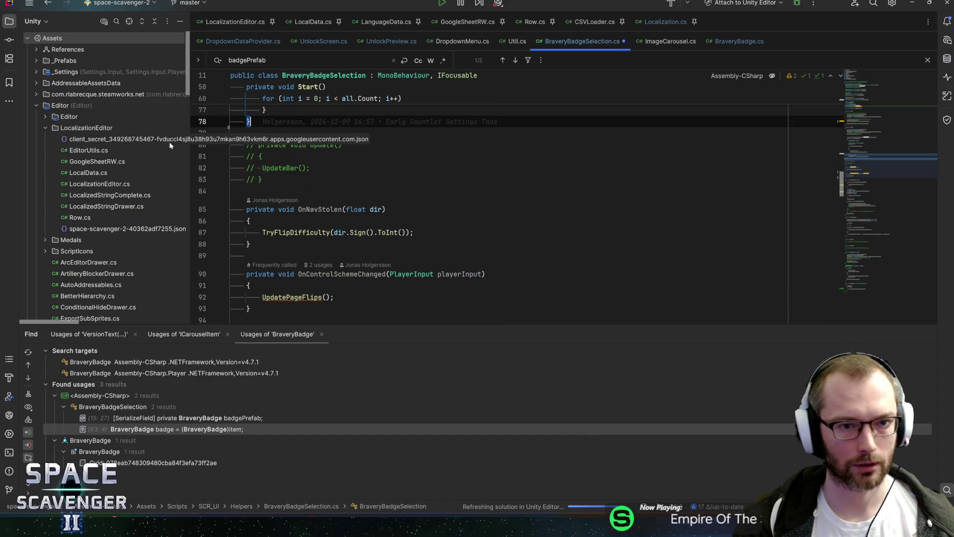
pyautogui.scroll(20, 497, 199)
pyautogui.scroll(-10, 497, 199)
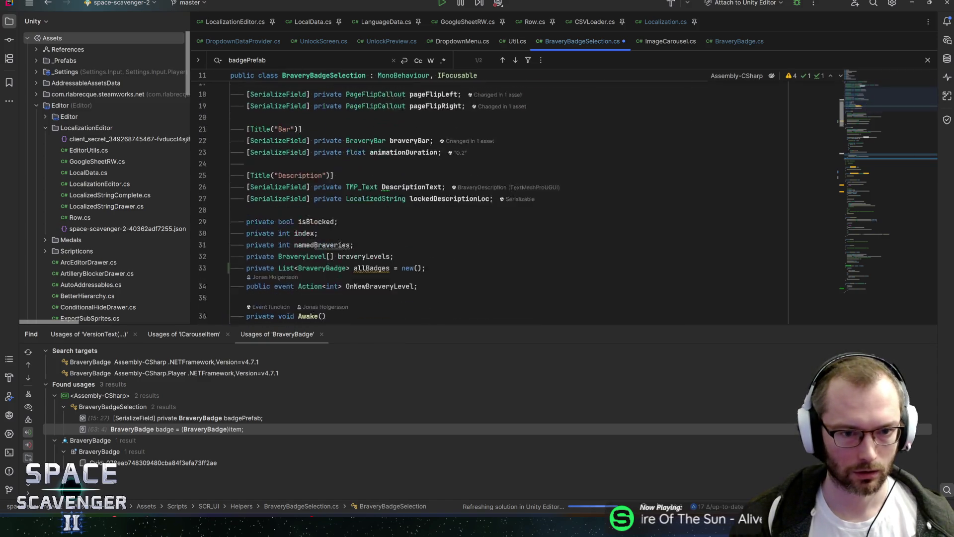
pyautogui.press('Return')
pyautogui.hotkey('ctrl', 'v')
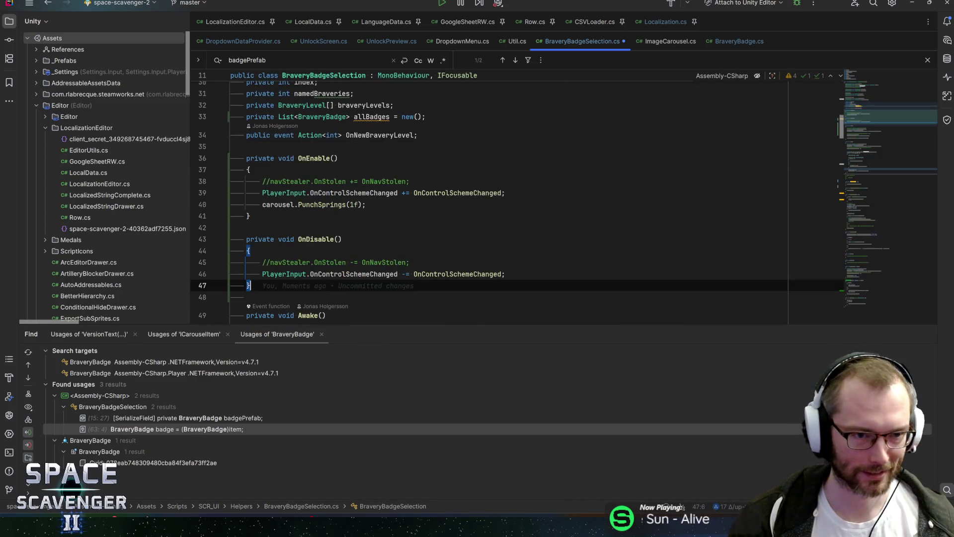
pyautogui.scroll(-2, 497, 199)
# Subscribe OnLanguageChanged to Localization.OnLanguageChanged in OnEnable and unsubscribe it with '-=' in OnDisable
pyautogui.click(383, 129)
pyautogui.press('Return')
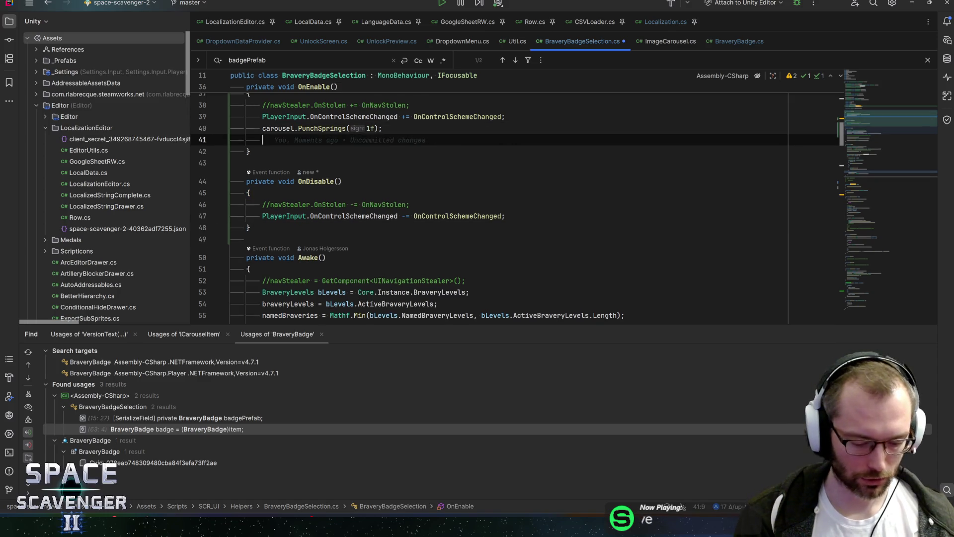
pyautogui.write('Localiz')
pyautogui.press('Return')
pyautogui.write('.on')
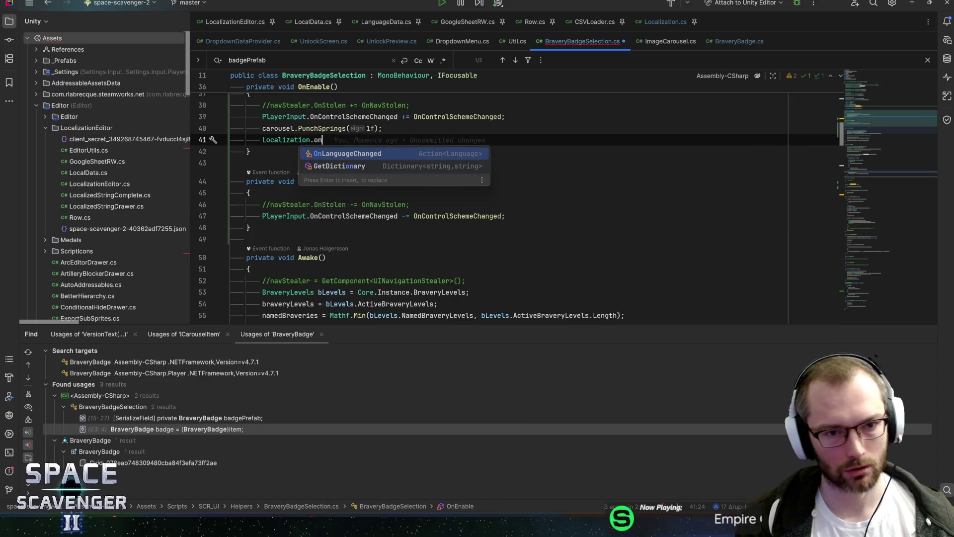
pyautogui.press('Return')
pyautogui.write('OnLanguageChanged += OnLanguageChanged;')
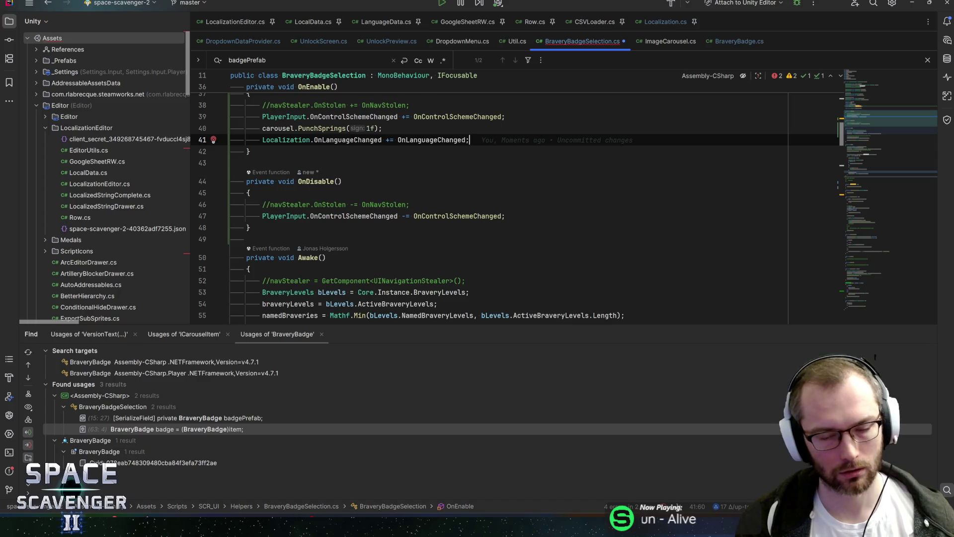
pyautogui.hotkey('ctrl', 'c')
pyautogui.press('Down')
pyautogui.press('Down')
pyautogui.press('Down')
pyautogui.hotkey('ctrl', 'v')
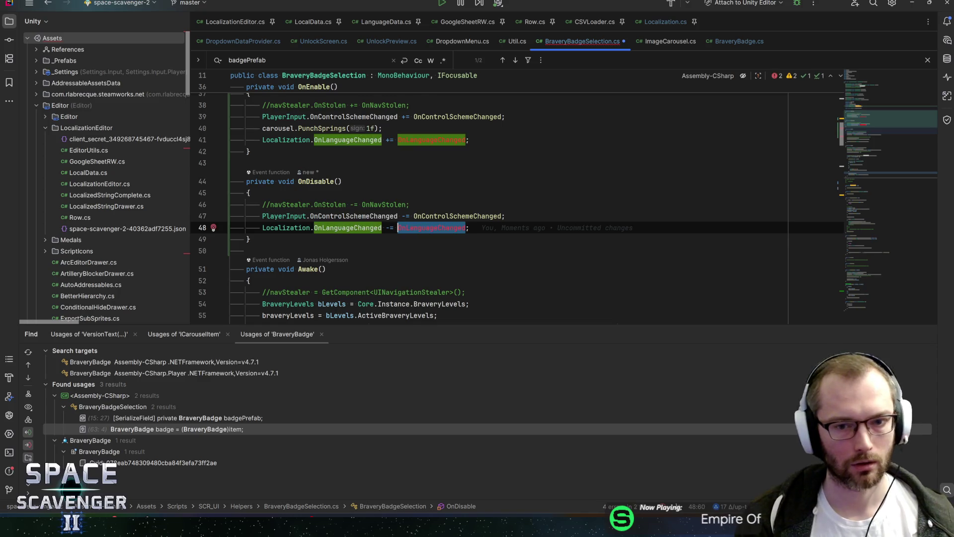
pyautogui.scroll(-10, 862, 182)
pyautogui.hotkey('ctrl', 'End')
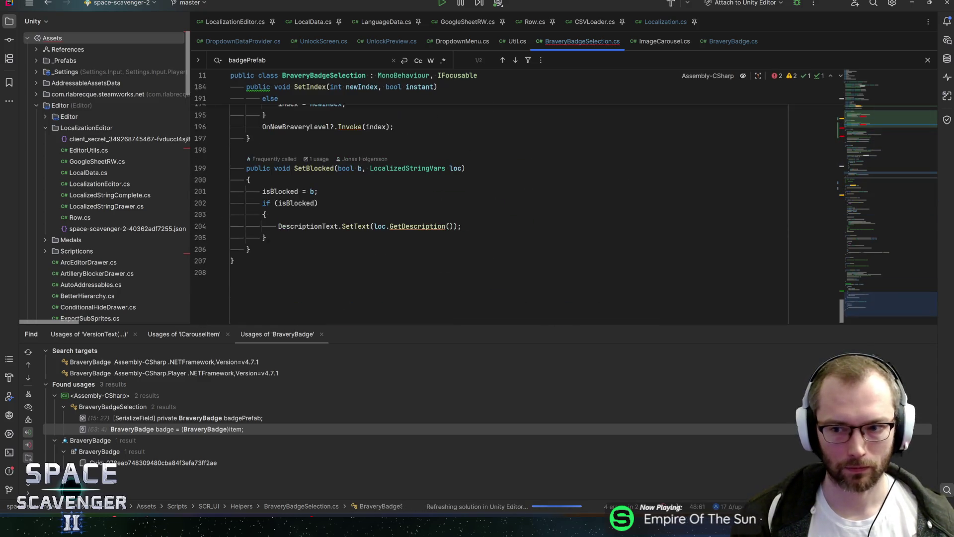
# Declare 'private void OnLanguageChanged(Language language)' with an empty body at the end of the class
pyautogui.press('Up')
pyautogui.press('Up')
pyautogui.press('End')
pyautogui.press('Return')
pyautogui.press('Return')
pyautogui.write('private')
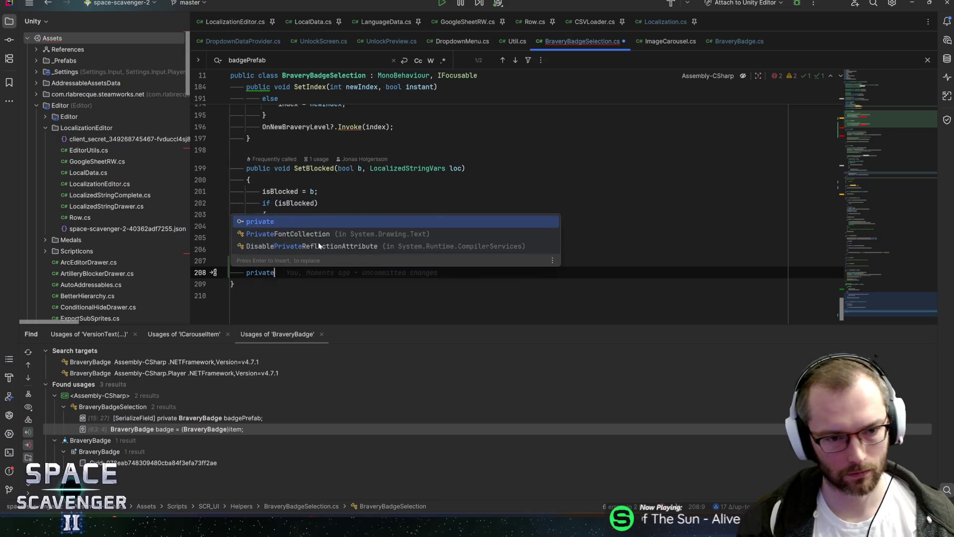
pyautogui.write(' void OnLanguageChanged(Langu')
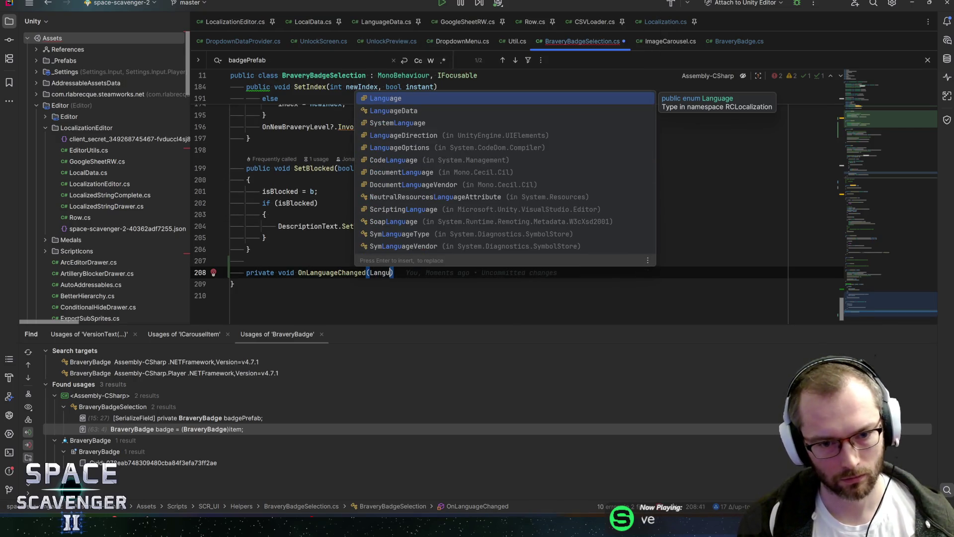
pyautogui.press('Return')
pyautogui.write('language')
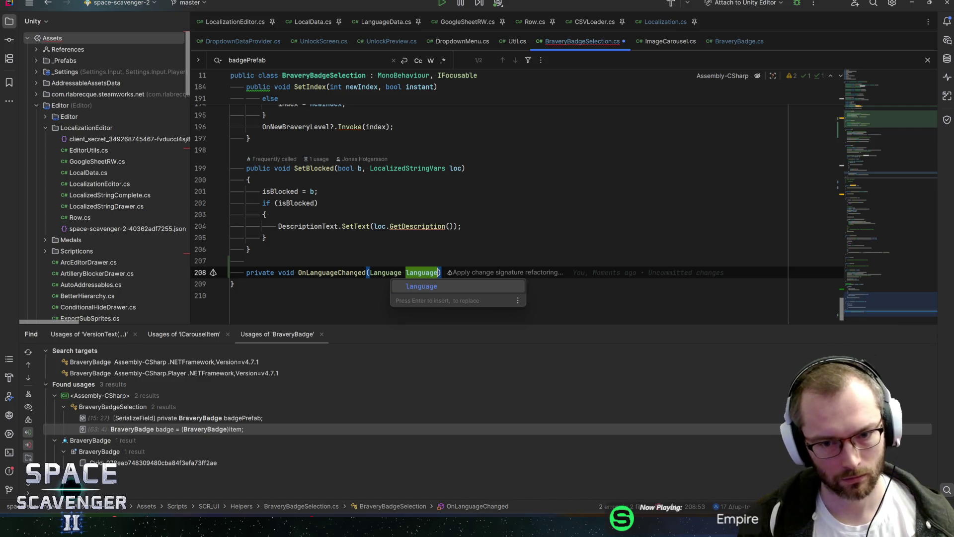
pyautogui.press('Return')
pyautogui.hotkey('ctrl', 'shift', 'Return')
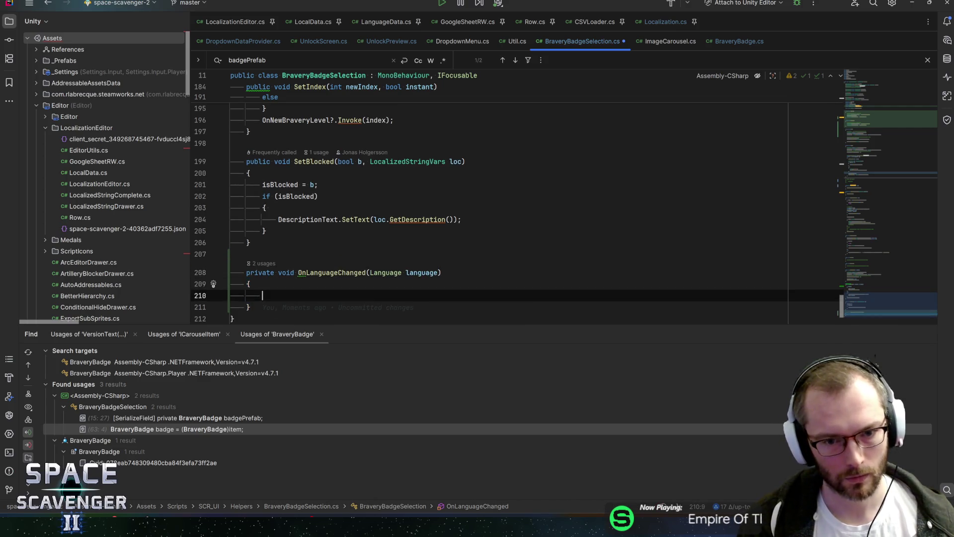
# Loop over allBadges calling bb.OnLanguageChanged(), generating the missing method stub in BraveryBadge
pyautogui.scroll(-3, 514, 198)
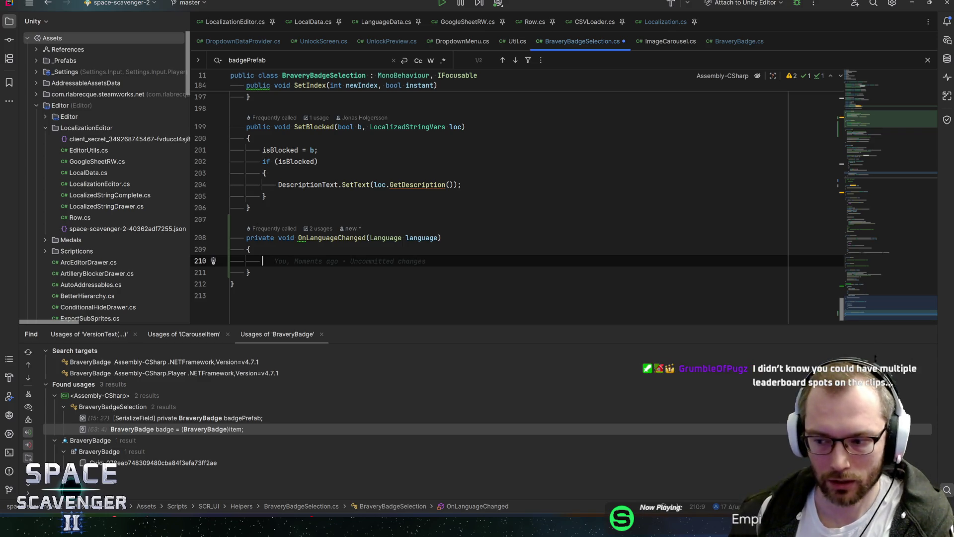
pyautogui.scroll(3, 514, 198)
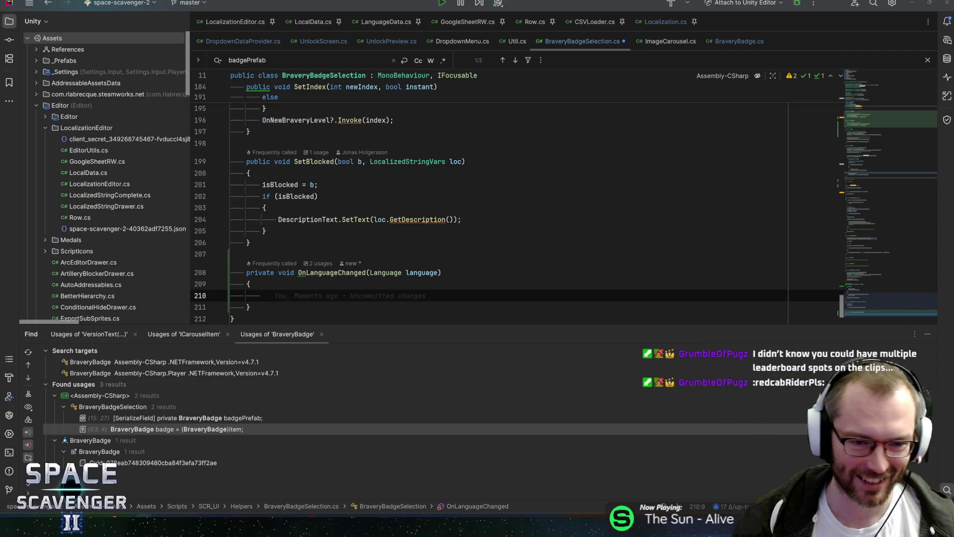
pyautogui.press('Up')
pyautogui.scroll(-1, 497, 199)
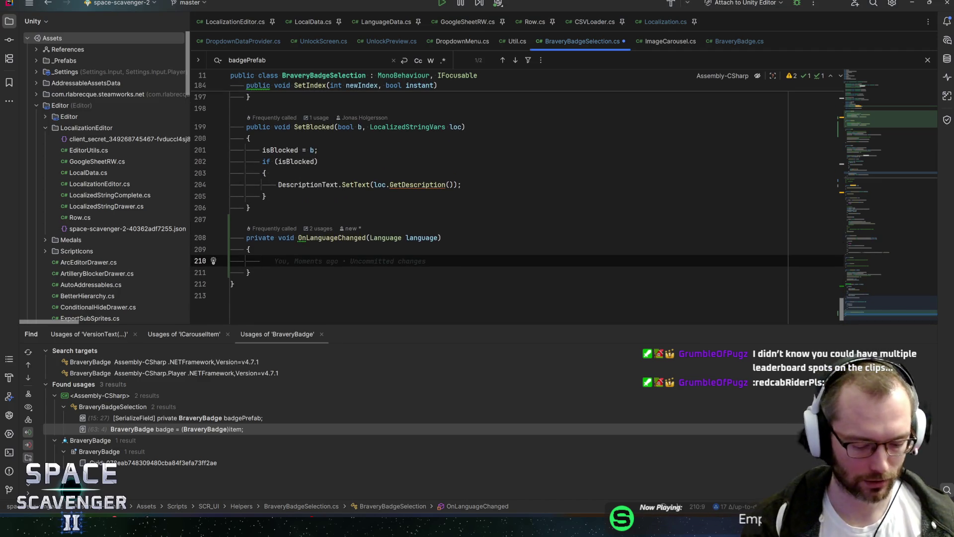
pyautogui.write('allBadges.fore')
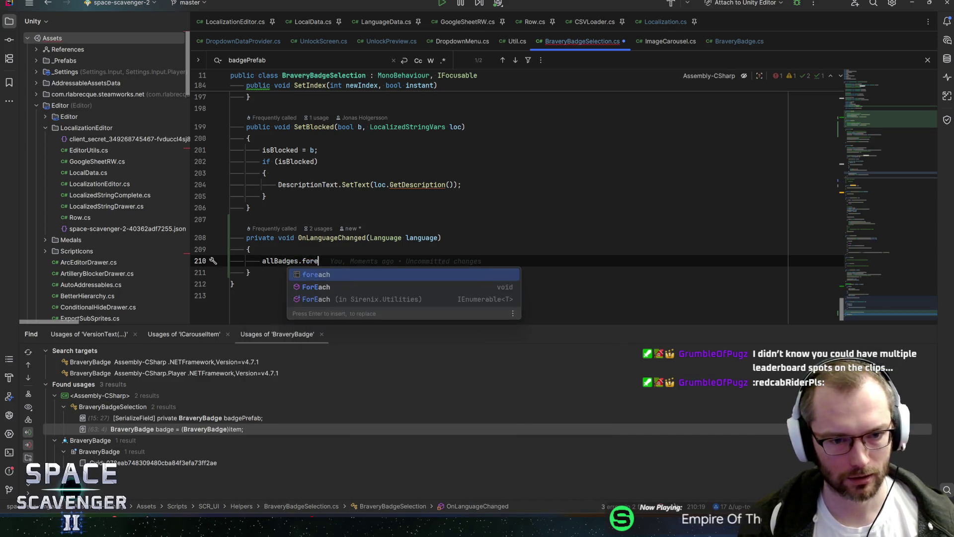
pyautogui.press('Return')
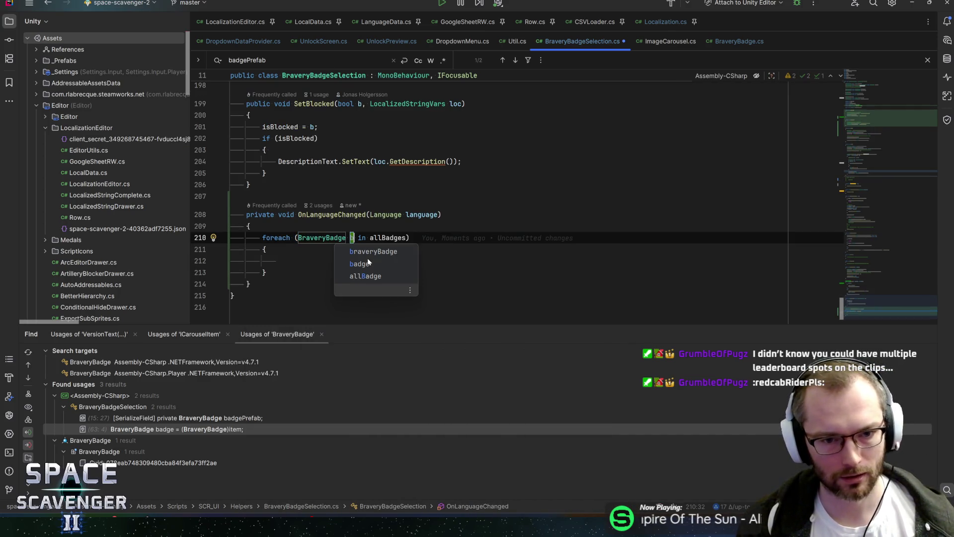
pyautogui.press('Return')
pyautogui.write('bb.')
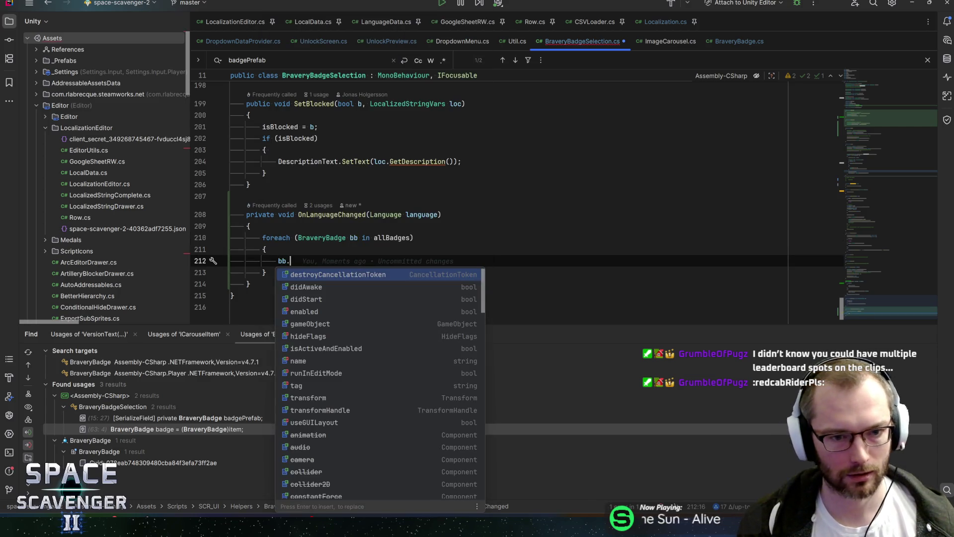
pyautogui.write('s')
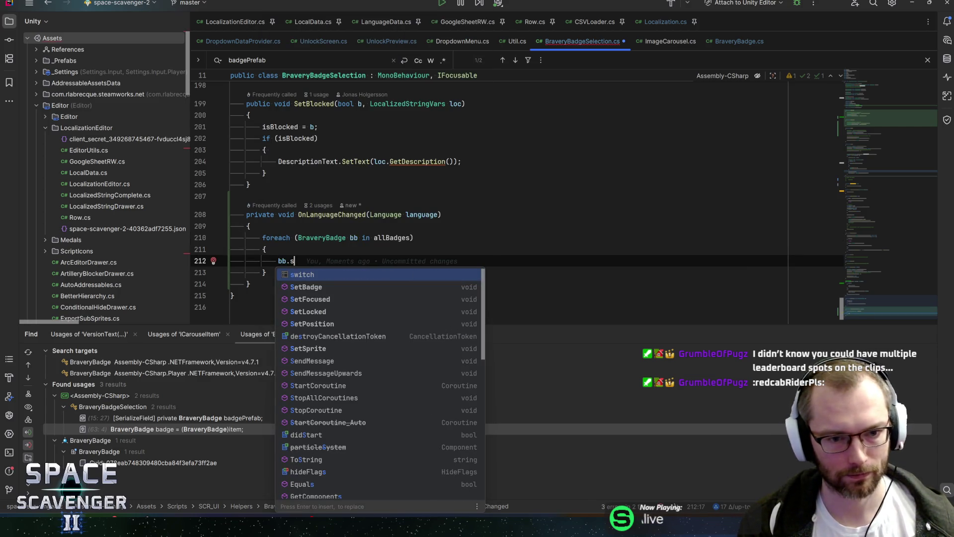
pyautogui.press('BackSpace')
pyautogui.write('UpdateText(')
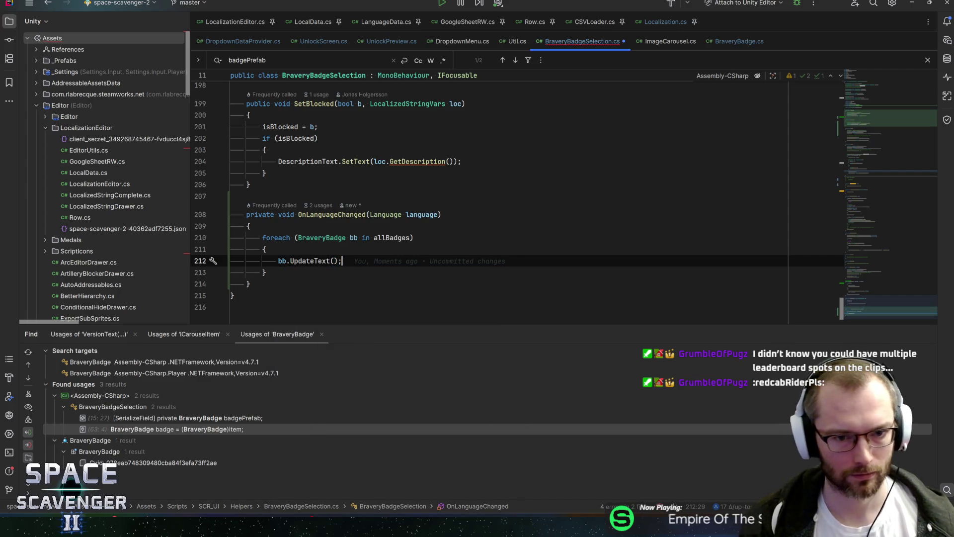
pyautogui.write('OnLanguageChanged')
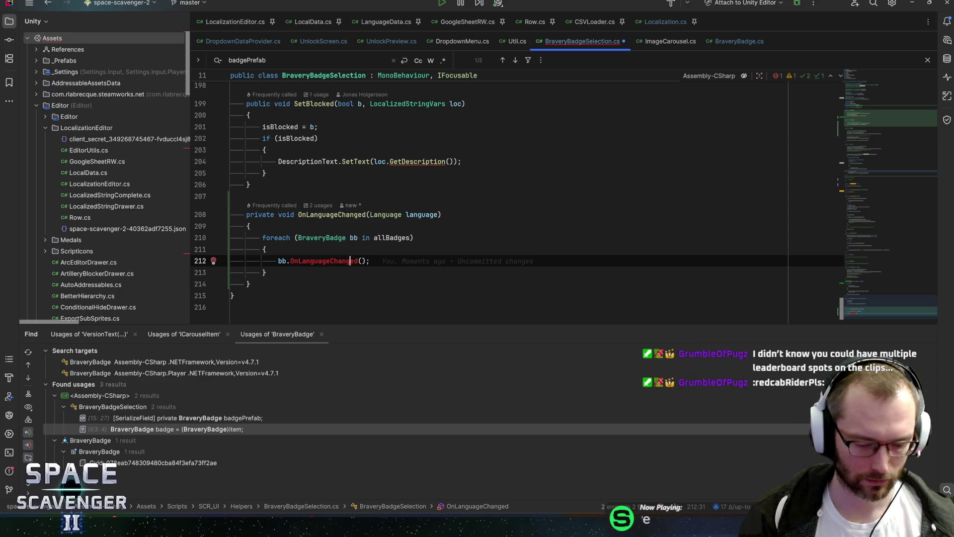
pyautogui.hotkey('alt', 'Return')
pyautogui.press('Return')
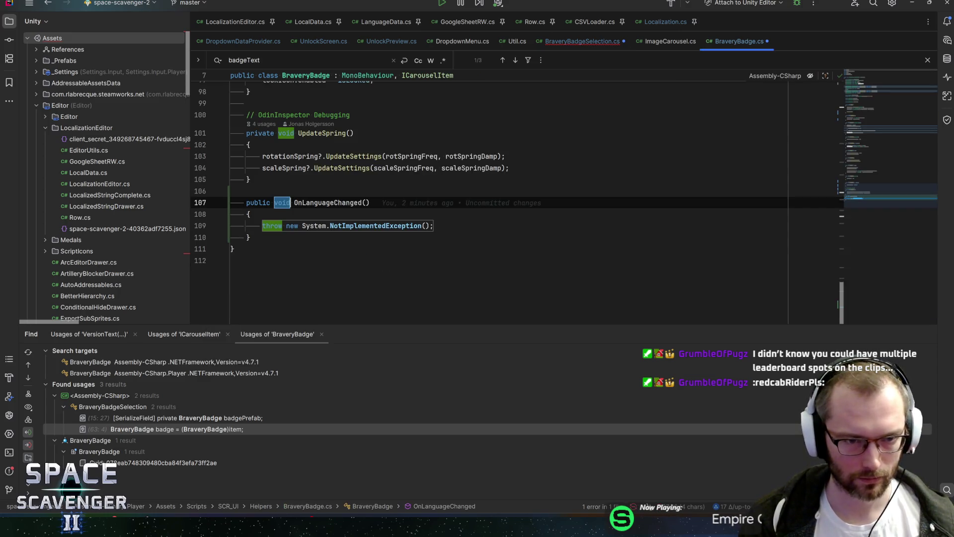
# Replace the NotImplementedException in OnLanguageChanged with the badgeText.SetText(braveryLevel.GetTitle()) statement from SetBadge
pyautogui.press('Tab')
pyautogui.scroll(5, 497, 199)
pyautogui.scroll(8, 497, 199)
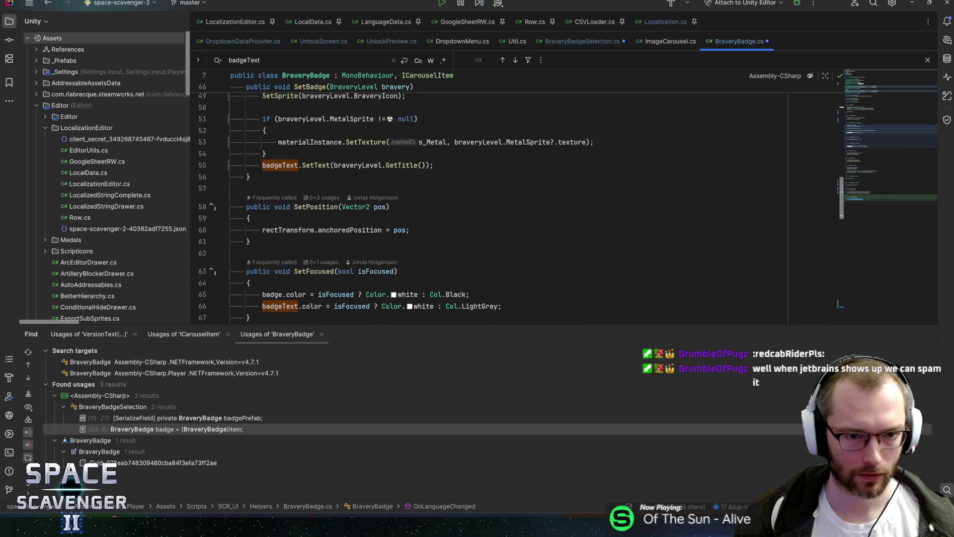
pyautogui.scroll(3, 497, 199)
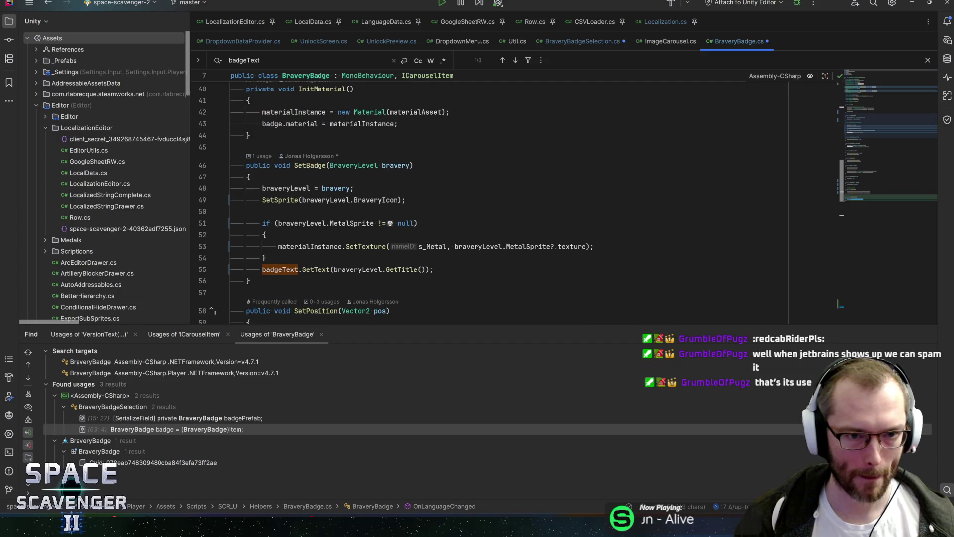
pyautogui.click(287, 188)
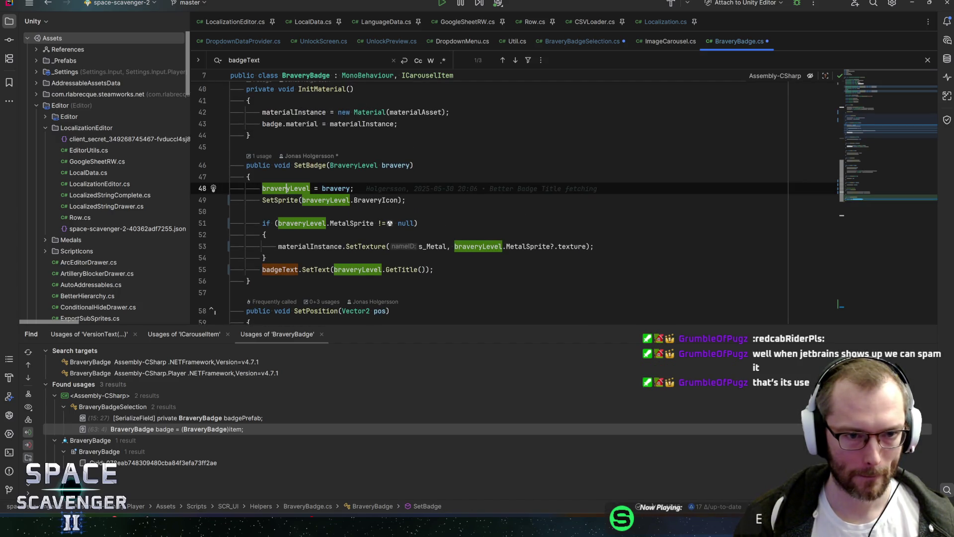
pyautogui.press('Down')
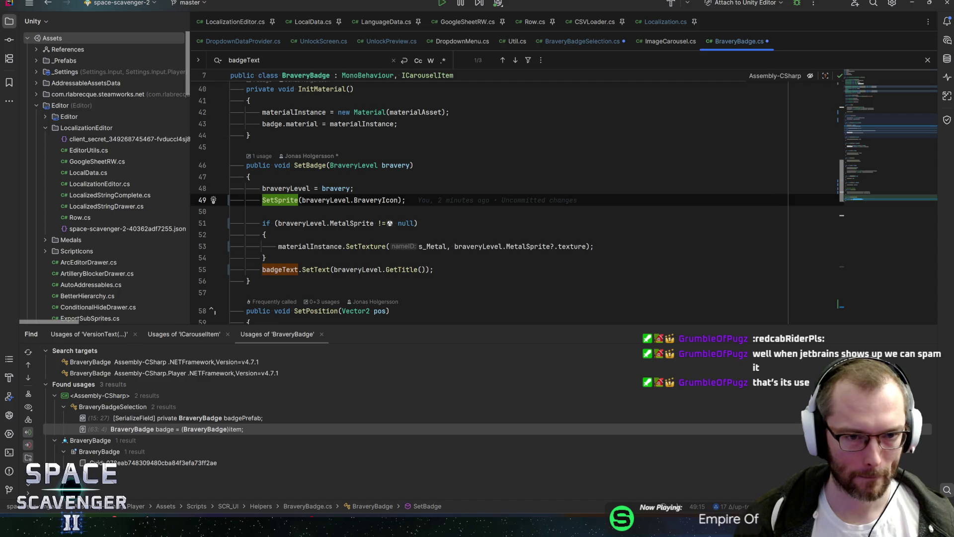
pyautogui.click(330, 223)
pyautogui.press('Down')
pyautogui.press('Down')
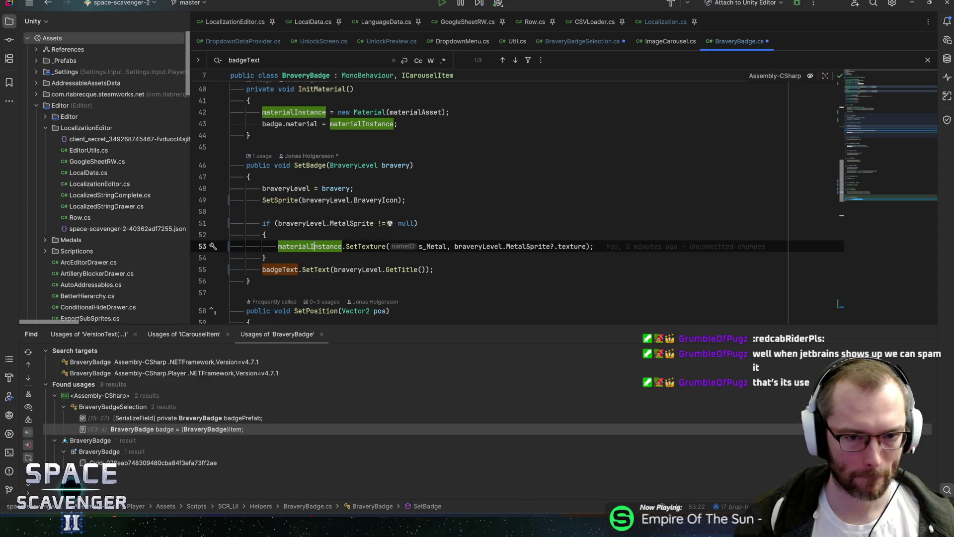
pyautogui.press('Down')
pyautogui.press('Down')
pyautogui.press('Home')
pyautogui.hotkey('shift', 'End')
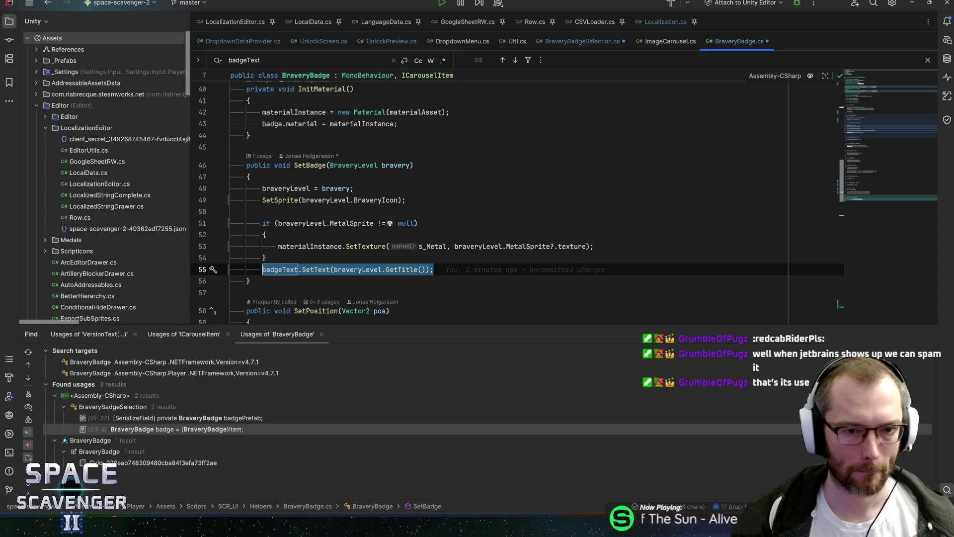
pyautogui.hotkey('ctrl', 'c')
pyautogui.hotkey('ctrl', 'End')
pyautogui.press('Up')
pyautogui.press('Up')
pyautogui.press('Up')
pyautogui.press('Home')
pyautogui.hotkey('shift', 'End')
pyautogui.hotkey('ctrl', 'v')
# Wrap the SetText call in a braveryLevel null check, invert it to an early return, then switch to Unity
pyautogui.press('Return')
pyautogui.write('if (braveryLevel')
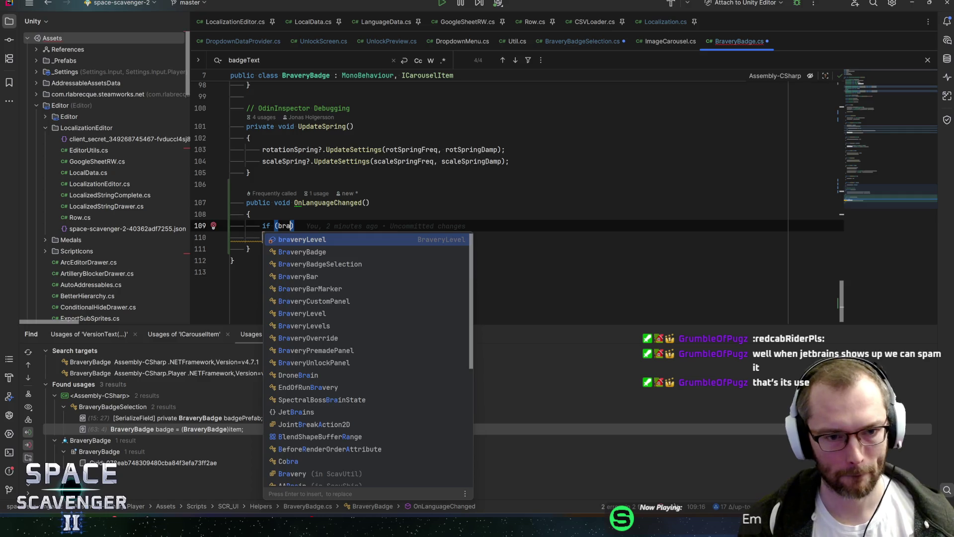
pyautogui.write(' != n')
pyautogui.press('Return')
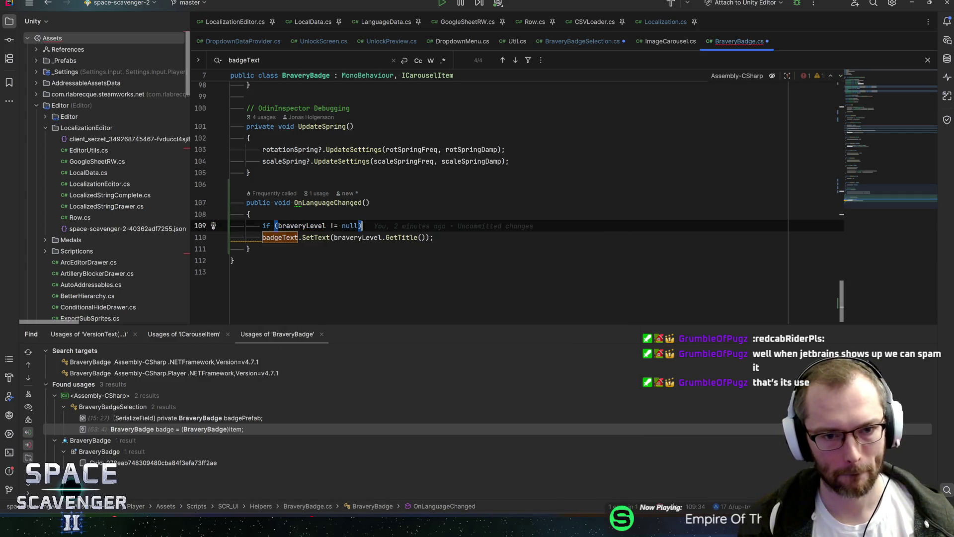
pyautogui.press('End')
pyautogui.press('Return')
pyautogui.write('{')
pyautogui.press('Return')
pyautogui.press('Down')
pyautogui.press('Down')
pyautogui.hotkey('ctrl', 'shift', 'Up')
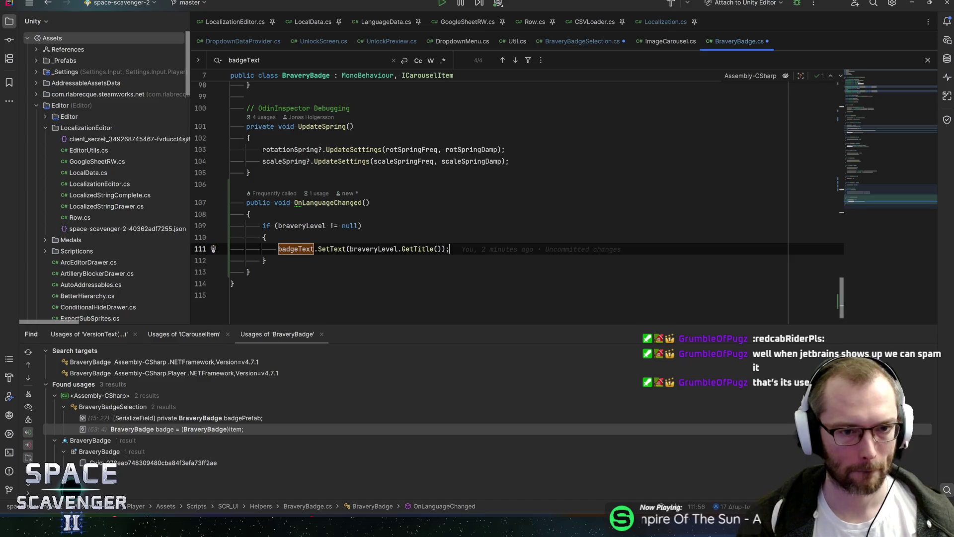
pyautogui.press('Up')
pyautogui.press('Up')
pyautogui.hotkey('alt', 'Return')
pyautogui.press('Return')
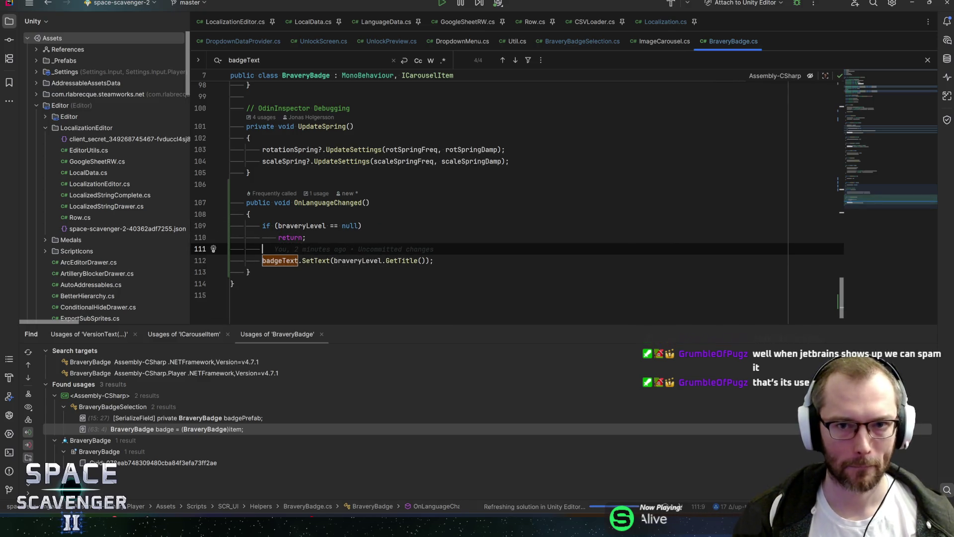
pyautogui.hotkey('alt', 'Tab')
pyautogui.hotkey('alt', 'Tab')
pyautogui.hotkey('alt', 'Tab')
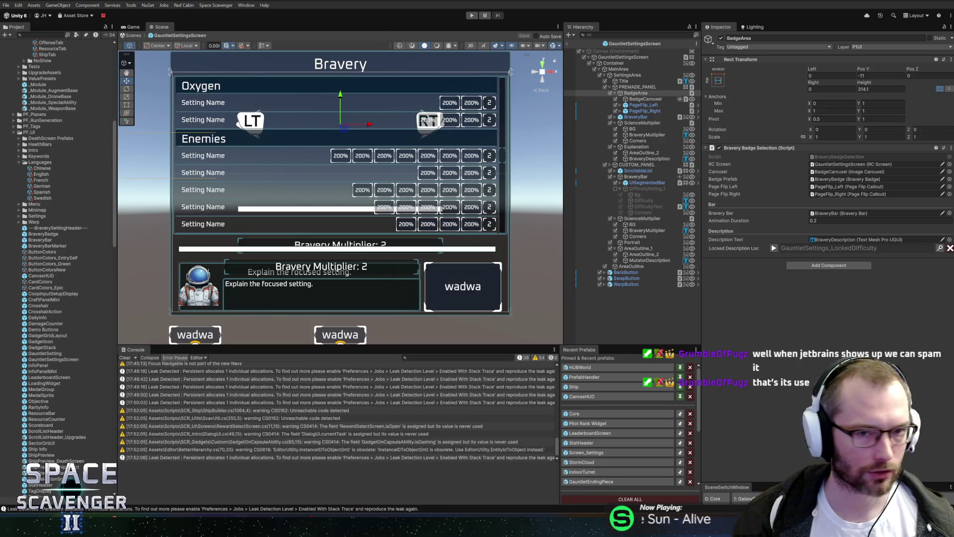
# Exit the GauntletSettingsScreen prefab back to the Core scene
pyautogui.click(568, 45)
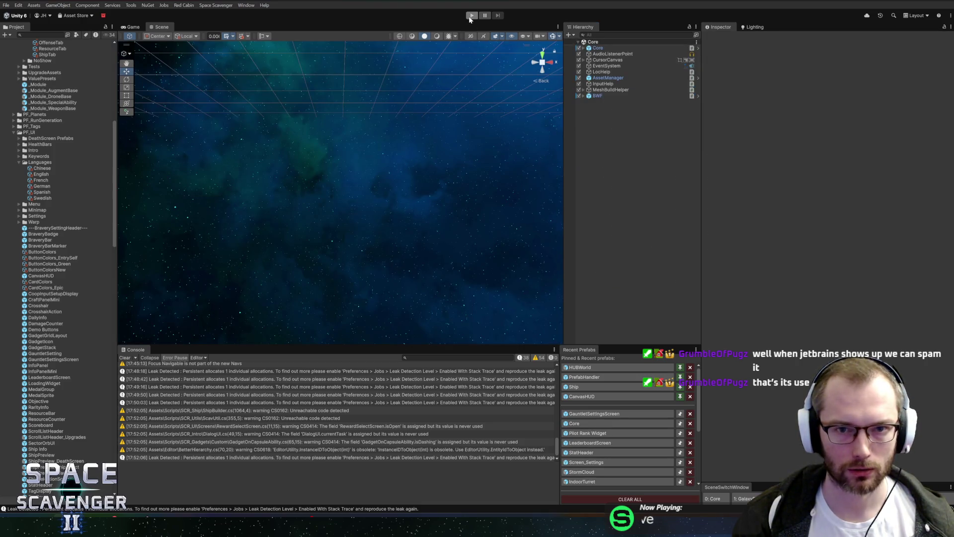
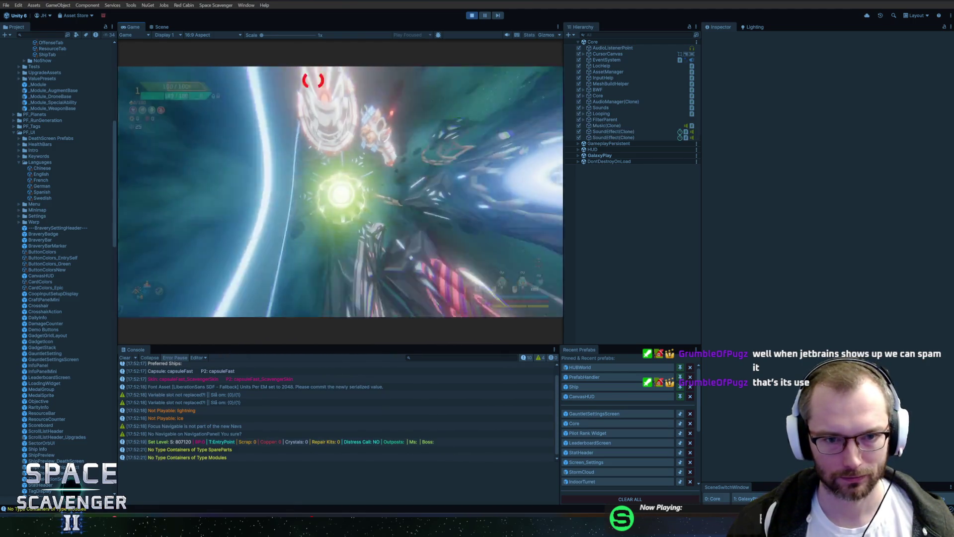
# Maximize the Game view and fly the ship into the blue portal
pyautogui.doubleClick(134, 27)
pyautogui.press('w')
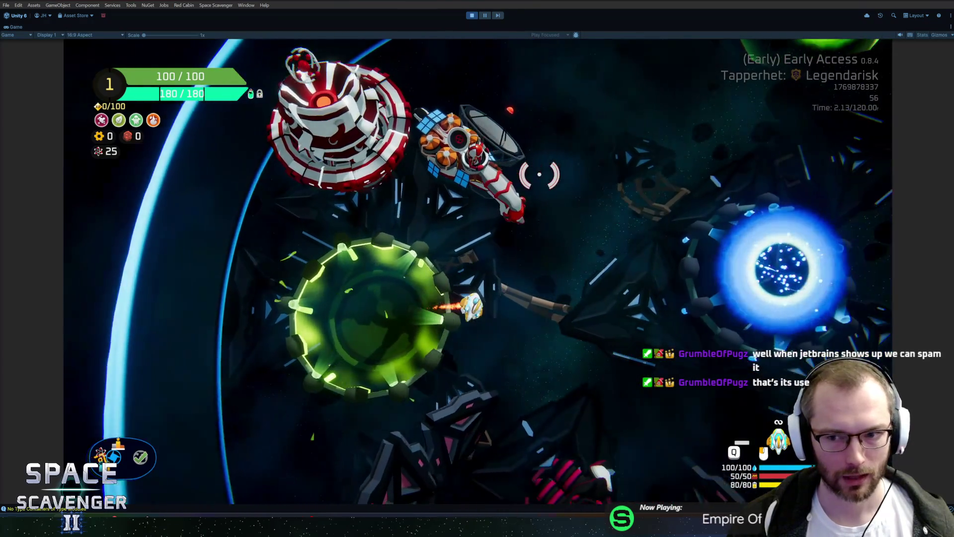
pyautogui.press('w')
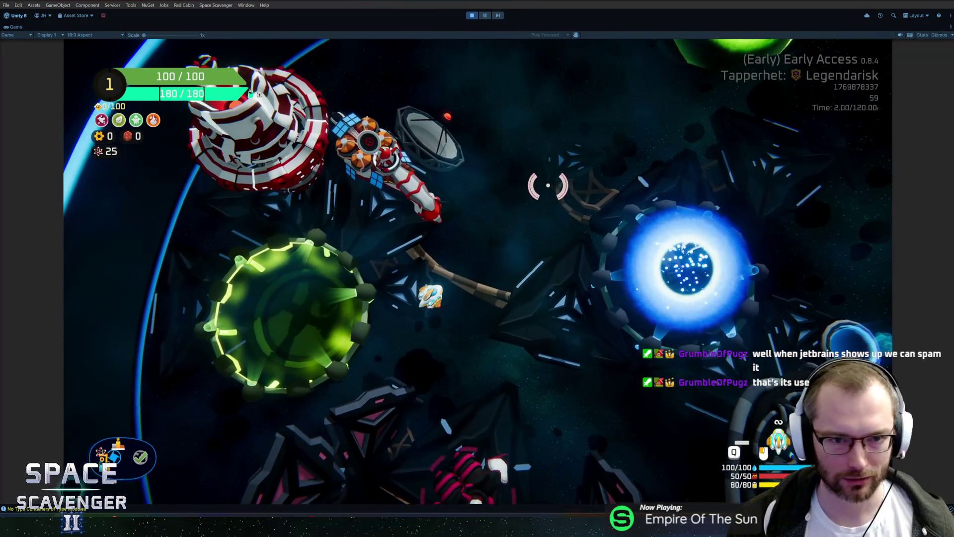
pyautogui.press('w')
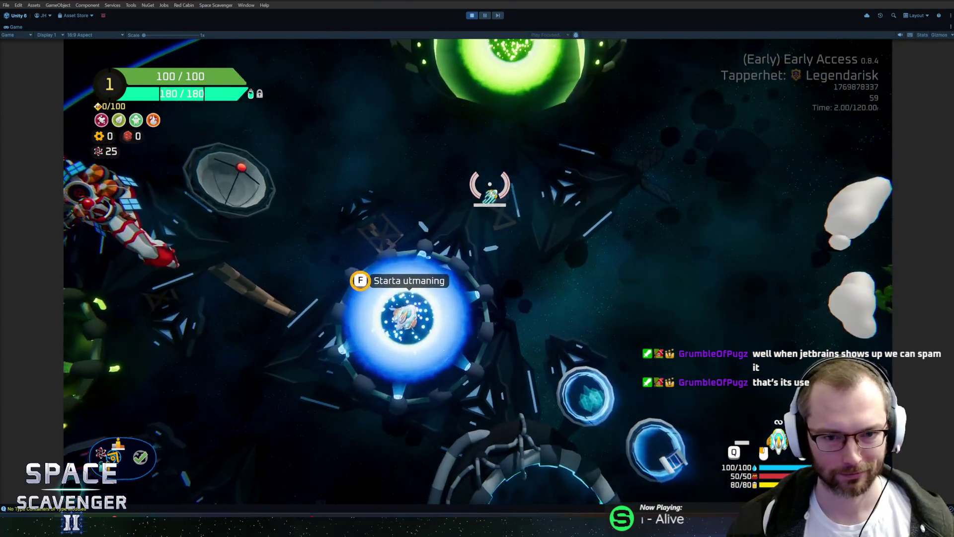
# Dismiss the portal's difficulty choice, fly away, and bring up the developer console
pyautogui.press('f')
pyautogui.press('Escape')
pyautogui.press('a')
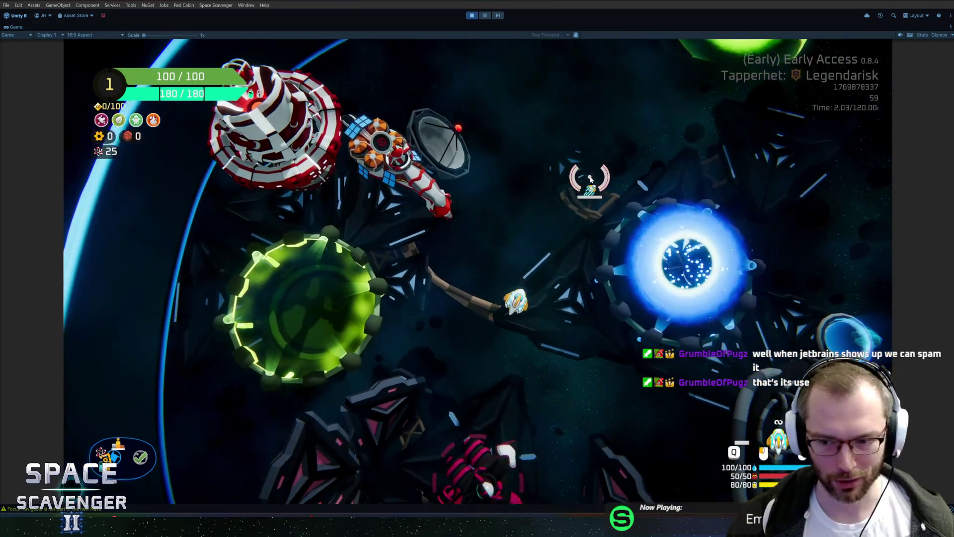
pyautogui.press('`')
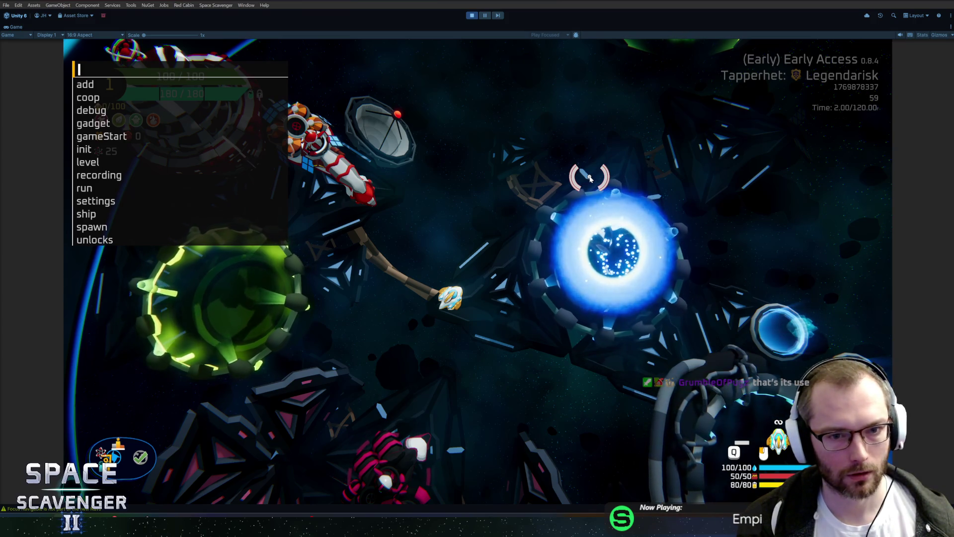
# Change the game language to 中文 in the pause-menu settings and resume play
pyautogui.press('Escape')
pyautogui.press('Escape')
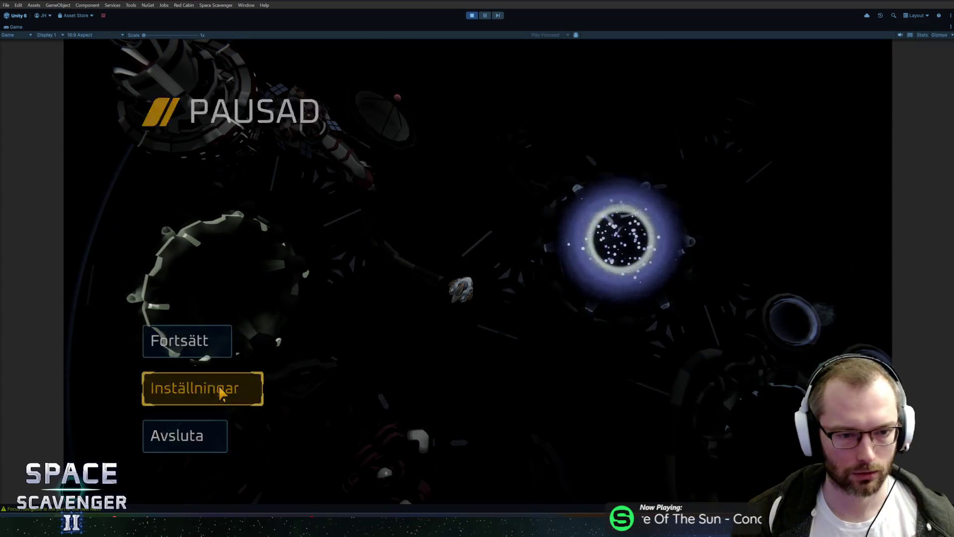
pyautogui.click(221, 392)
pyautogui.click(675, 132)
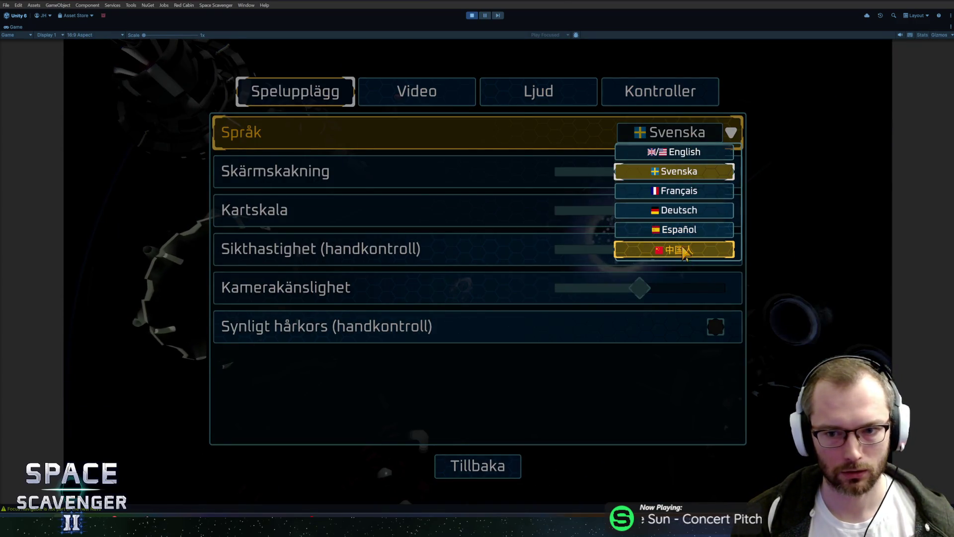
pyautogui.click(684, 250)
pyautogui.click(477, 466)
pyautogui.press('Escape')
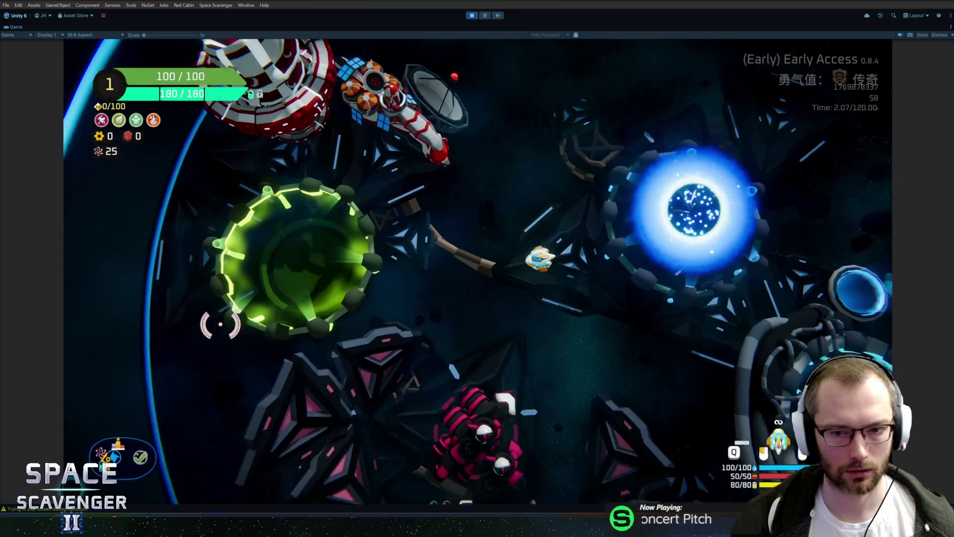
# Check the Chinese difficulty screen, stepping up to 传奇 +5 and down to 谨慎, then close it
pyautogui.press('e')
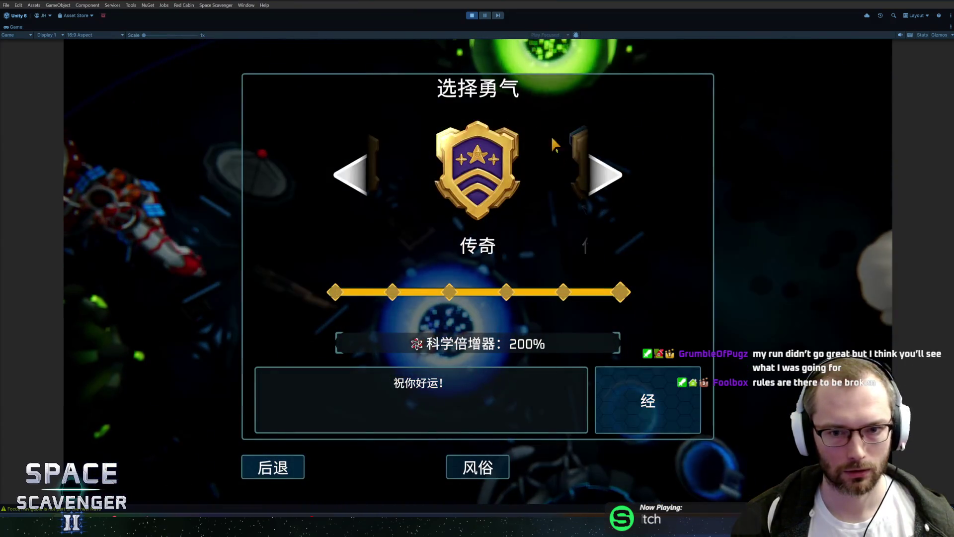
pyautogui.click(599, 181)
pyautogui.click(599, 182)
pyautogui.click(598, 182)
pyautogui.click(598, 182)
pyautogui.click(597, 184)
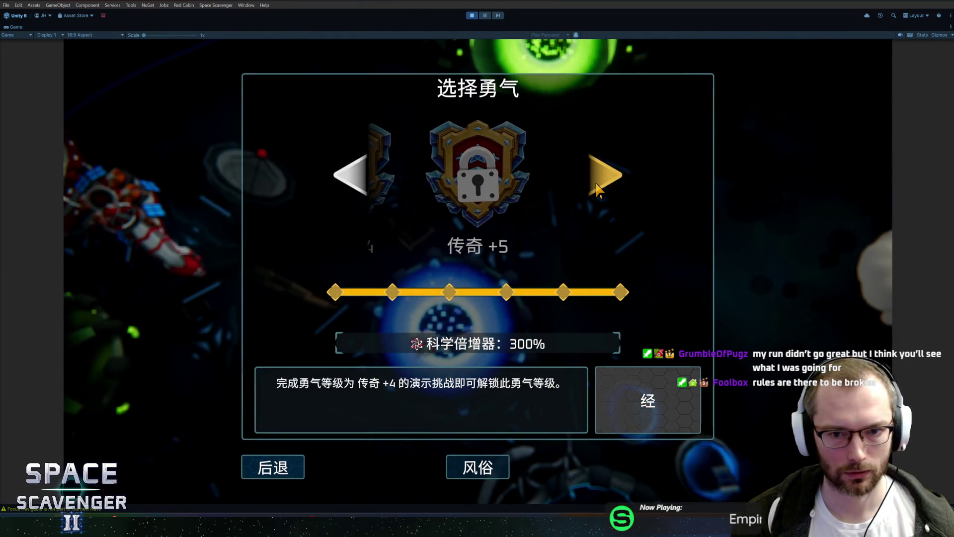
pyautogui.click(350, 180)
pyautogui.click(350, 180)
pyautogui.click(350, 180)
pyautogui.click(352, 179)
pyautogui.click(352, 180)
pyautogui.click(352, 180)
pyautogui.click(353, 181)
pyautogui.click(354, 181)
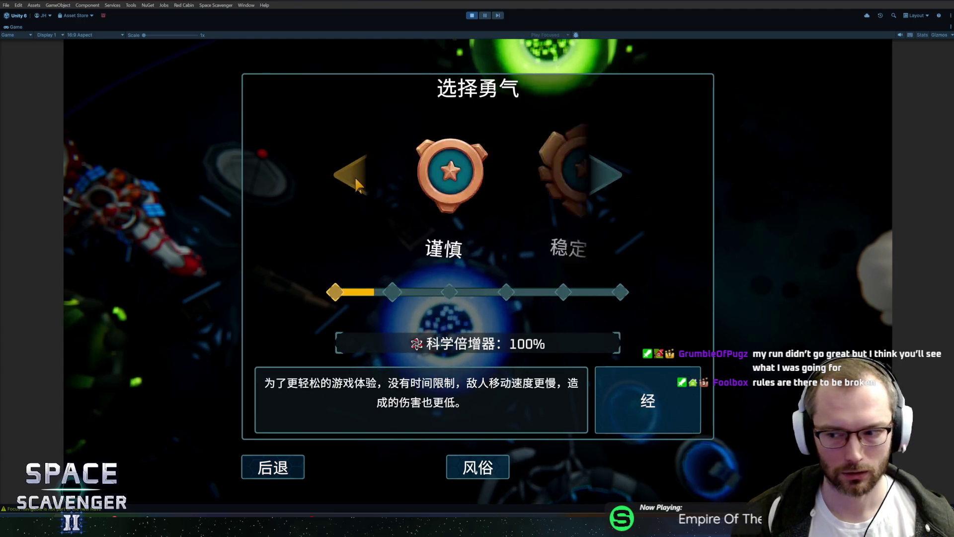
pyautogui.click(273, 467)
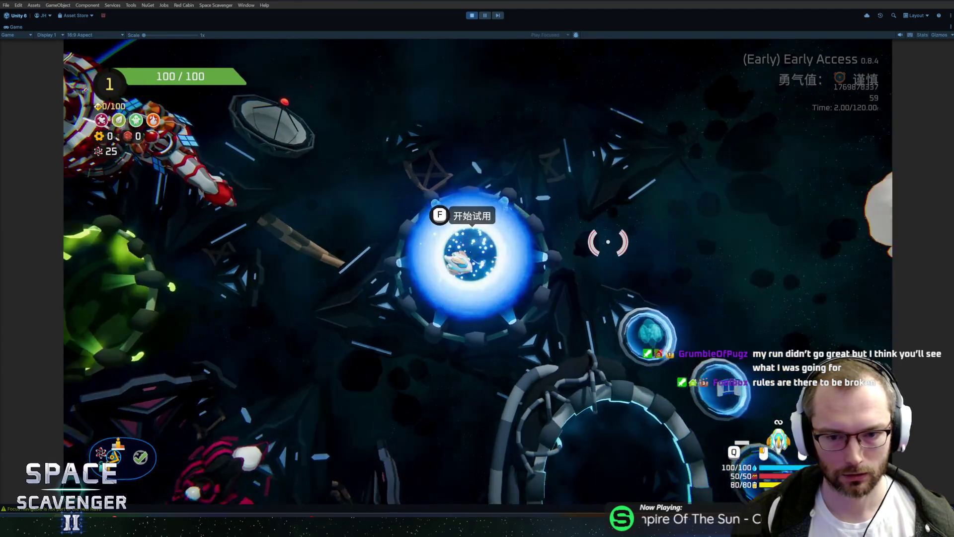
# Circle the green planet, then check and close the Daily Challenge menu
pyautogui.press('s')
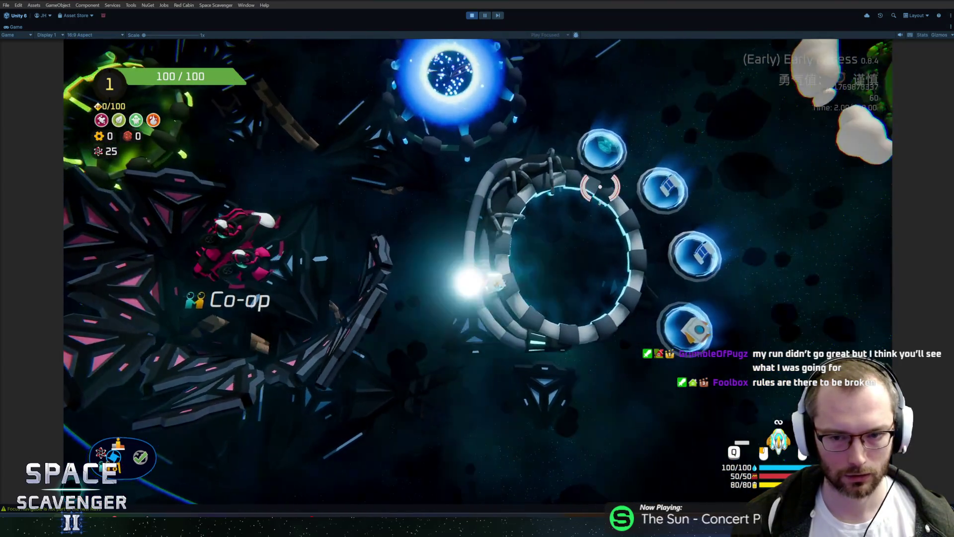
pyautogui.press('d')
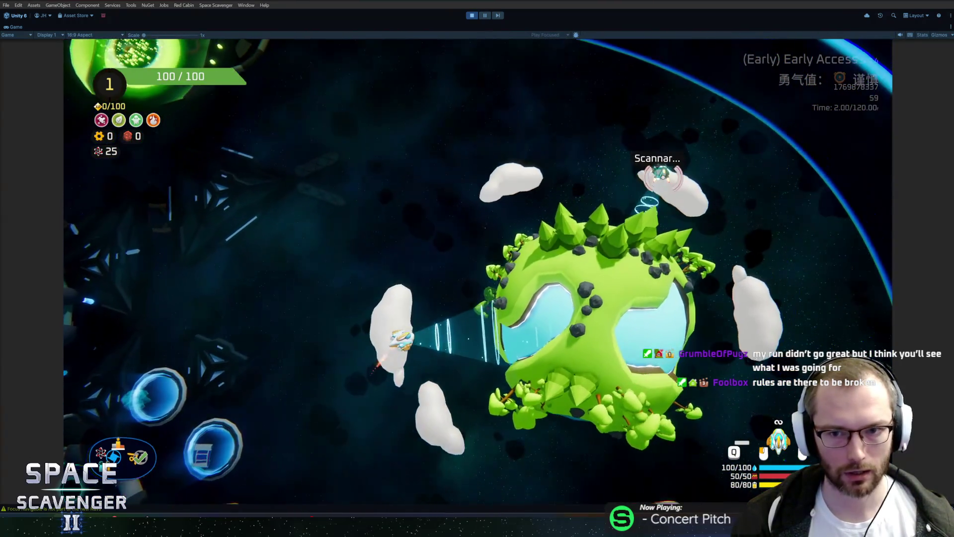
pyautogui.press('w')
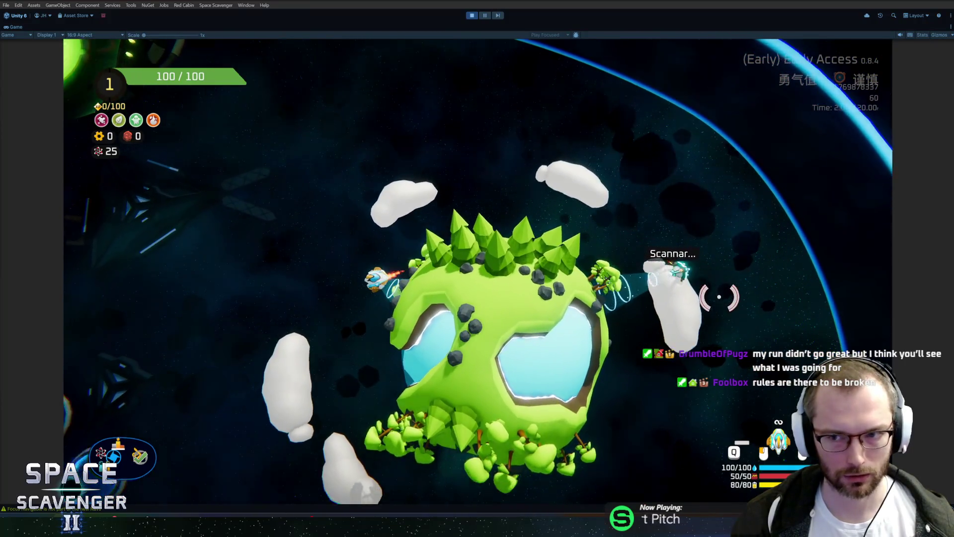
pyautogui.press('a')
pyautogui.press('w')
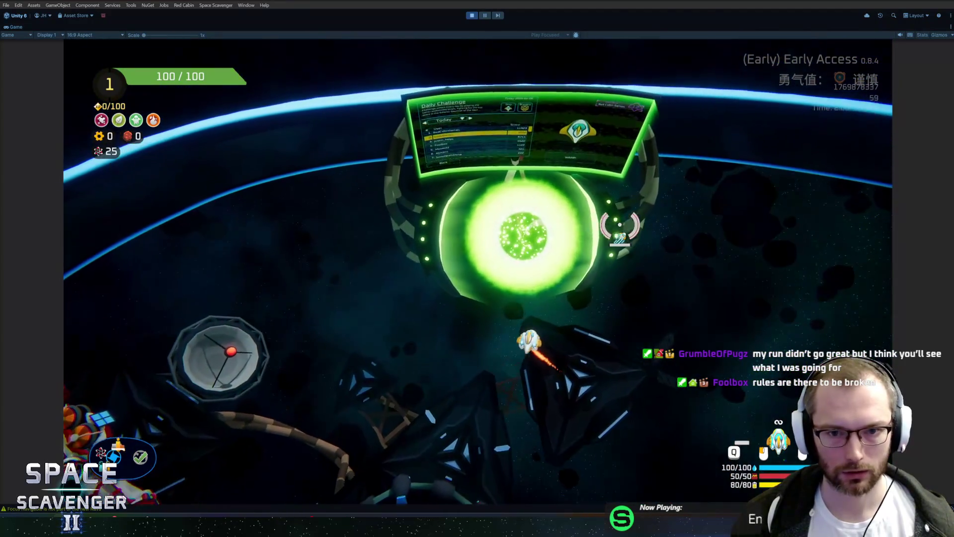
pyautogui.press('w')
pyautogui.press('e')
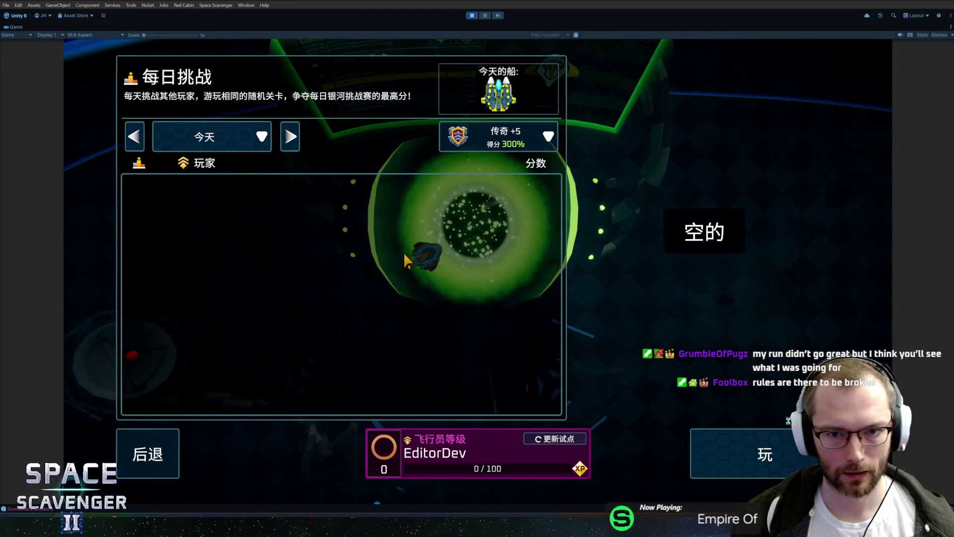
pyautogui.click(148, 453)
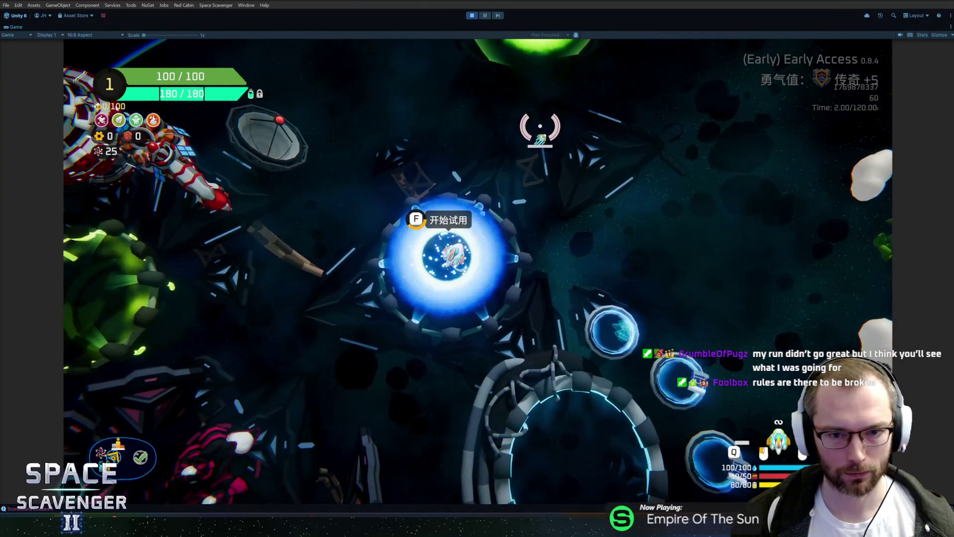
# Start a run at 传奇 difficulty from the portal
pyautogui.press('f')
pyautogui.click(596, 172)
pyautogui.click(596, 172)
pyautogui.click(598, 175)
pyautogui.click(598, 175)
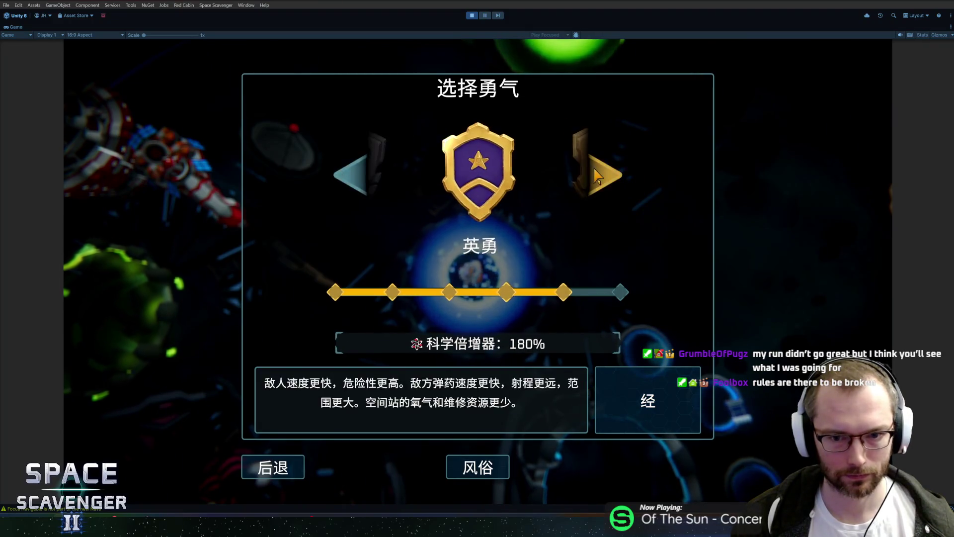
pyautogui.click(596, 175)
pyautogui.click(597, 175)
pyautogui.click(350, 174)
pyautogui.click(648, 417)
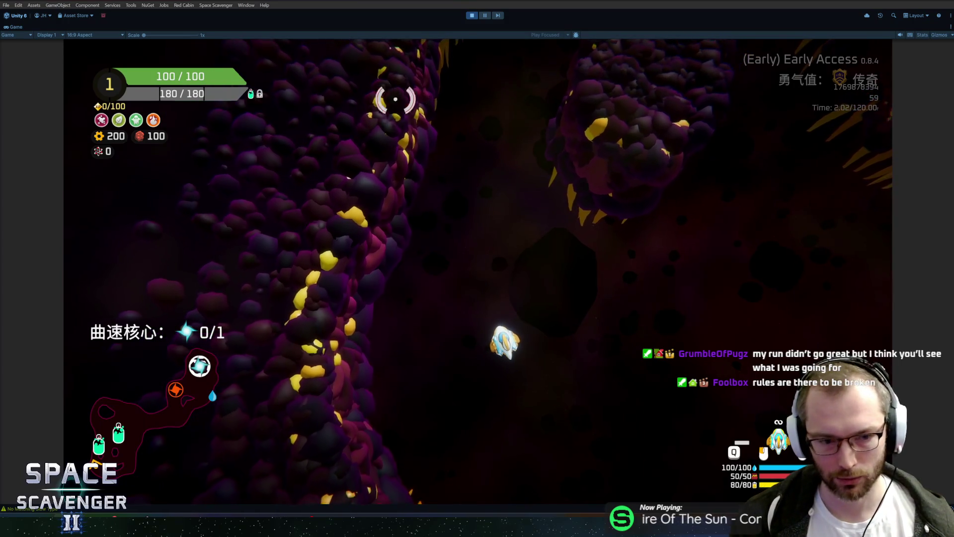
# Fly up through the cave, firing the laser at the red enemy
pyautogui.press('d')
pyautogui.press('w')
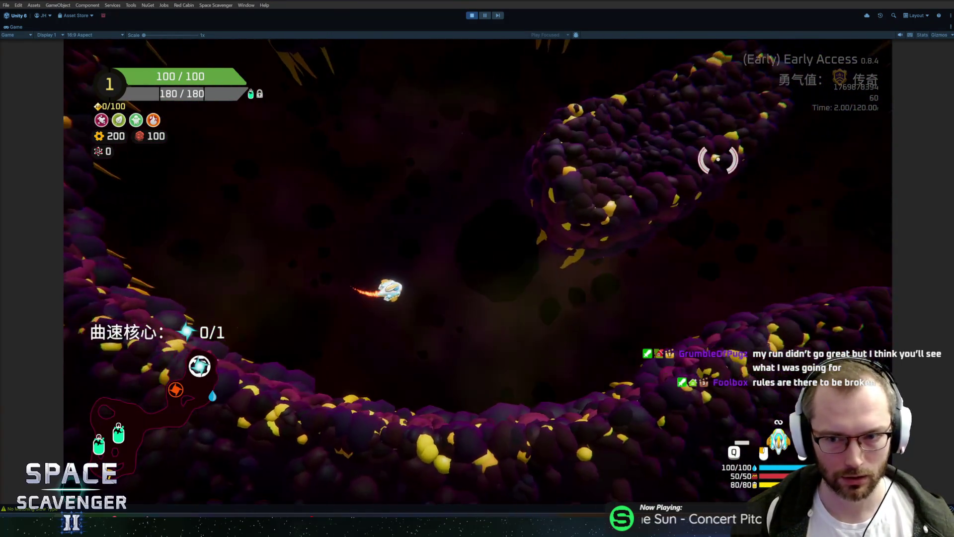
pyautogui.moveTo(428, 153)
pyautogui.mouseDown()
pyautogui.moveTo(393, 184)
pyautogui.moveTo(639, 204)
pyautogui.moveTo(373, 164)
pyautogui.moveTo(483, 165)
pyautogui.moveTo(455, 154)
pyautogui.moveTo(502, 166)
pyautogui.mouseUp()
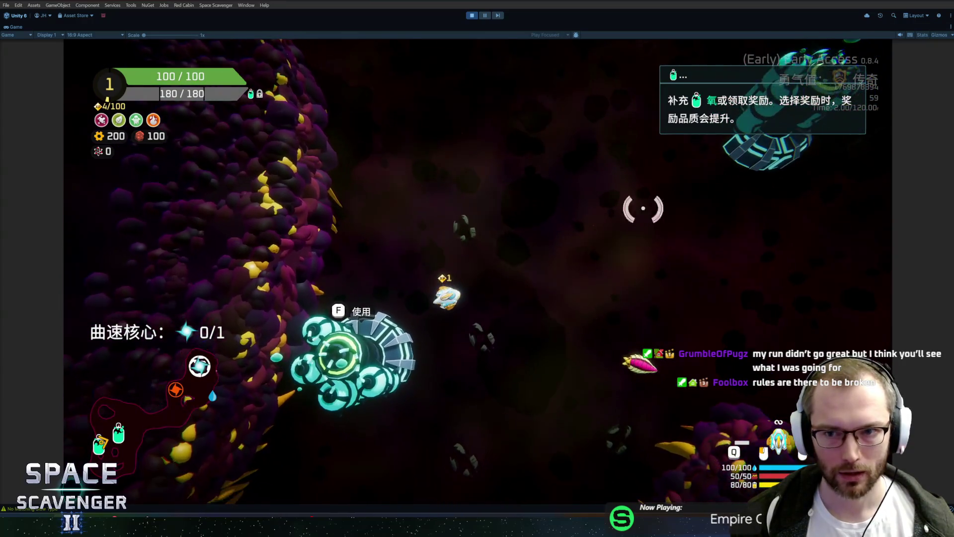
pyautogui.moveTo(643, 208)
pyautogui.mouseDown()
pyautogui.moveTo(634, 276)
pyautogui.moveTo(643, 326)
pyautogui.moveTo(621, 204)
pyautogui.mouseUp()
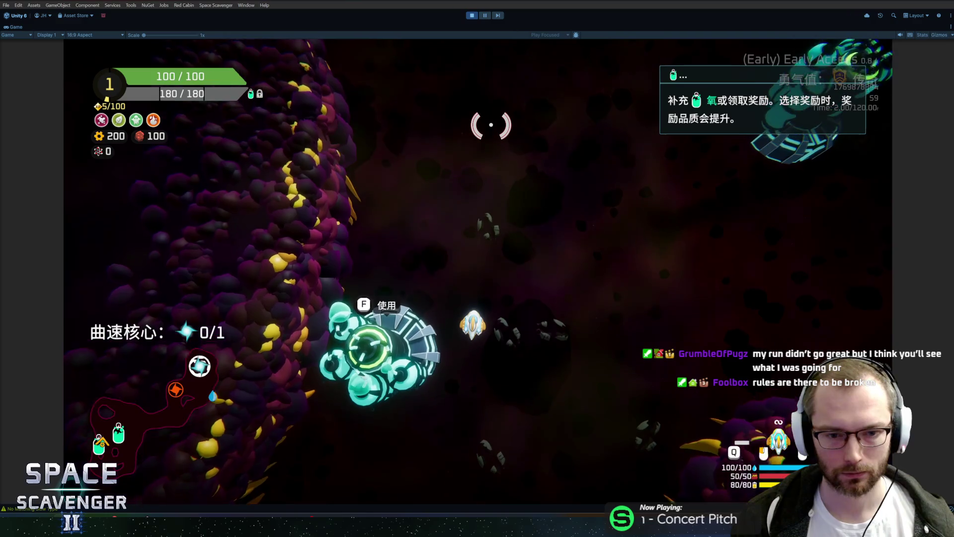
# Claim the 75 ore and 110 scrap rewards at the stations
pyautogui.press('f')
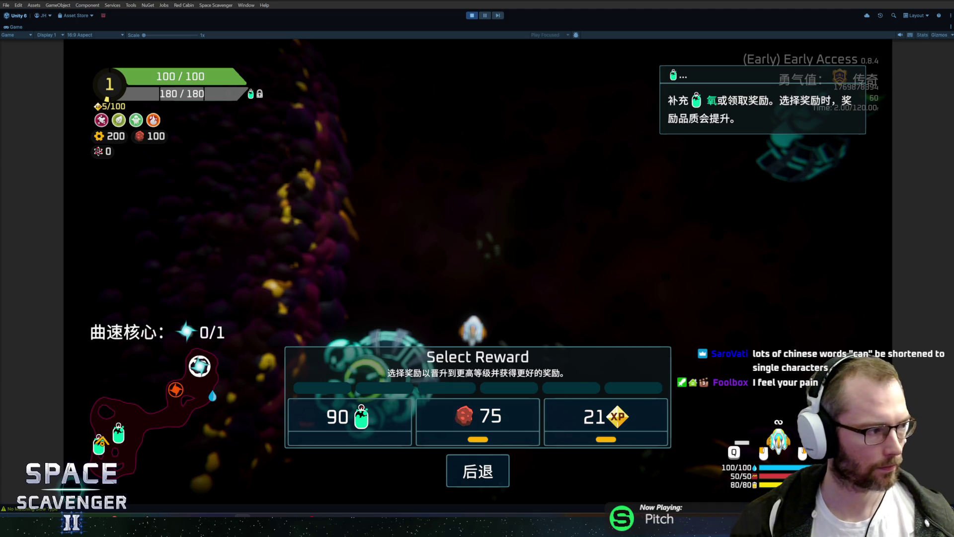
pyautogui.click(478, 423)
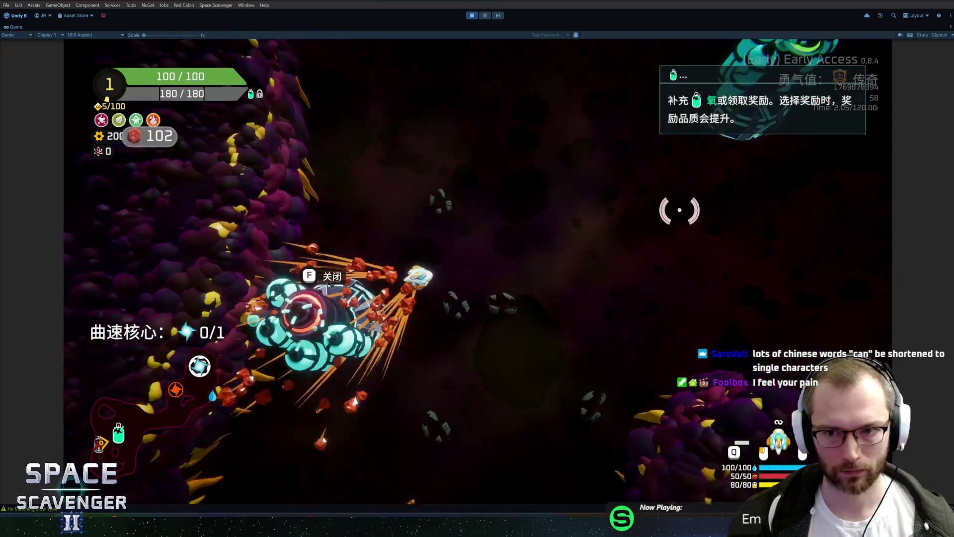
pyautogui.press('f')
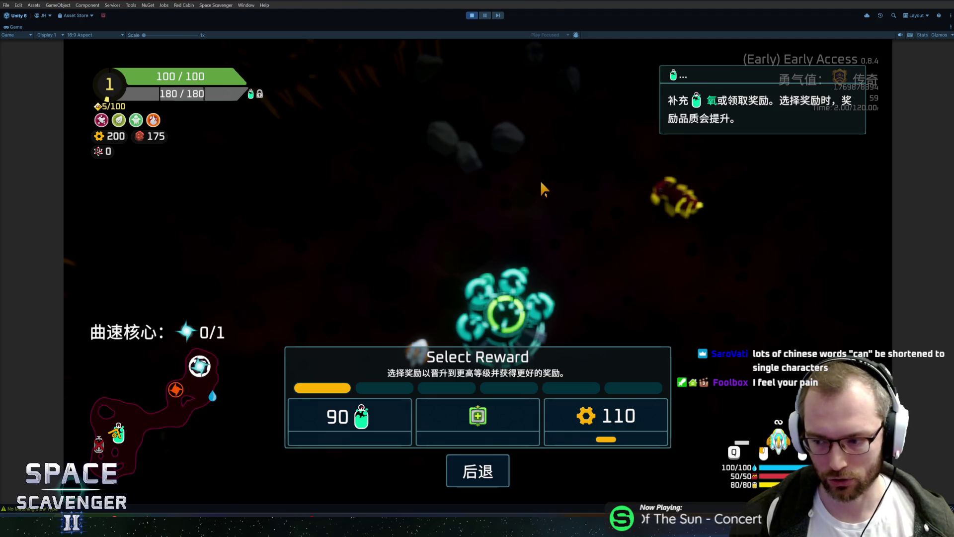
pyautogui.click(607, 426)
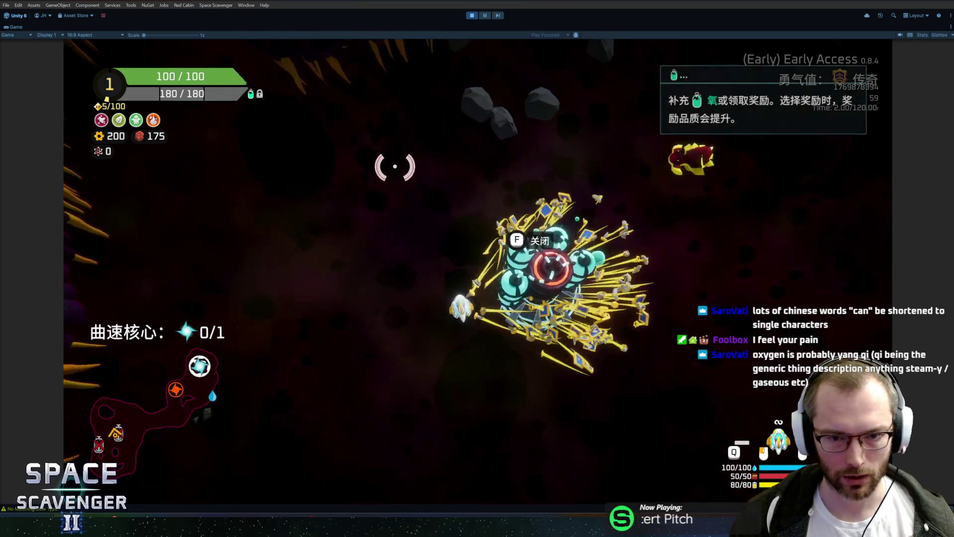
# Fly on through the level while firing, then bring up the build grid beside the spare part
pyautogui.press('w')
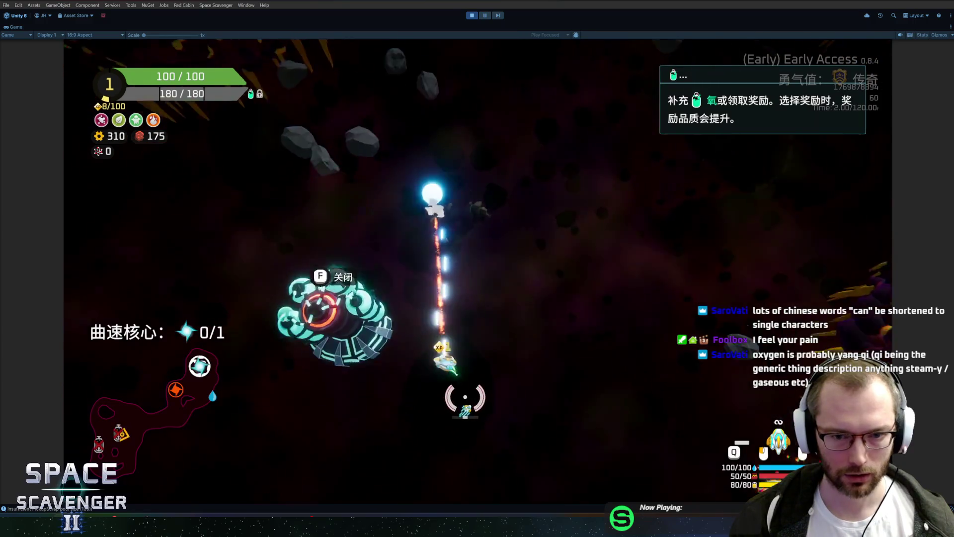
pyautogui.press('w')
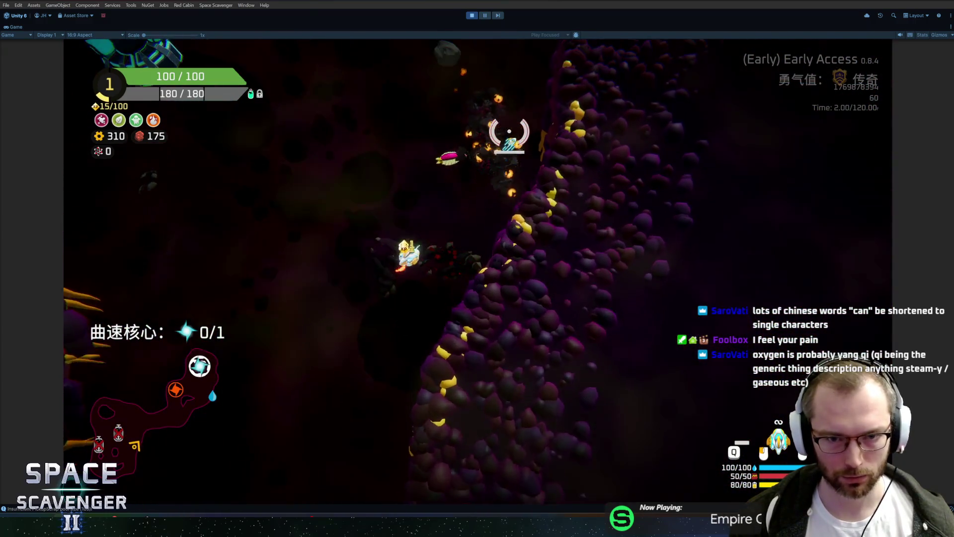
pyautogui.press('w')
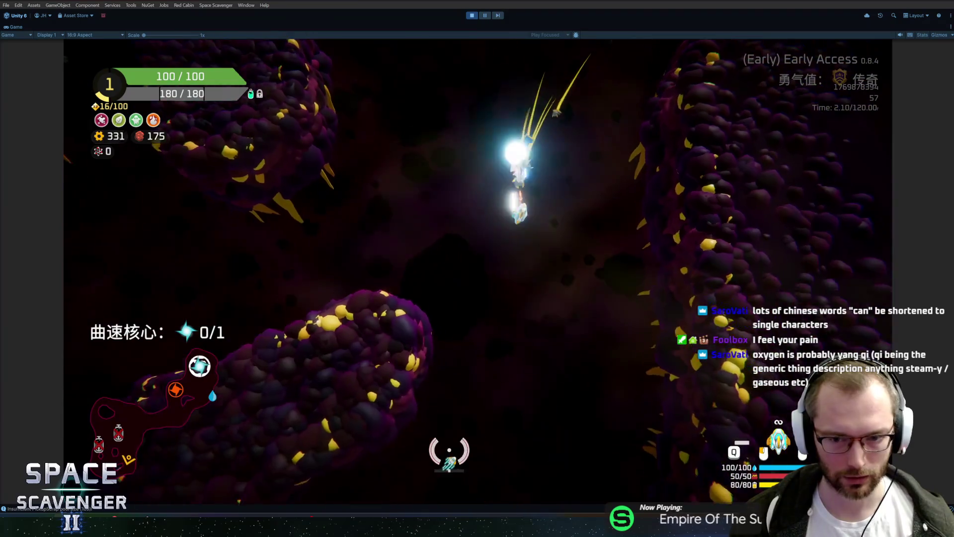
pyautogui.press('w')
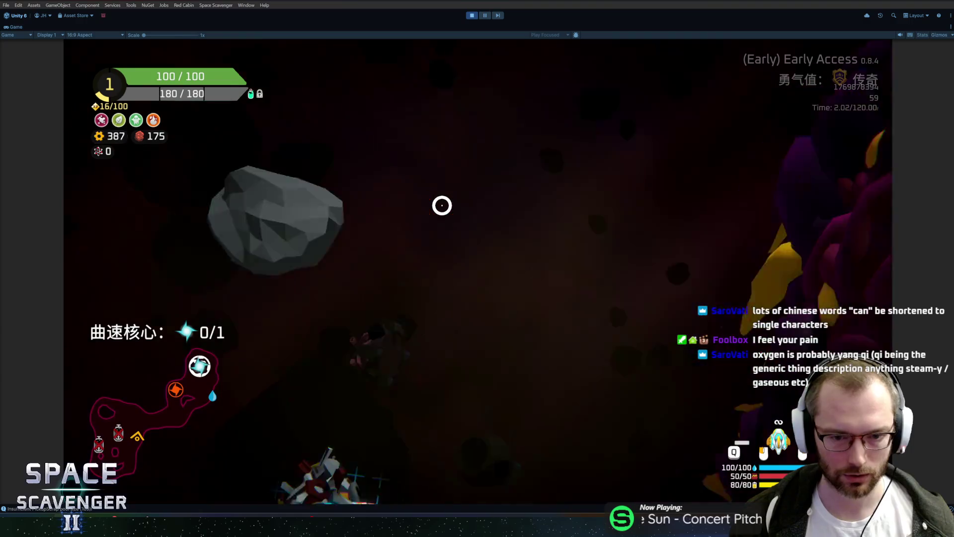
pyautogui.press('e')
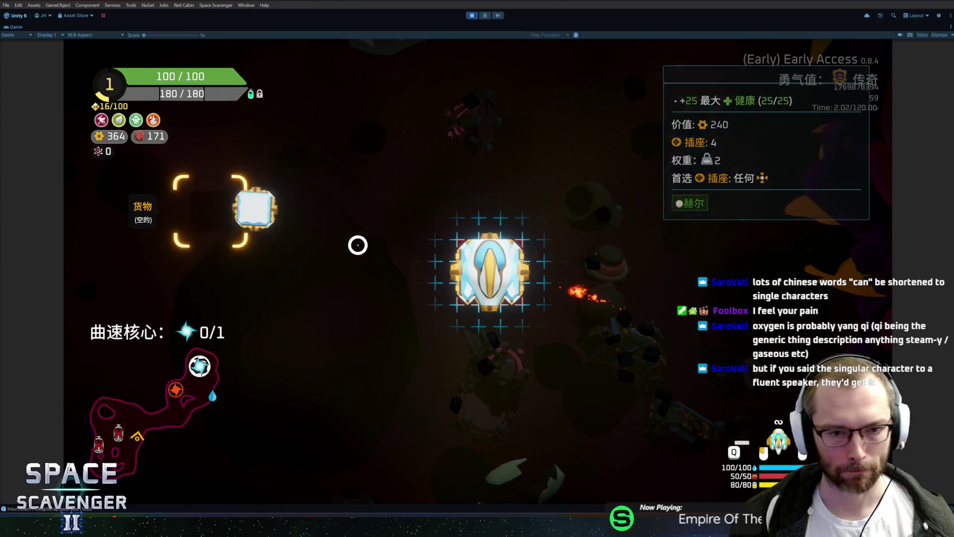
# Attach the cargo part to the ship's bottom and dash through the rock wall
pyautogui.click(358, 244)
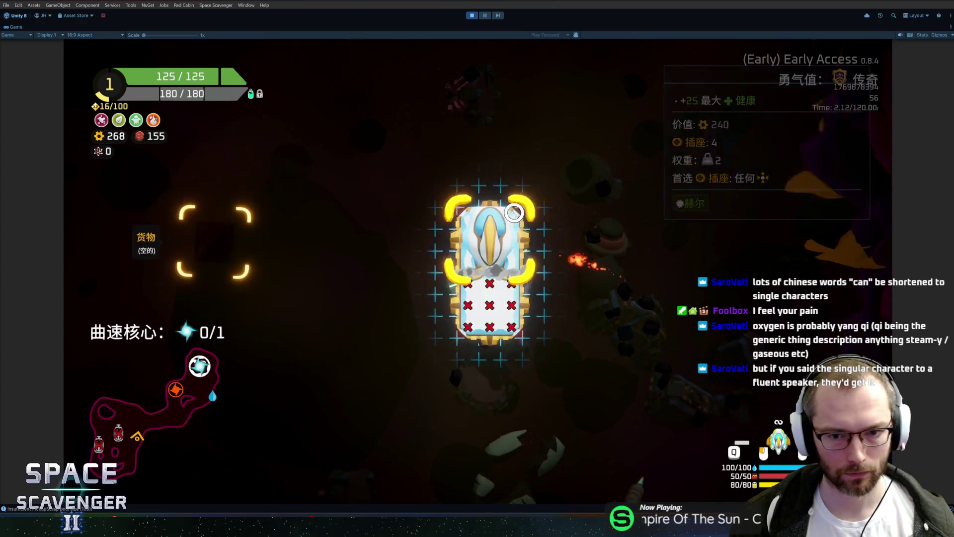
pyautogui.press('e')
pyautogui.press('w')
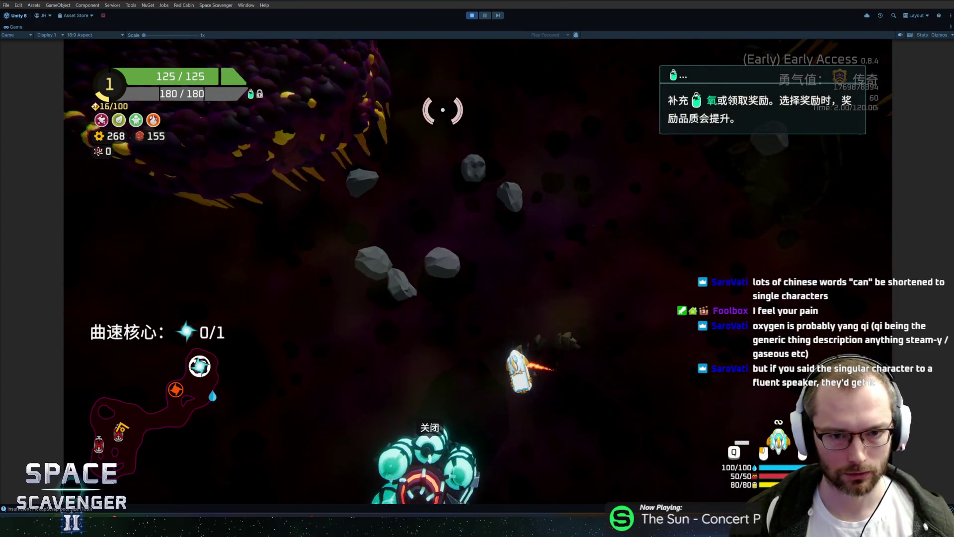
pyautogui.press('shift')
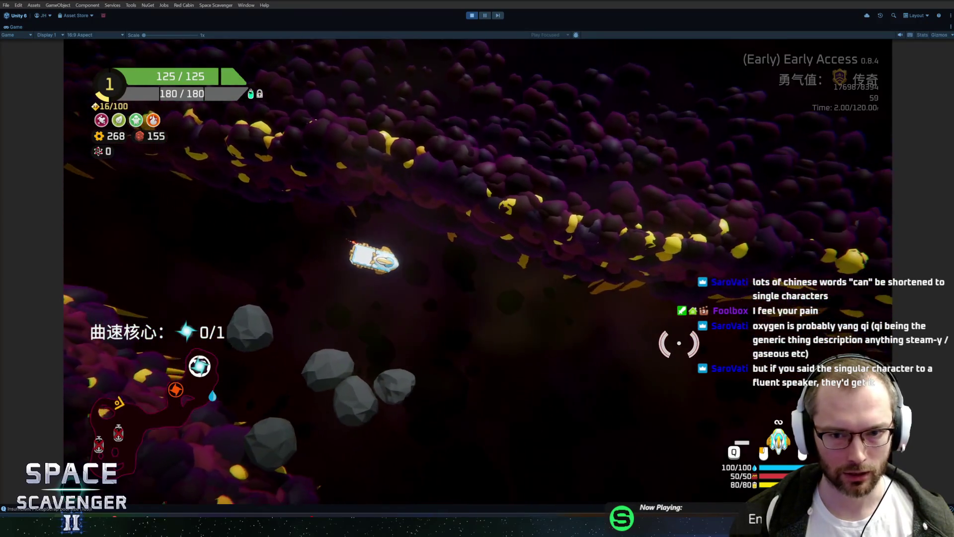
pyautogui.press('shift')
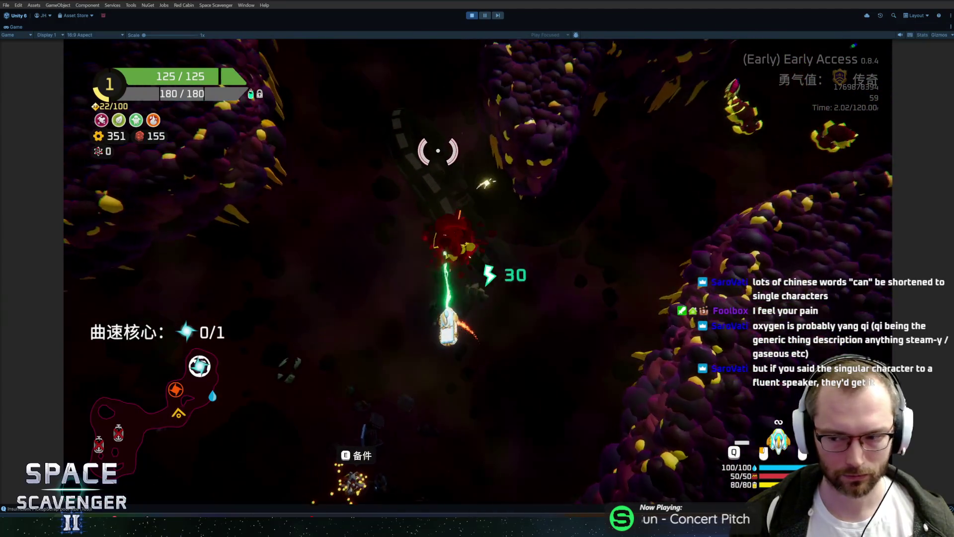
# Buy a thruster with scrap and attach it under the ship
pyautogui.press('e')
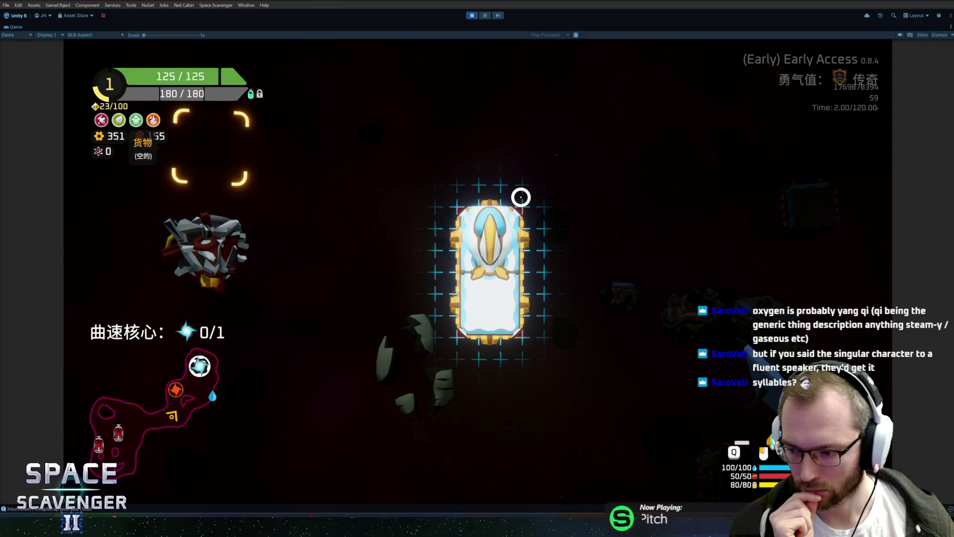
pyautogui.moveTo(196, 237)
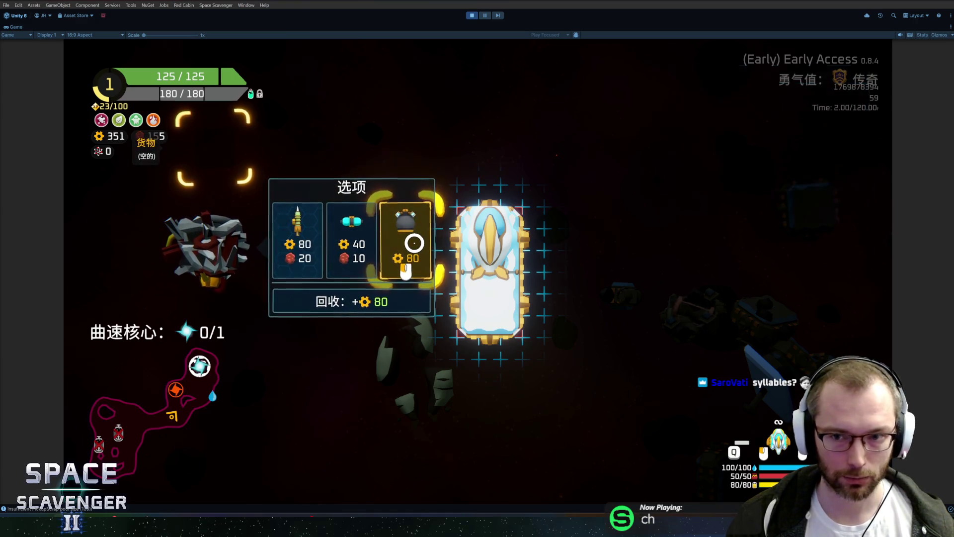
pyautogui.click(412, 243)
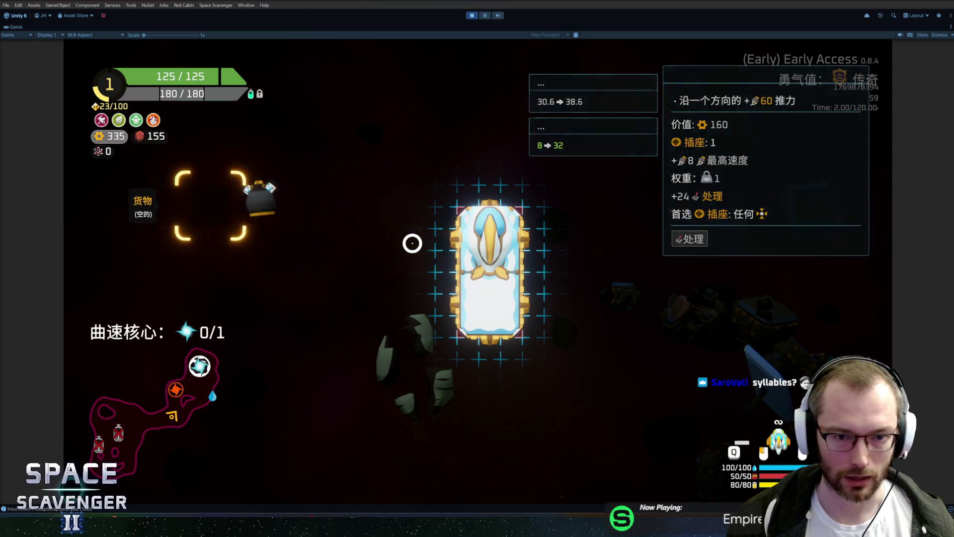
pyautogui.click(535, 358)
pyautogui.moveTo(476, 358)
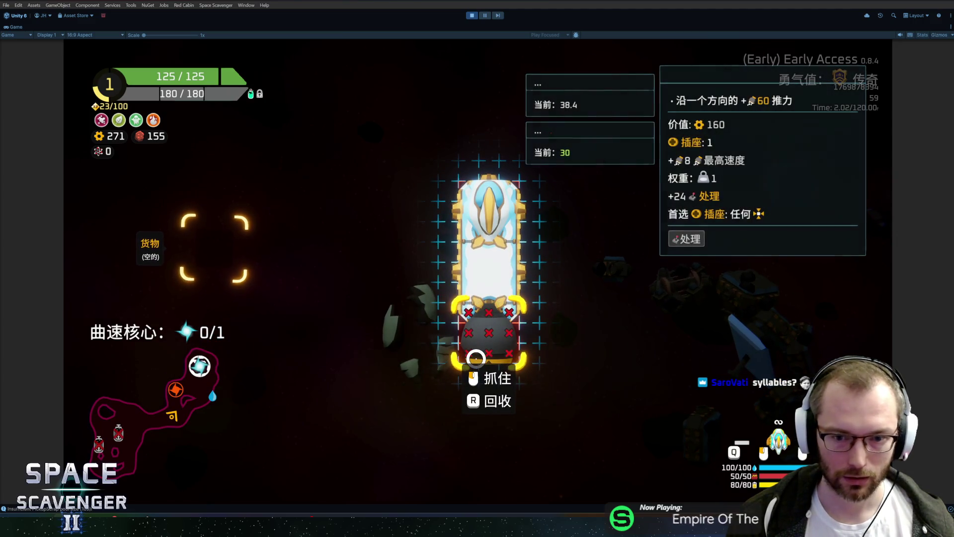
pyautogui.press('Escape')
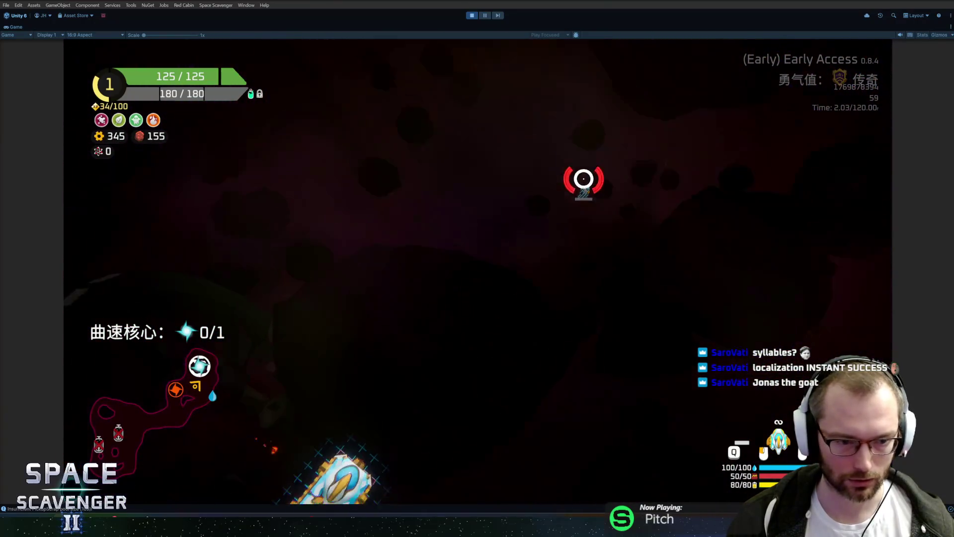
# Craft the 160/40 module onto the ship's upper left and craft an 80/20 blue module
pyautogui.press('Tab')
pyautogui.moveTo(234, 238)
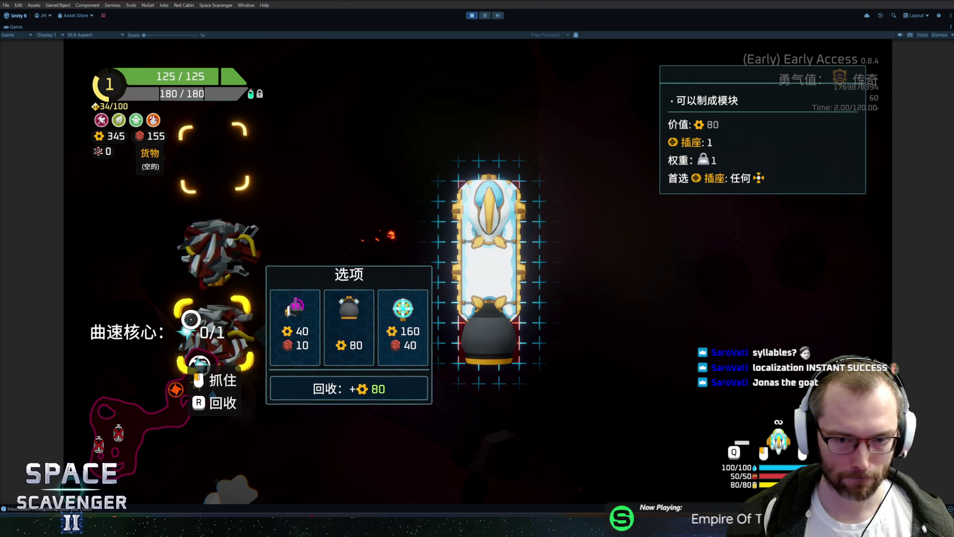
pyautogui.click(403, 322)
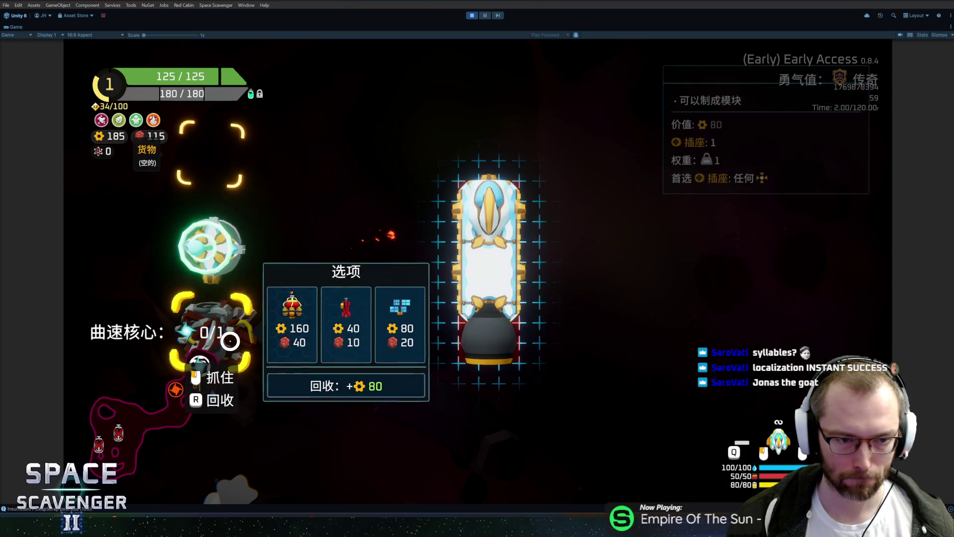
pyautogui.moveTo(211, 246)
pyautogui.mouseDown()
pyautogui.moveTo(194, 236)
pyautogui.moveTo(467, 209)
pyautogui.mouseUp()
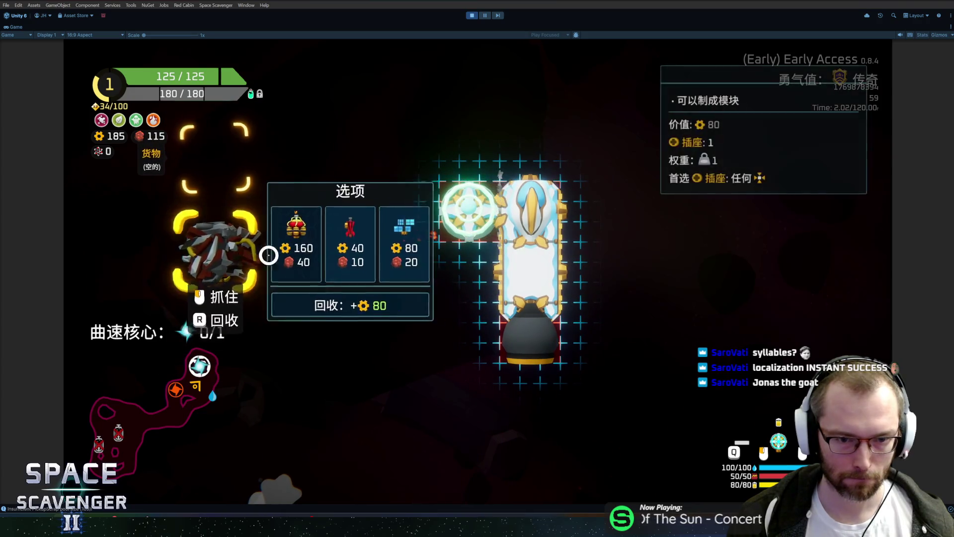
pyautogui.click(403, 255)
pyautogui.press('w')
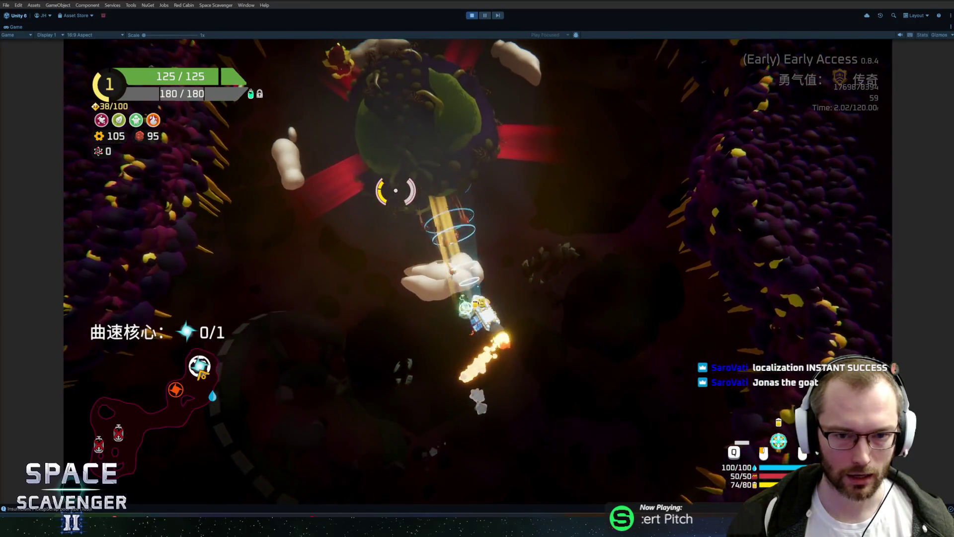
# Review the ship's 损害 damage and 船 control stats pages
pyautogui.press('d')
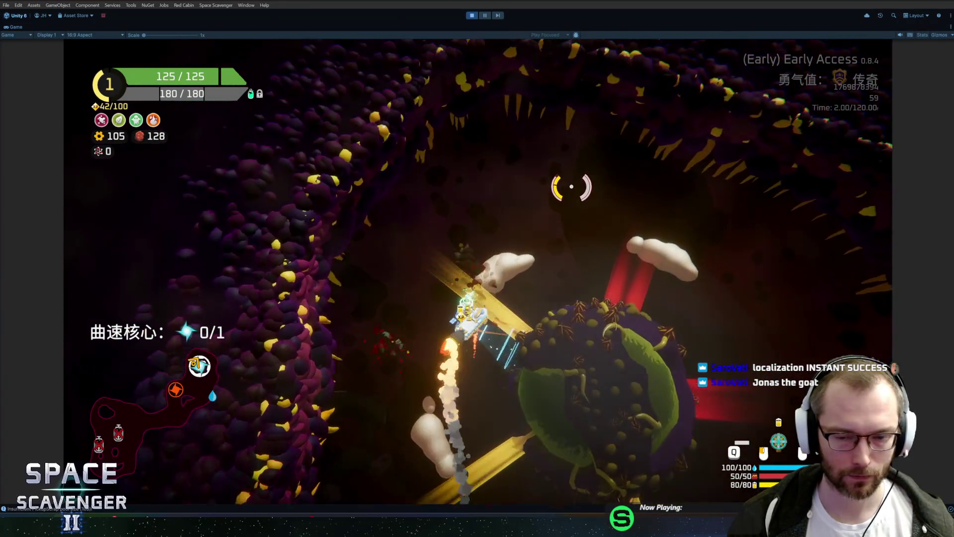
pyautogui.press('Tab')
pyautogui.click(144, 240)
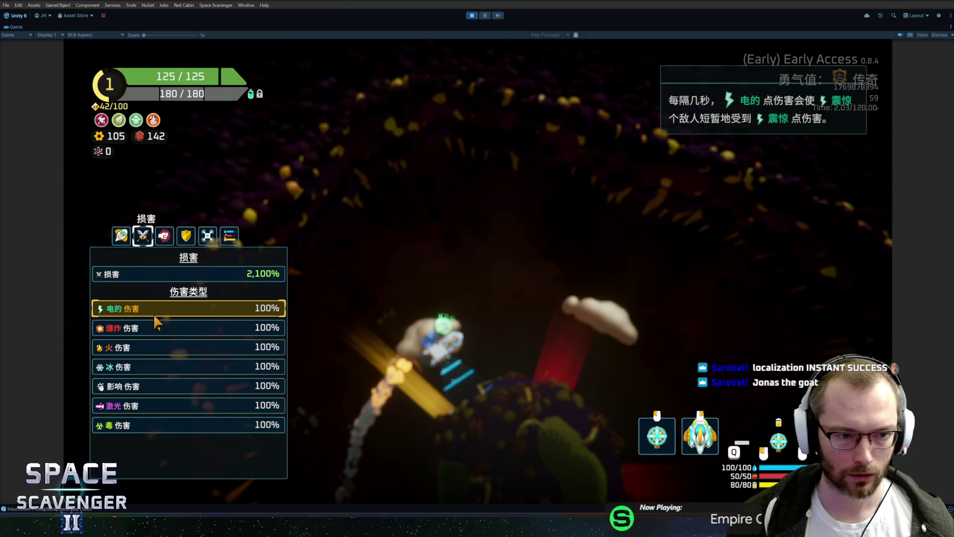
pyautogui.click(122, 237)
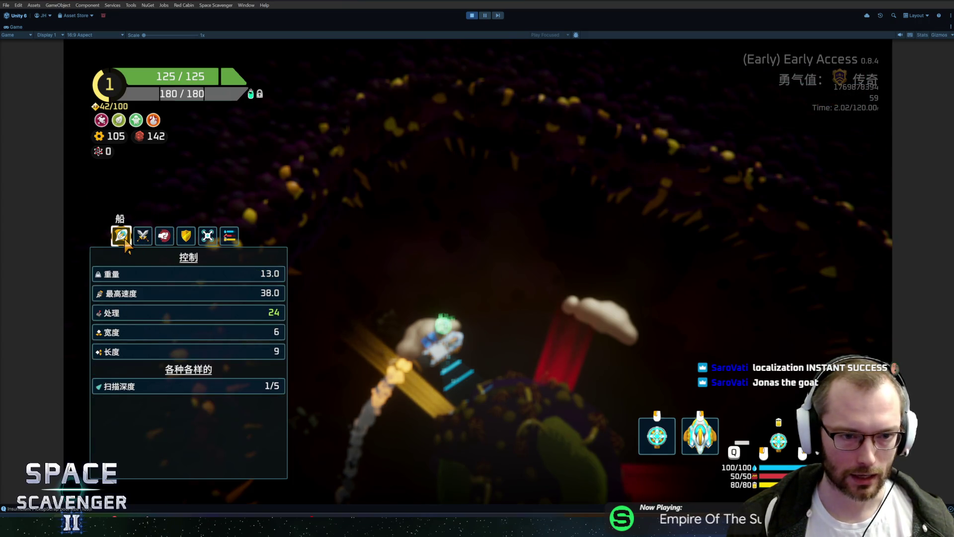
pyautogui.press('Tab')
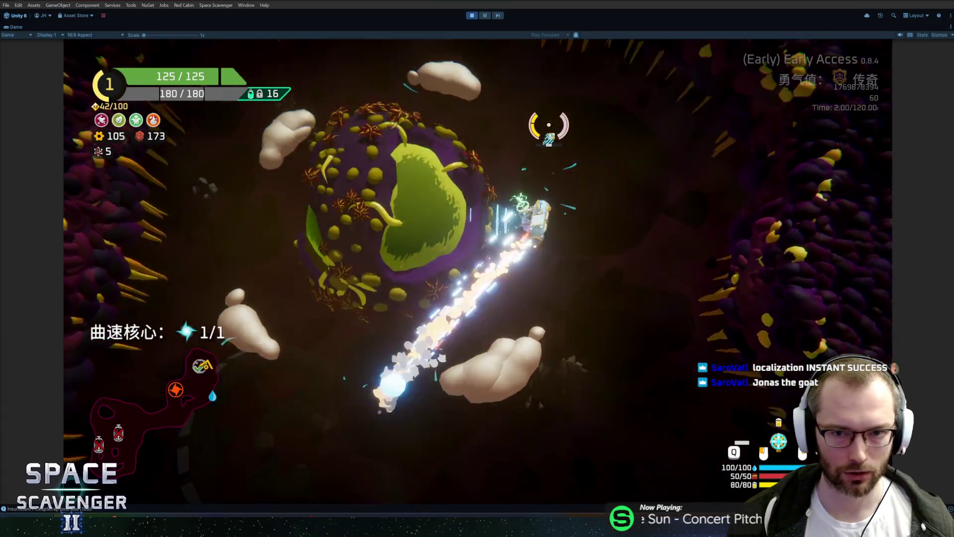
# Recheck stats and build grid, then fly on until 曲速核心 reaches 1/1
pyautogui.press('Tab')
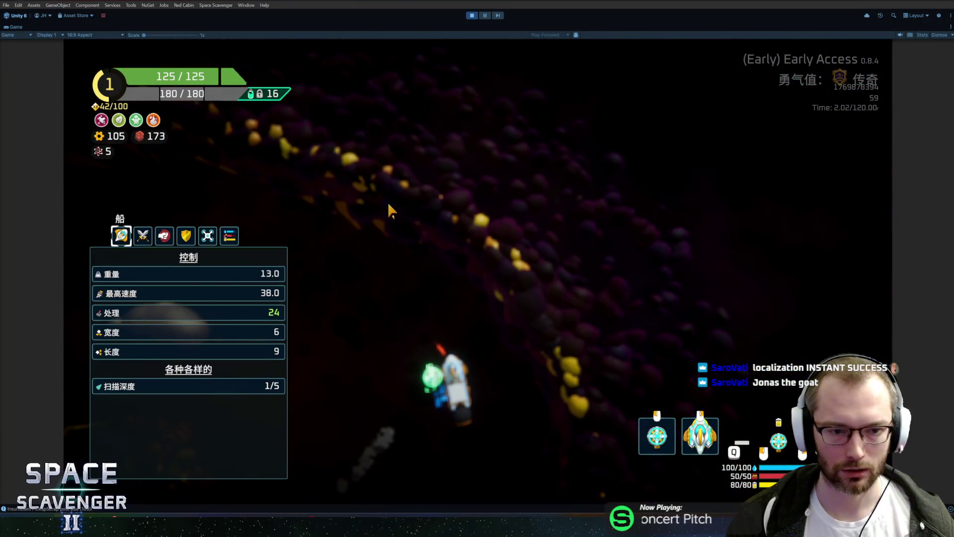
pyautogui.press('Tab')
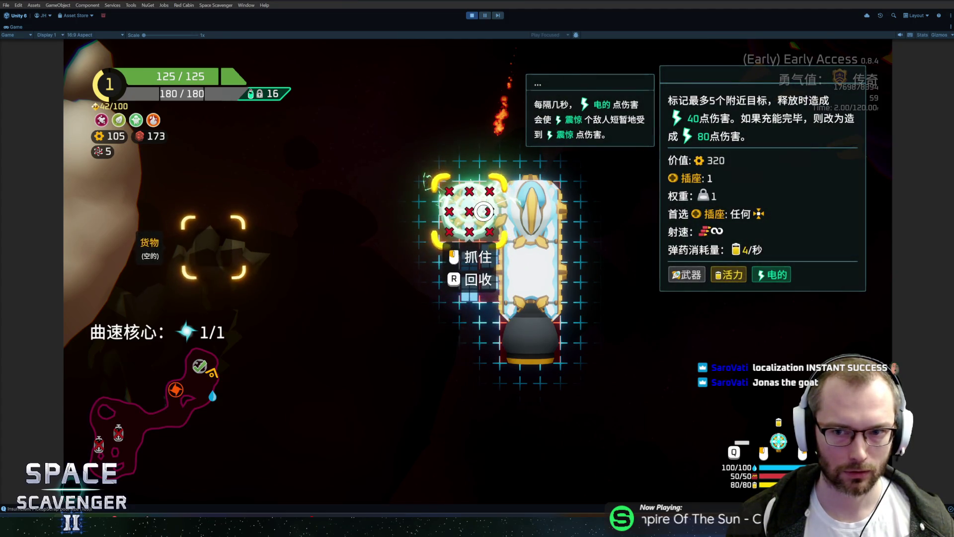
pyautogui.press('Tab')
pyautogui.press('Tab')
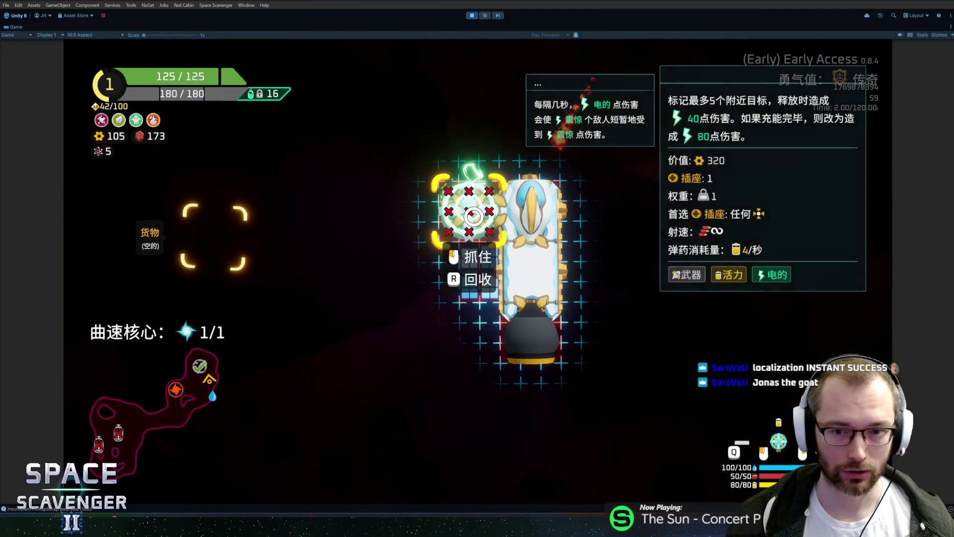
pyautogui.press('Tab')
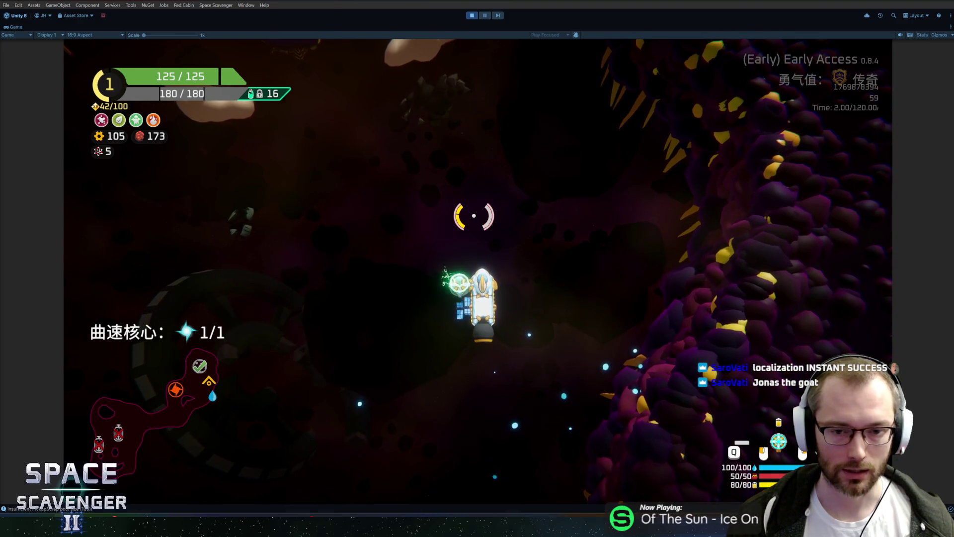
pyautogui.press('s')
pyautogui.press('a')
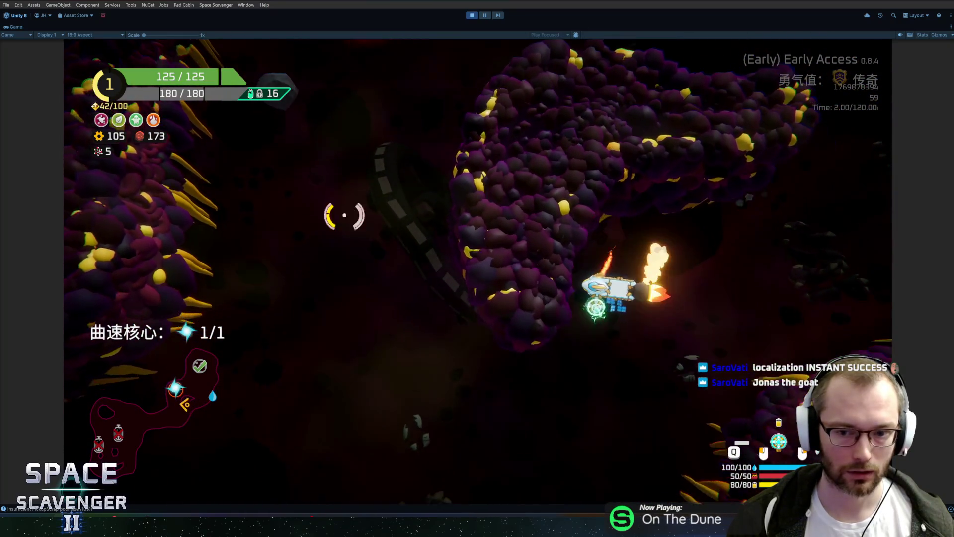
pyautogui.press('w')
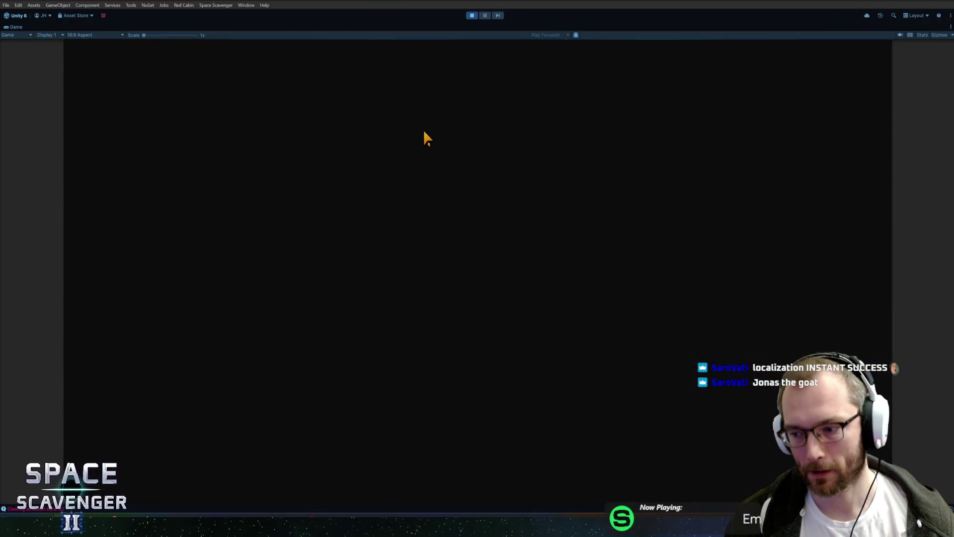
# Jump to the blue sector-map node and open the reward device's selection
pyautogui.scroll(5, 453, 291)
pyautogui.scroll(-5, 457, 290)
pyautogui.scroll(5, 487, 305)
pyautogui.scroll(-6, 520, 320)
pyautogui.scroll(5, 526, 338)
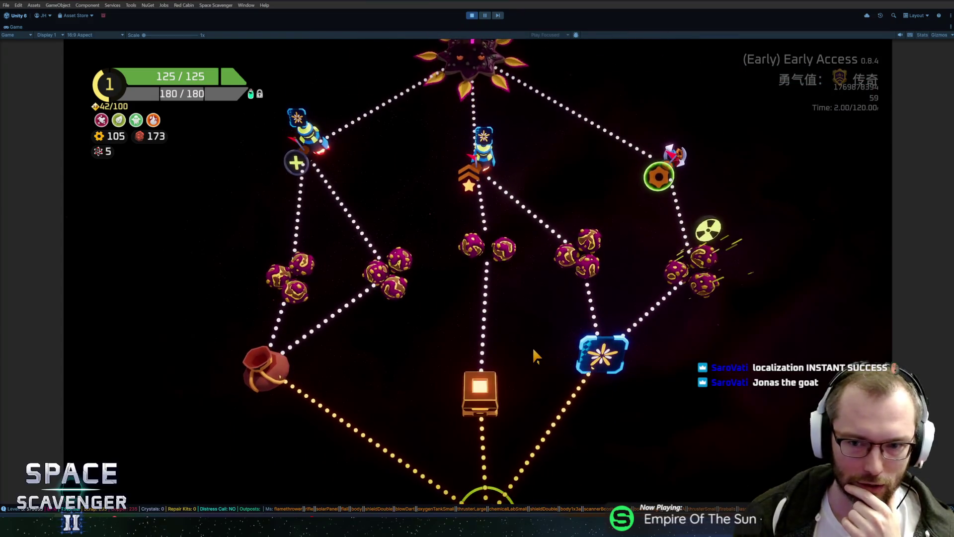
pyautogui.scroll(-1, 506, 339)
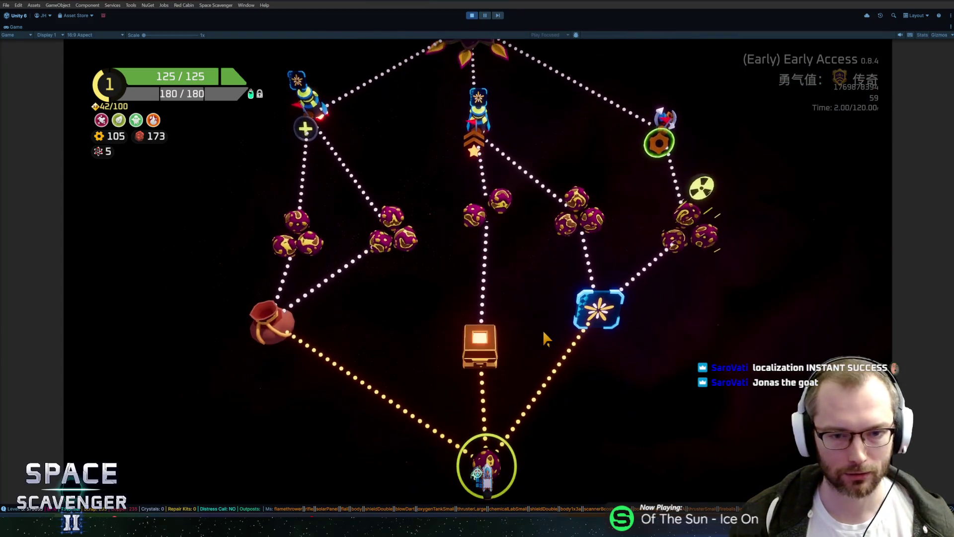
pyautogui.click(602, 341)
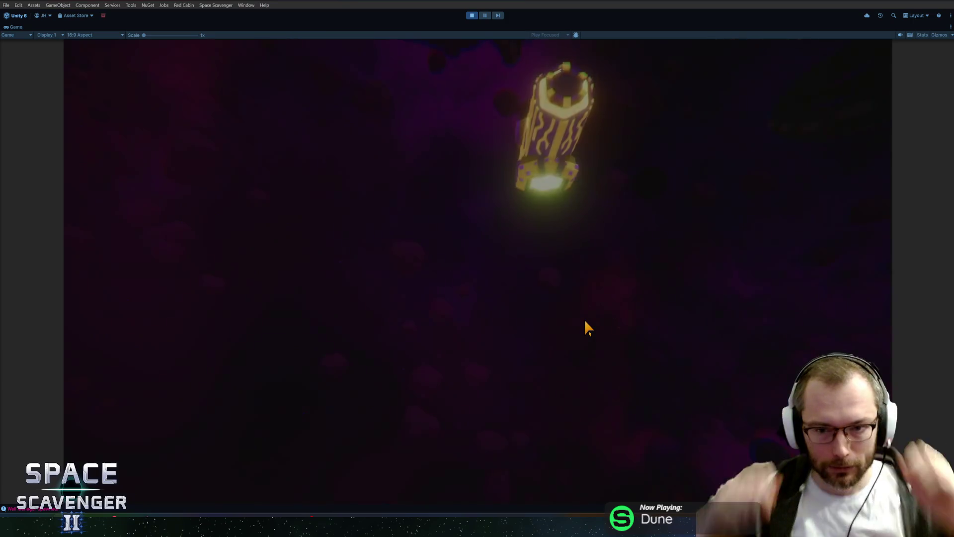
pyautogui.press('w')
pyautogui.press('f')
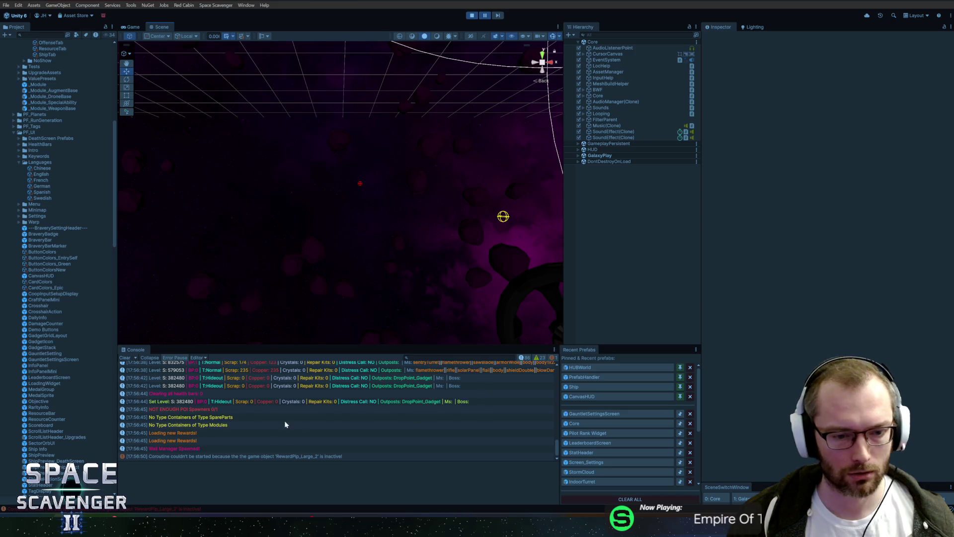
# Inspect the Console logs and the RewardPip_Large_2 coroutine error, pinging that object
pyautogui.click(267, 456)
pyautogui.click(269, 441)
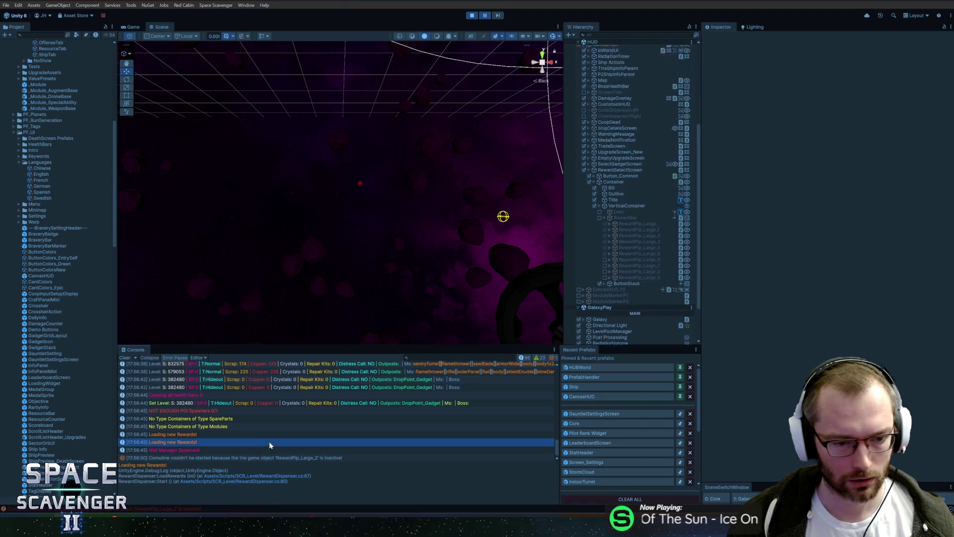
pyautogui.click(262, 451)
pyautogui.click(253, 457)
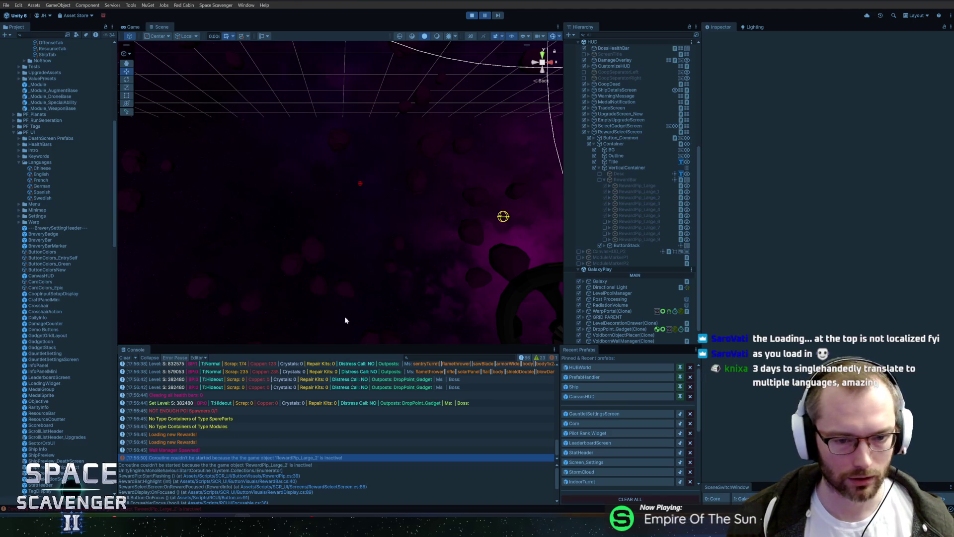
pyautogui.click(249, 449)
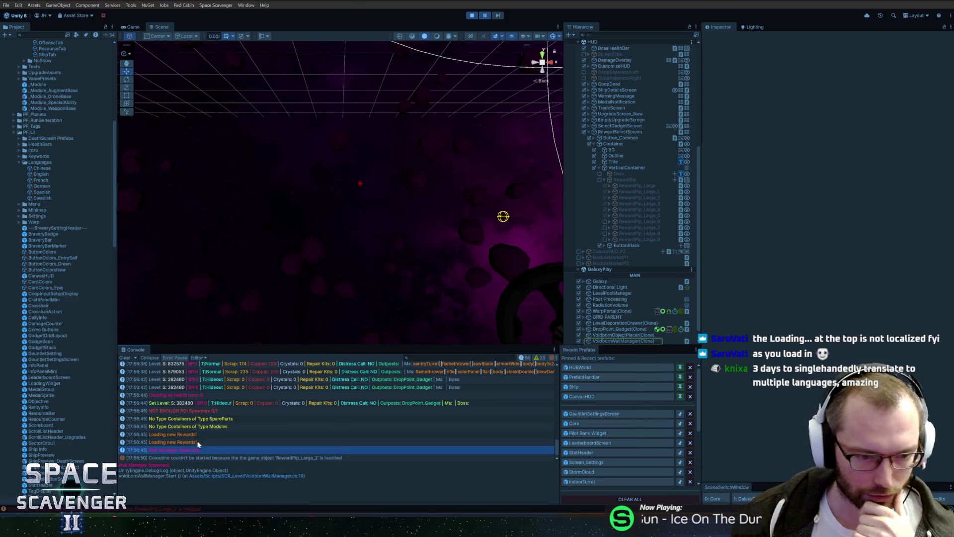
pyautogui.click(192, 457)
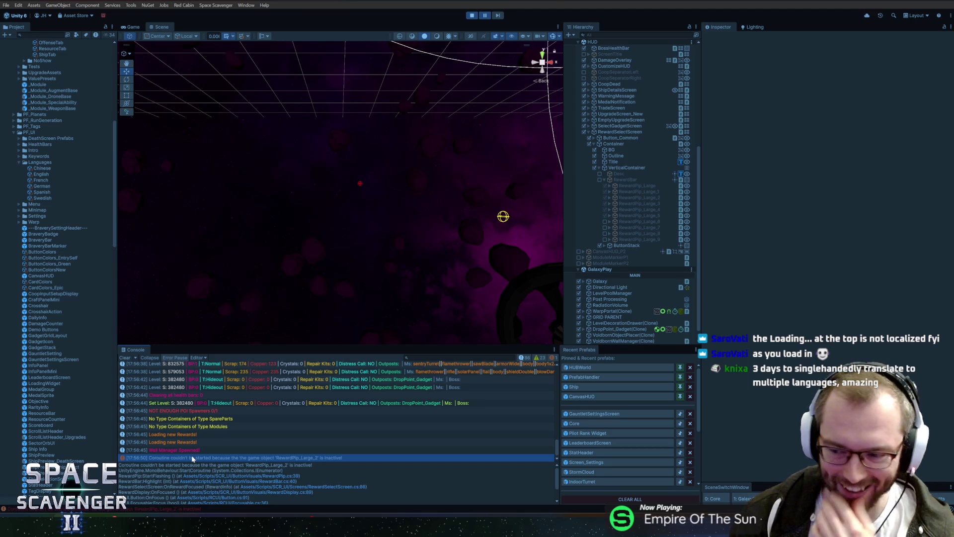
pyautogui.click(191, 454)
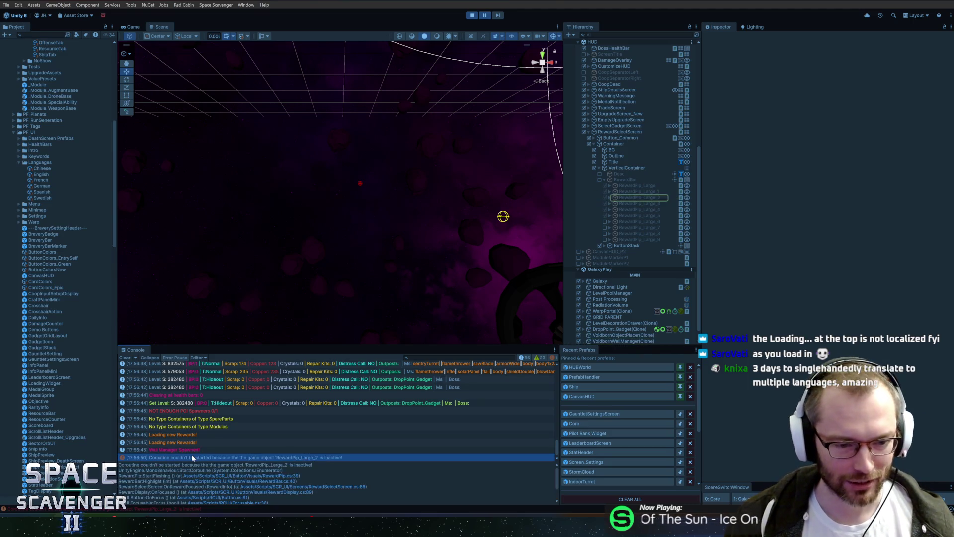
# Enlarge the Console and follow the stack trace to OnFocused in RewardDisplay.cs
pyautogui.moveTo(377, 347); pyautogui.dragTo(381, 338)
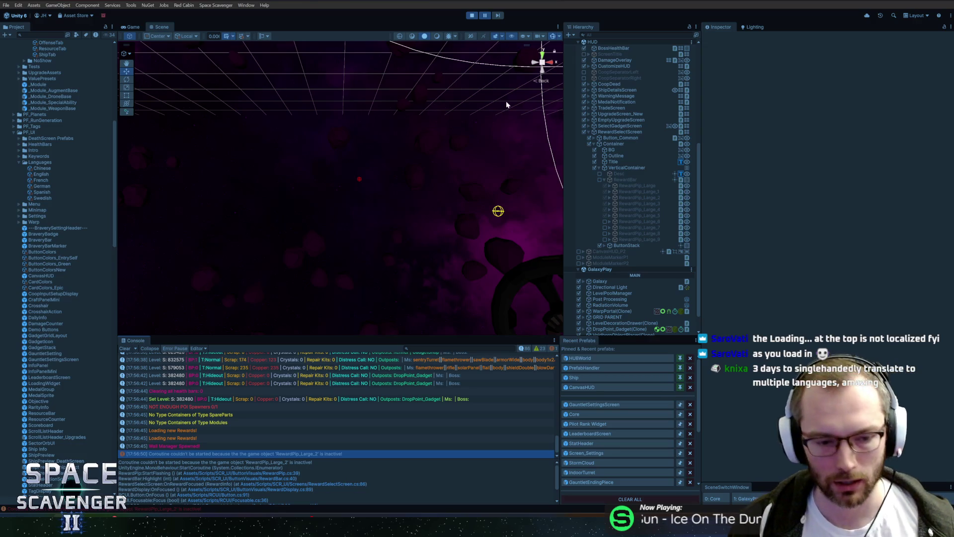
pyautogui.click(171, 447)
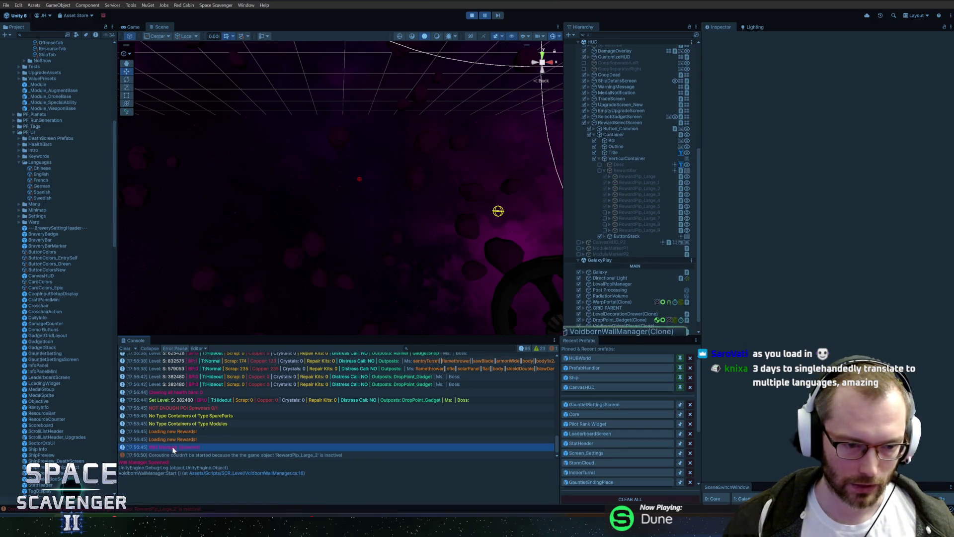
pyautogui.click(199, 455)
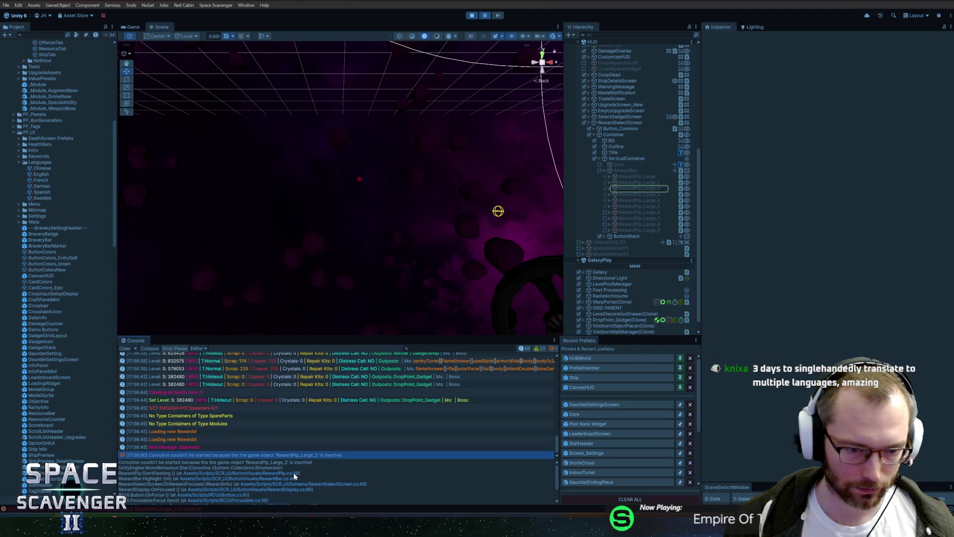
pyautogui.click(221, 455)
pyautogui.moveTo(279, 338); pyautogui.dragTo(284, 289)
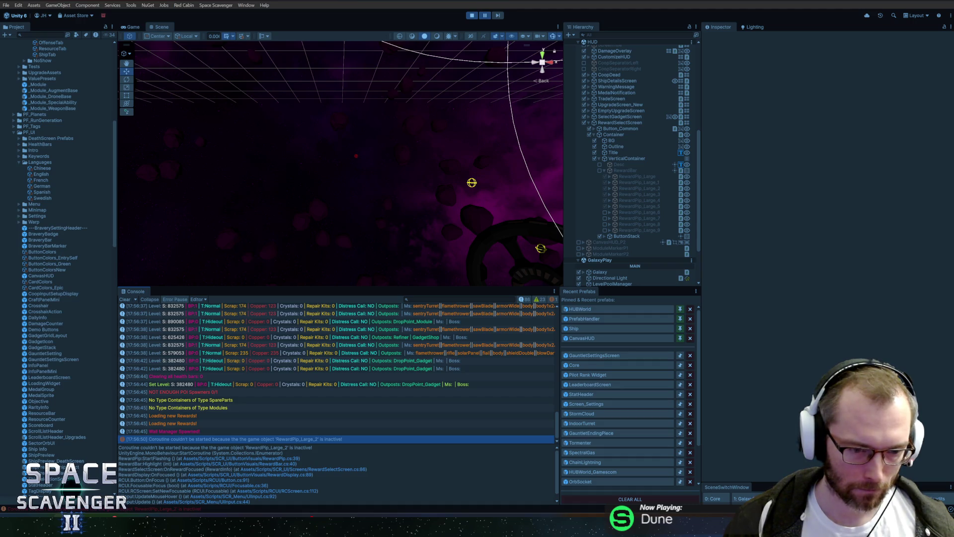
pyautogui.click(269, 474)
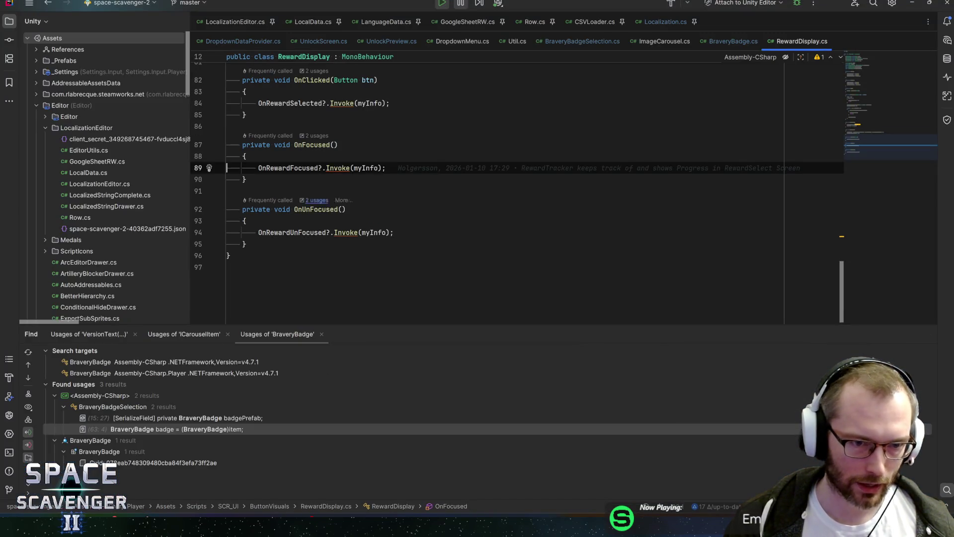
# Open OnRewardFocused in RewardSelectScreen.cs and inspect the rewardBar.Highlight call on line 86
pyautogui.hotkey('alt', 'Tab')
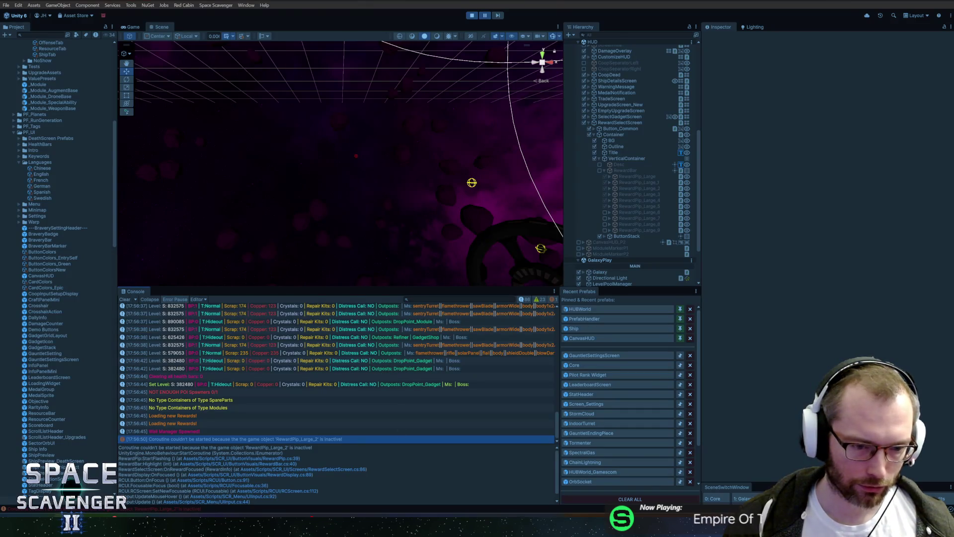
pyautogui.click(342, 469)
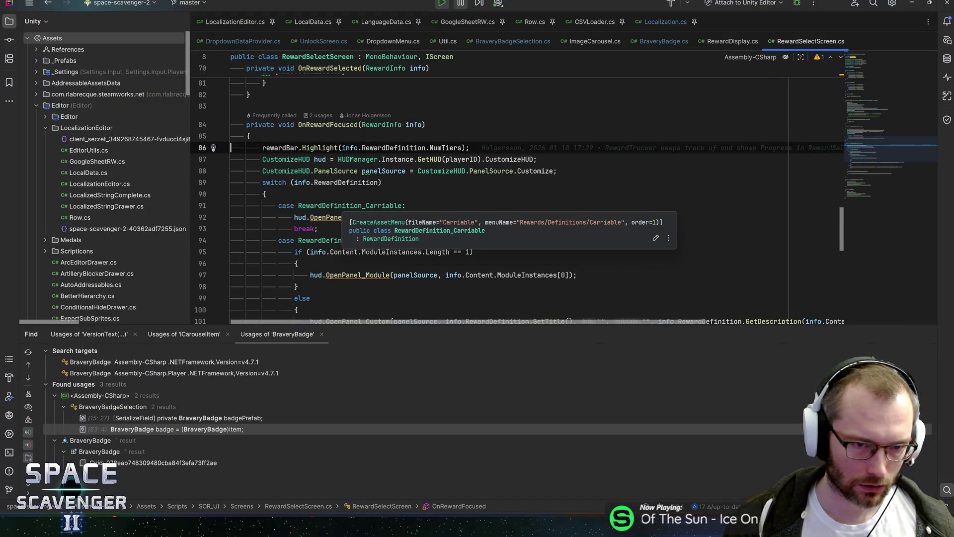
pyautogui.hotkey('alt', 'Tab')
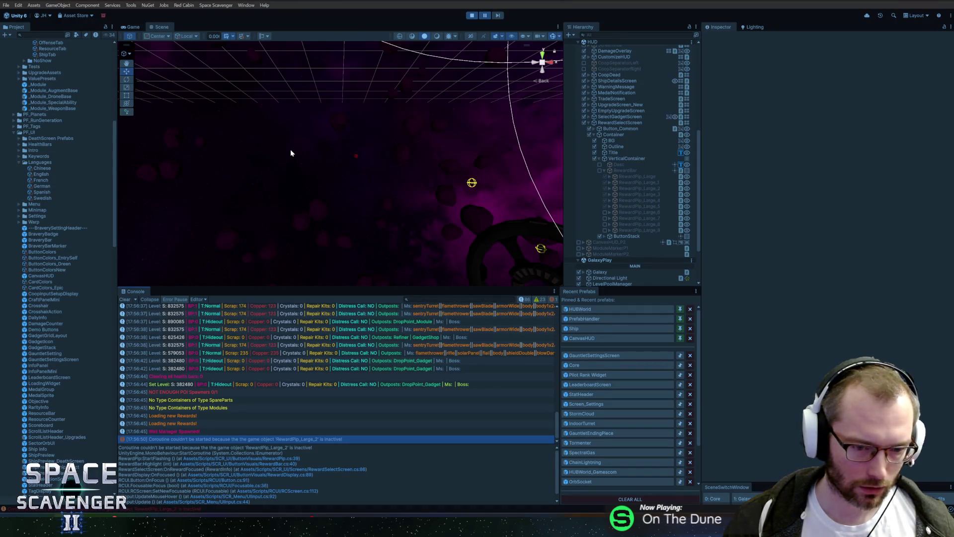
pyautogui.hotkey('alt', 'Tab')
pyautogui.click(326, 148)
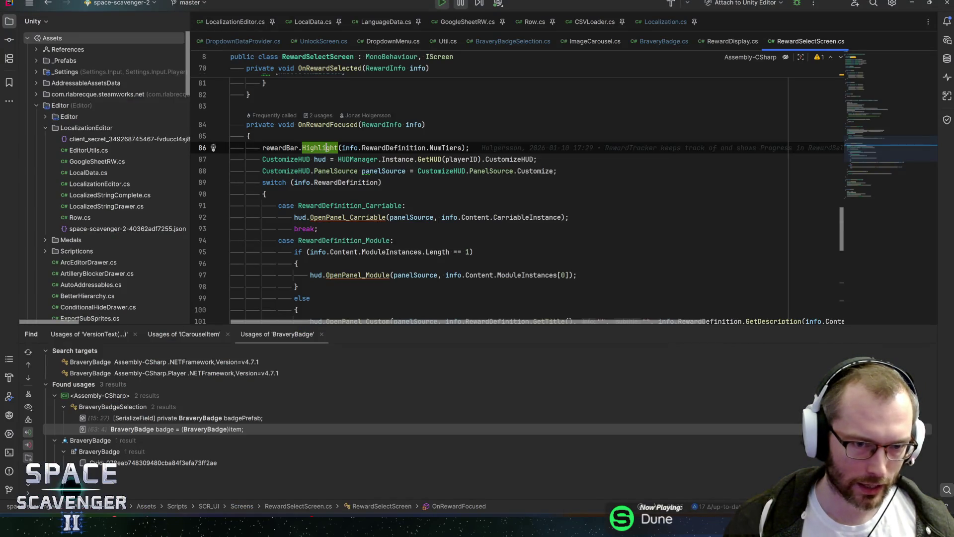
pyautogui.click(274, 148)
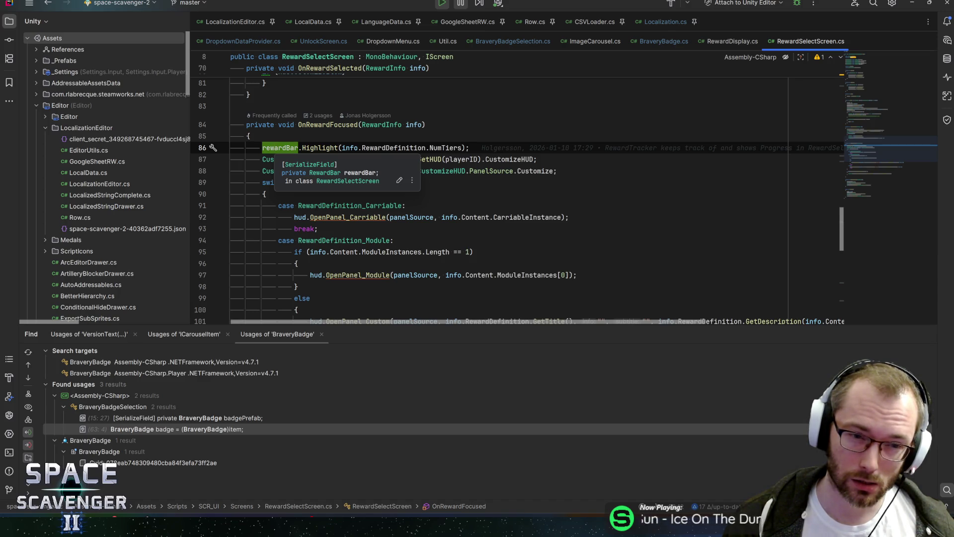
# Search the file for rewardBar and stop Unity's Play mode
pyautogui.hotkey('ctrl', 'w')
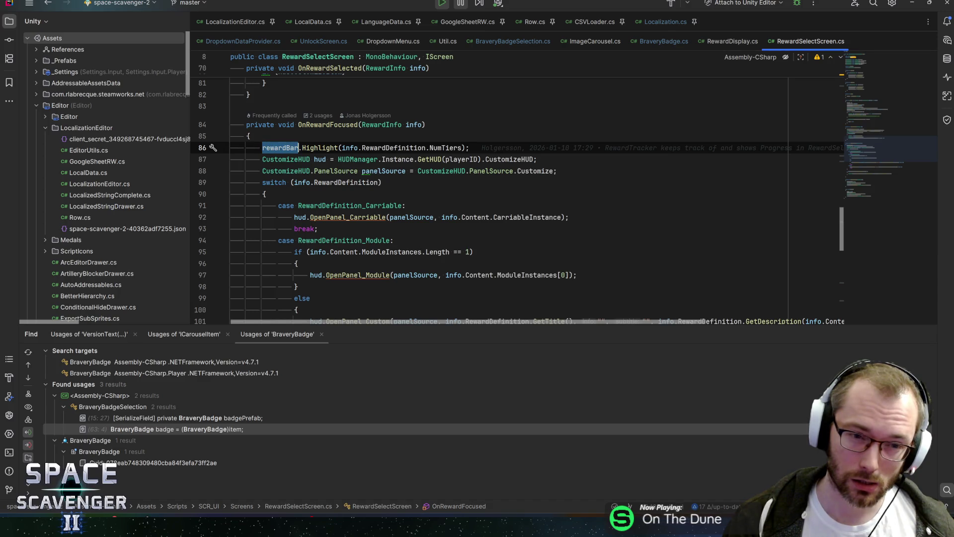
pyautogui.hotkey('ctrl', 'f')
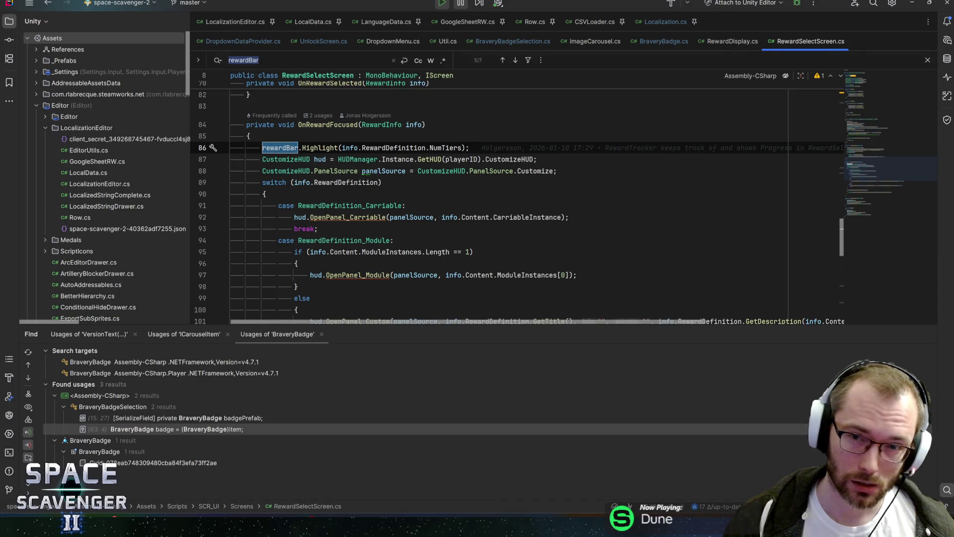
pyautogui.hotkey('alt', 'Tab')
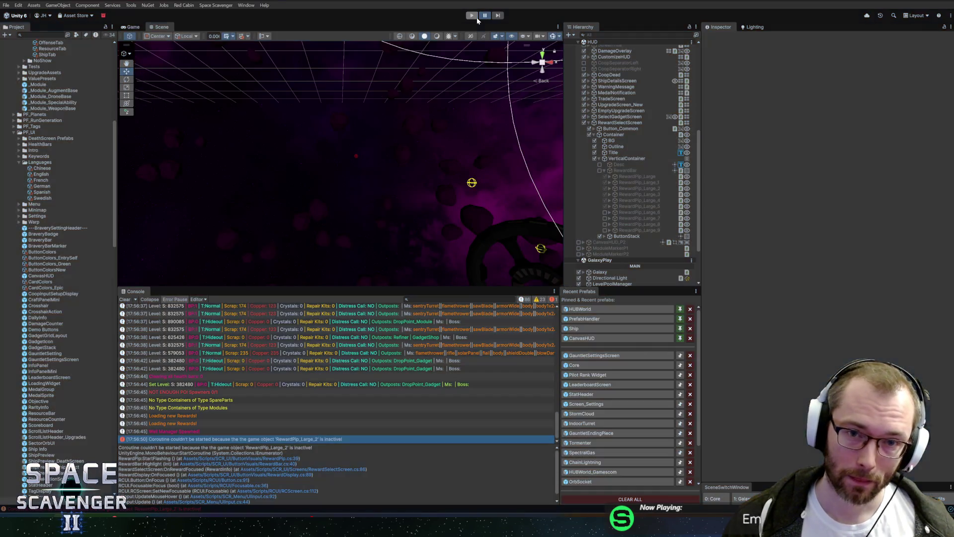
pyautogui.click(477, 20)
pyautogui.hotkey('alt', 'Tab')
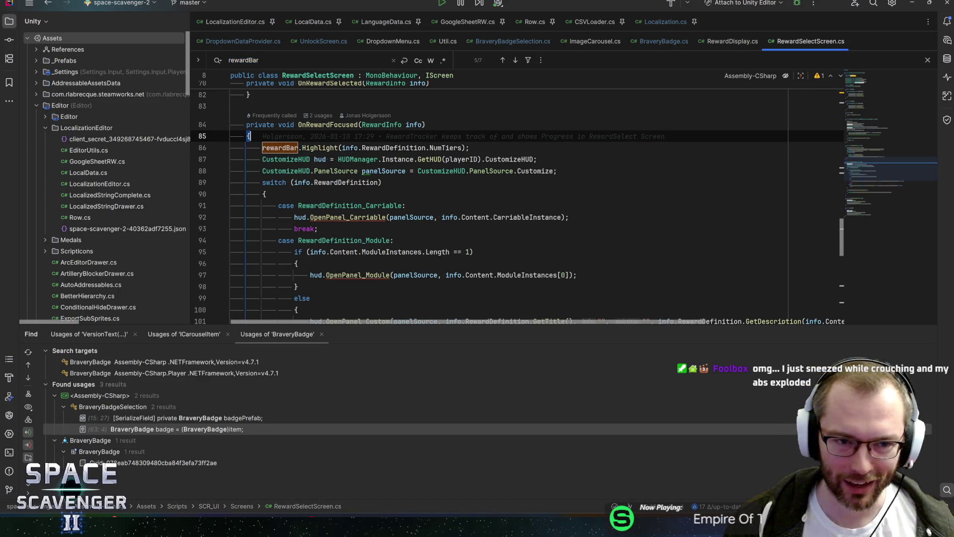
# Scroll up to the serialized rewardBar field declaration
pyautogui.click(872, 86)
pyautogui.scroll(1, 873, 87)
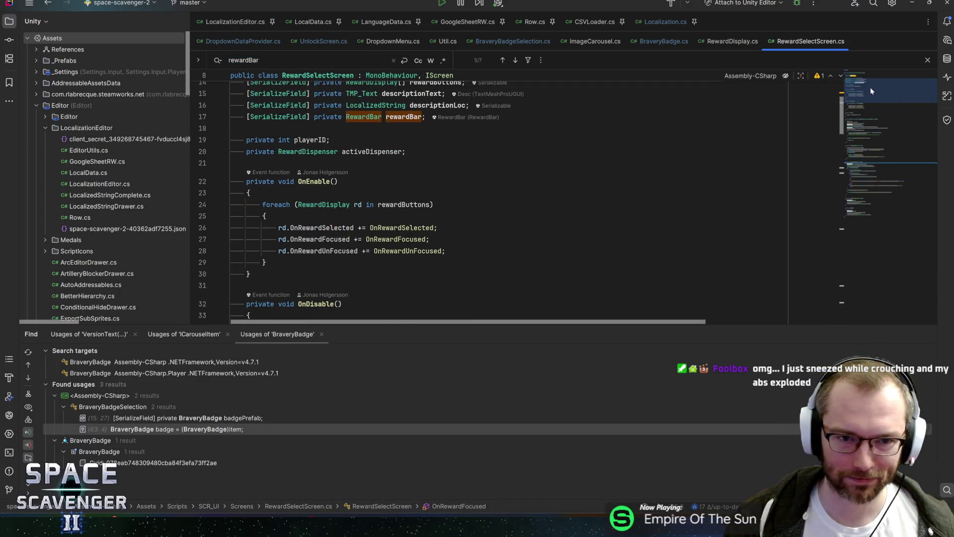
pyautogui.moveTo(872, 83); pyautogui.dragTo(878, 80)
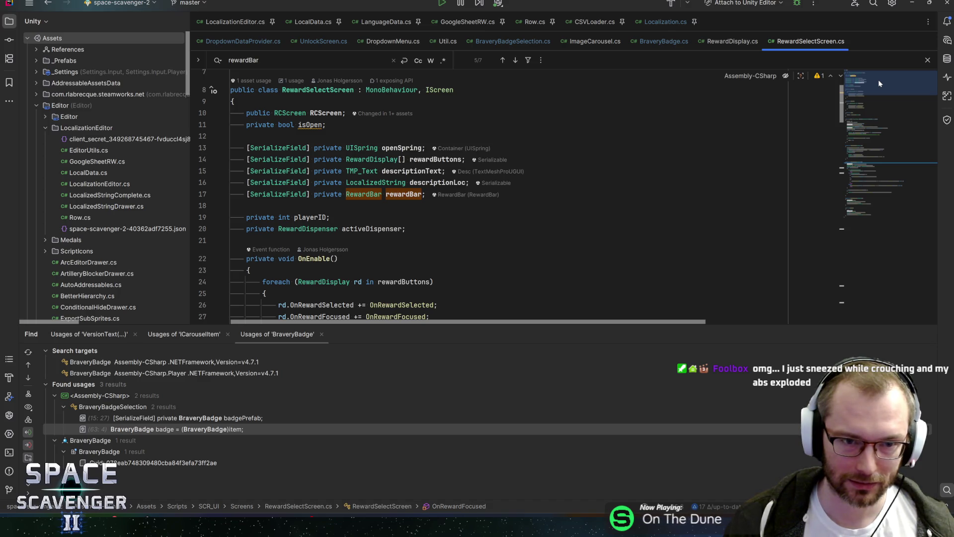
pyautogui.hotkey('alt', 'Tab')
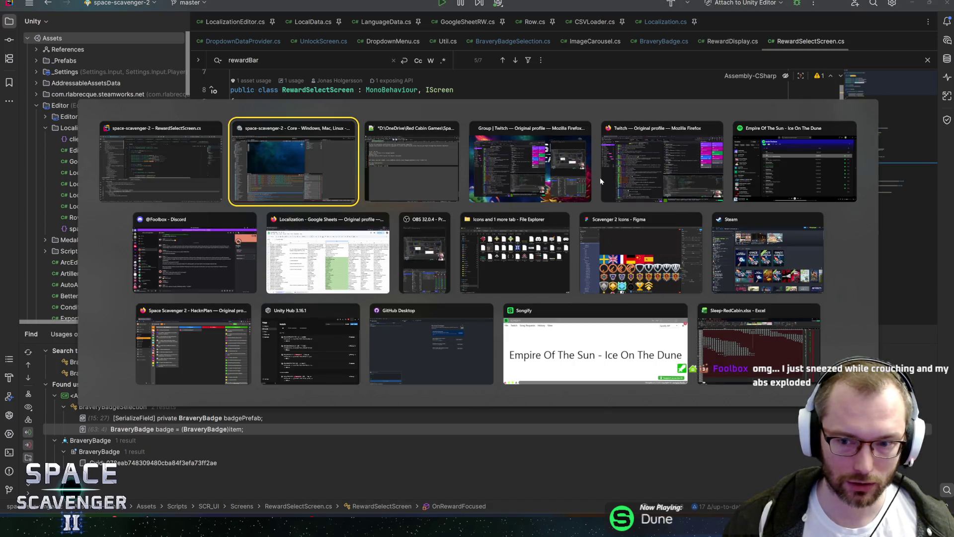
# Filter the Project assets by 'reward' and load the HUD scene
pyautogui.write('rewar')
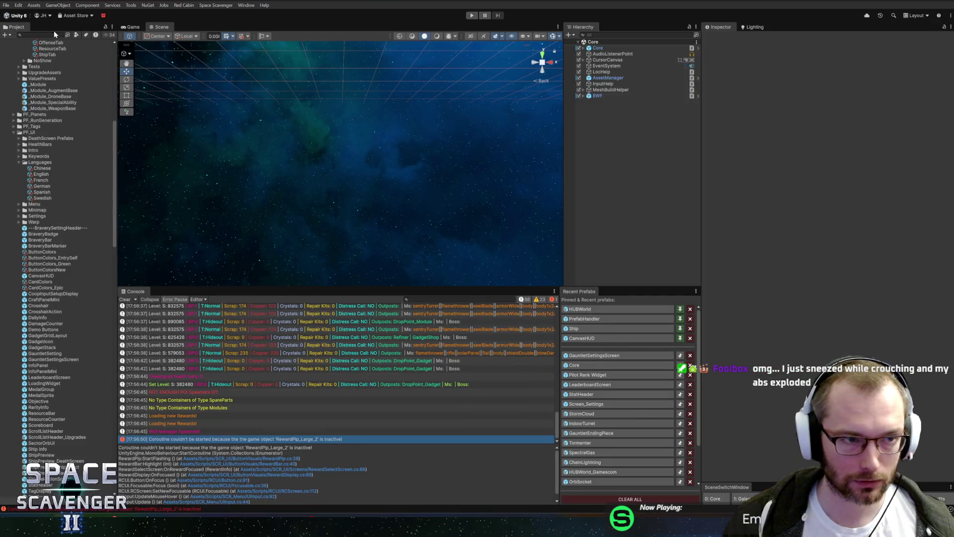
pyautogui.write('ds')
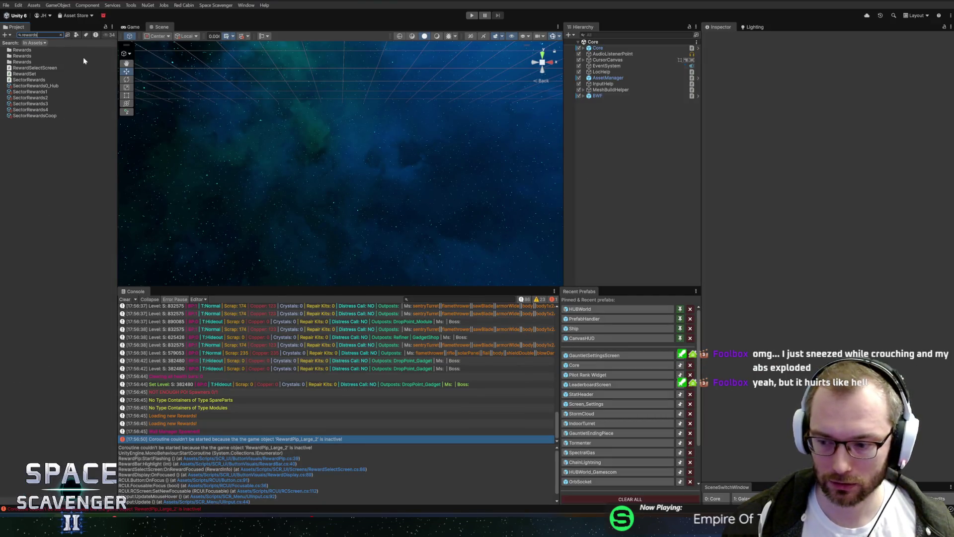
pyautogui.press('BackSpace')
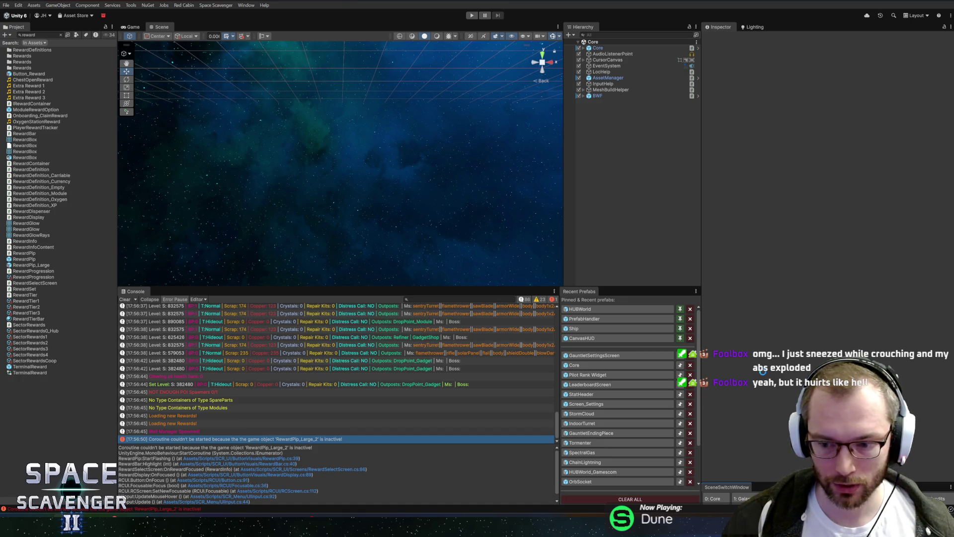
pyautogui.click(765, 498)
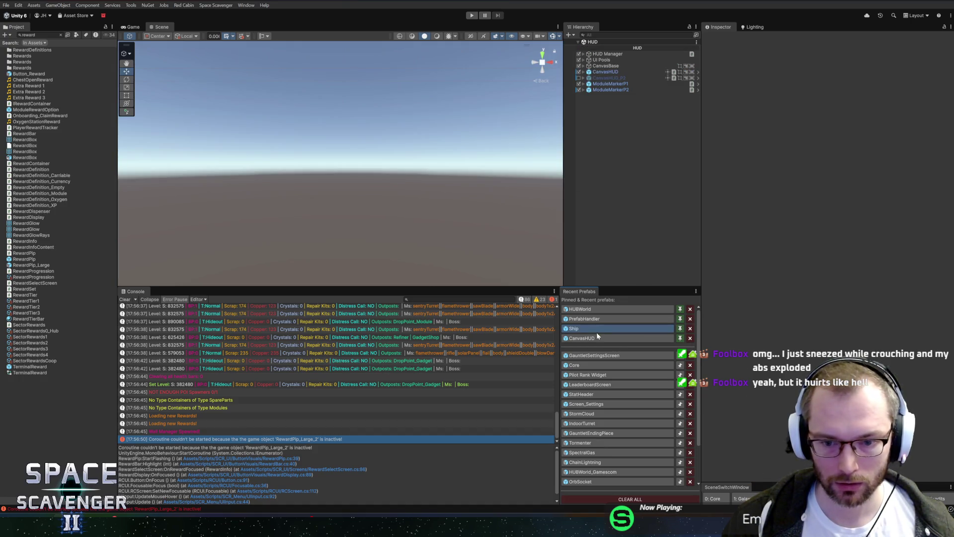
# Open the CanvasHUD prefab and frame its HUD layout in a taller Scene view
pyautogui.click(596, 330)
pyautogui.click(585, 338)
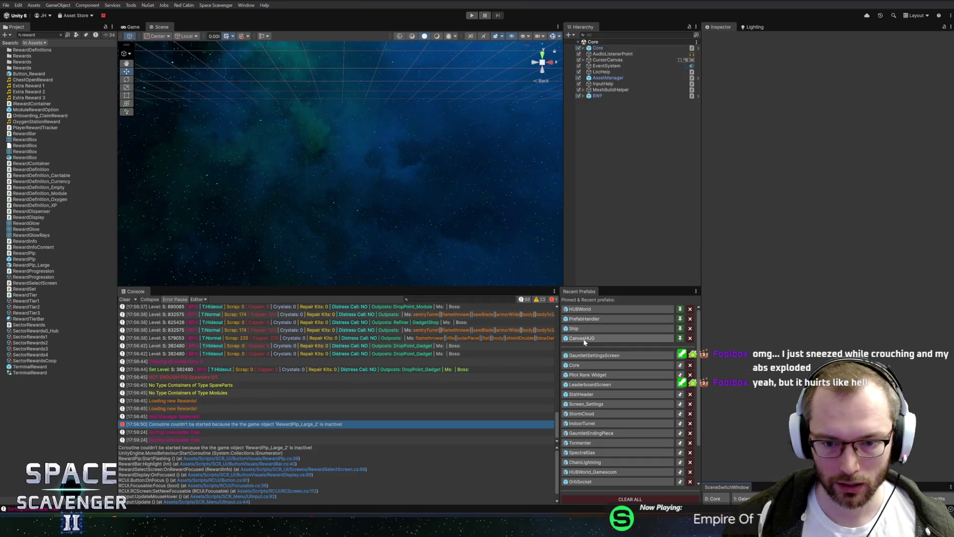
pyautogui.moveTo(437, 158); pyautogui.dragTo(397, 116)
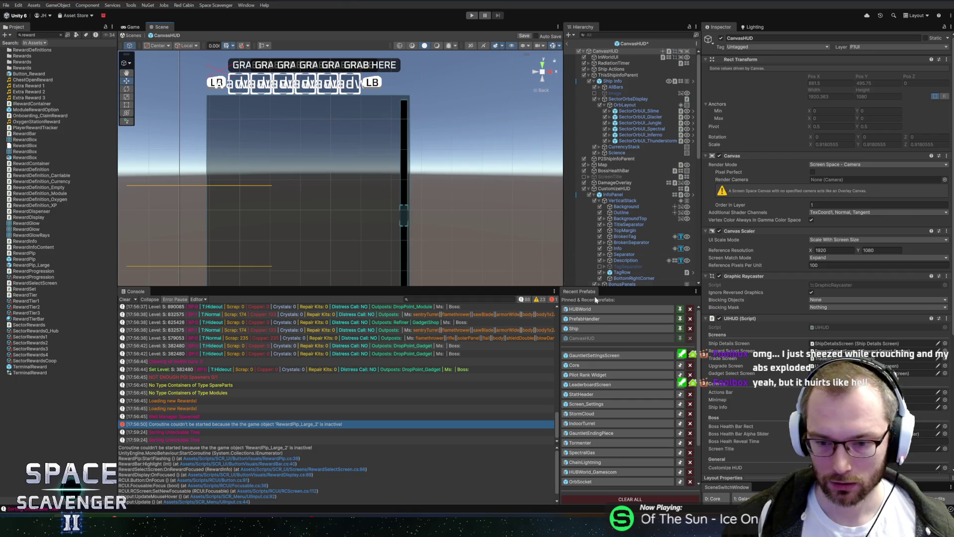
pyautogui.moveTo(520, 288); pyautogui.dragTo(516, 347)
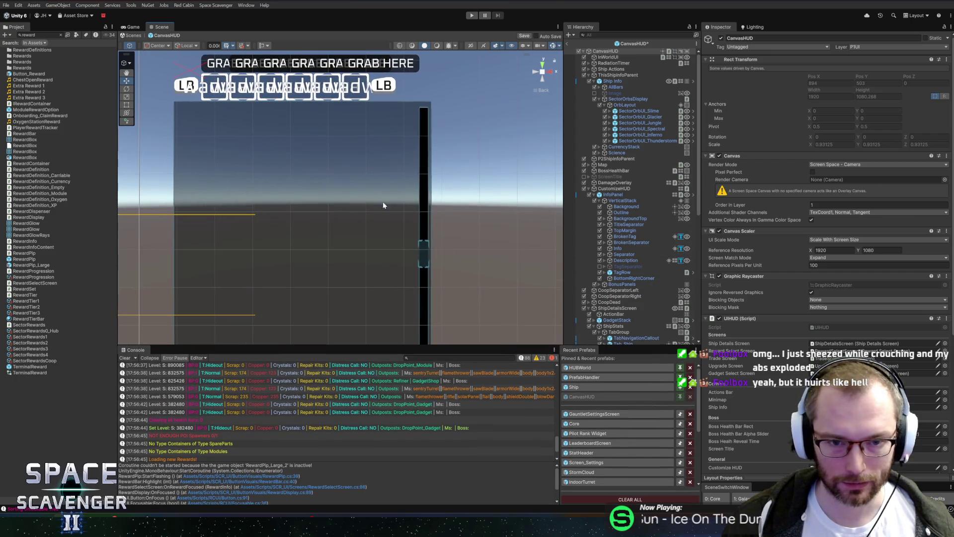
pyautogui.moveTo(478, 192)
pyautogui.mouseDown()
pyautogui.moveTo(421, 183)
pyautogui.moveTo(433, 175)
pyautogui.moveTo(457, 178)
pyautogui.moveTo(413, 196)
pyautogui.mouseUp()
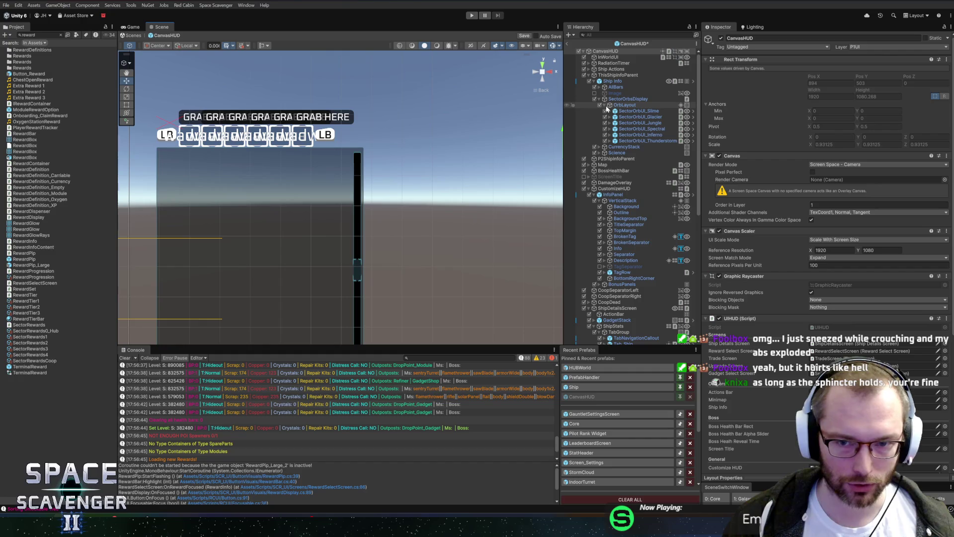
pyautogui.moveTo(354, 189)
pyautogui.mouseDown()
pyautogui.moveTo(413, 164)
pyautogui.moveTo(377, 184)
pyautogui.mouseUp()
pyautogui.scroll(-2, 423, 181)
pyautogui.scroll(2, 377, 183)
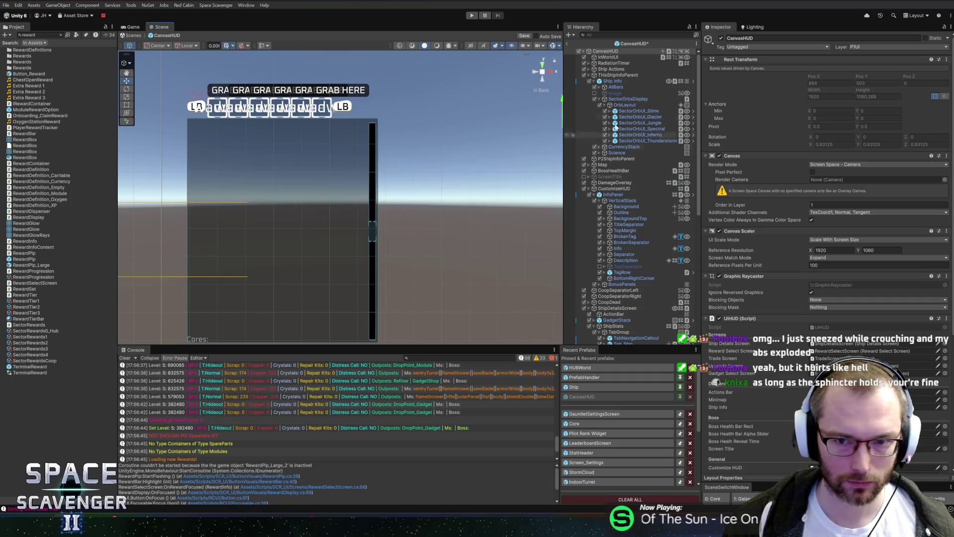
# Collapse SectorOrbsDisplay, reframe the HUD panel, and search the Hierarchy for 'rewar'
pyautogui.click(600, 99)
pyautogui.scroll(-2, 406, 144)
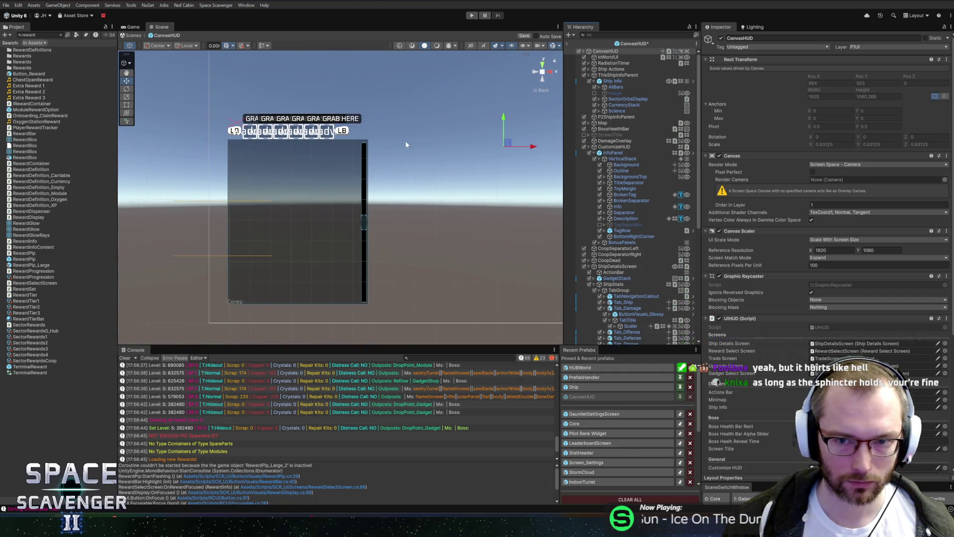
pyautogui.moveTo(416, 103); pyautogui.dragTo(297, 186)
pyautogui.moveTo(392, 203); pyautogui.dragTo(364, 141)
pyautogui.click(636, 35)
# Frame RewardSelectScreen and set its Canvas Group alpha to 1
pyautogui.write('rewar')
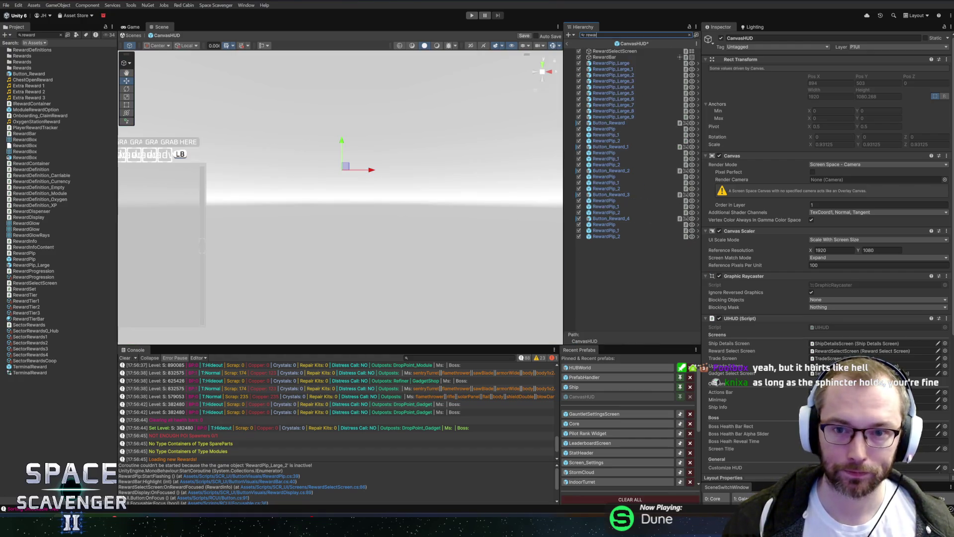
pyautogui.doubleClick(619, 51)
pyautogui.click(692, 34)
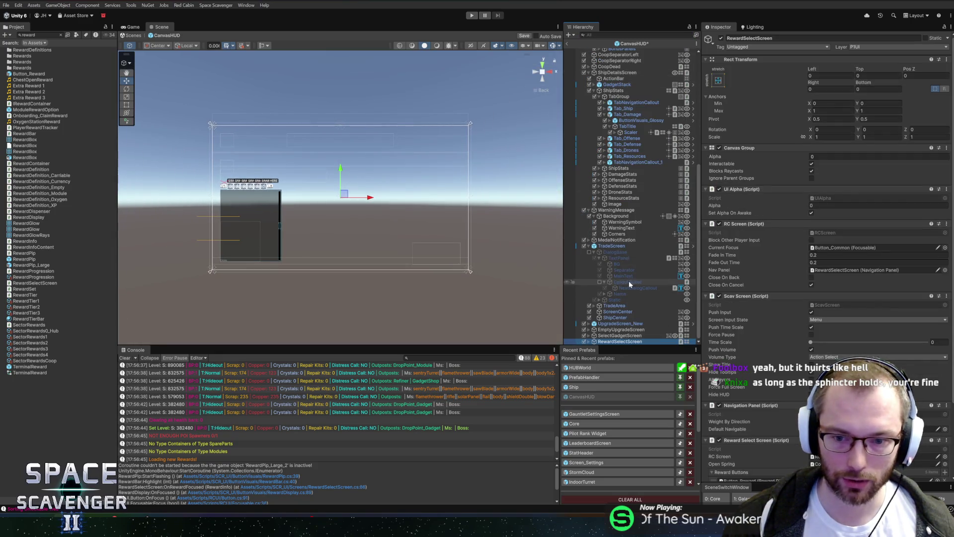
pyautogui.click(744, 155)
pyautogui.write('1')
pyautogui.scroll(6, 374, 196)
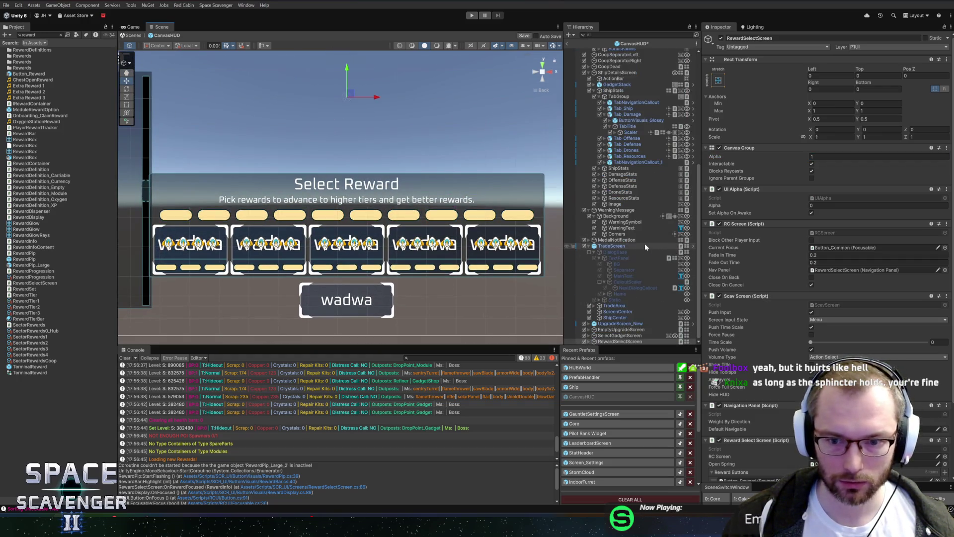
# Expand Container > VerticalContainer, select RewardBar, and give the Scene view more height
pyautogui.click(588, 342)
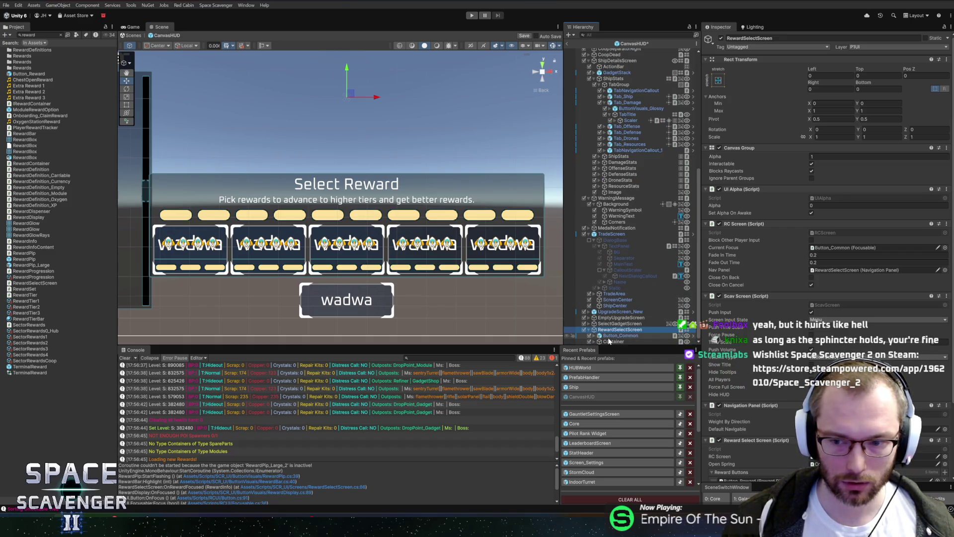
pyautogui.scroll(-3, 777, 336)
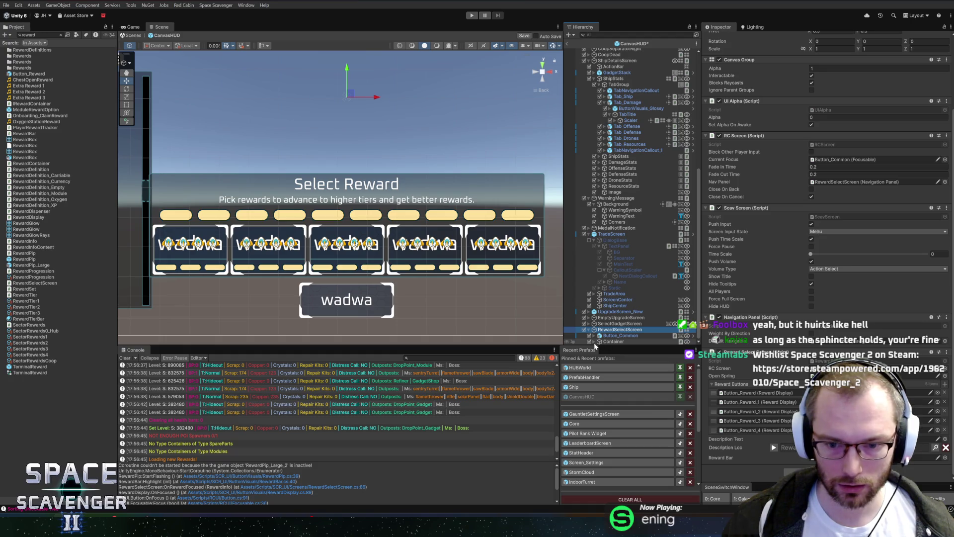
pyautogui.click(594, 342)
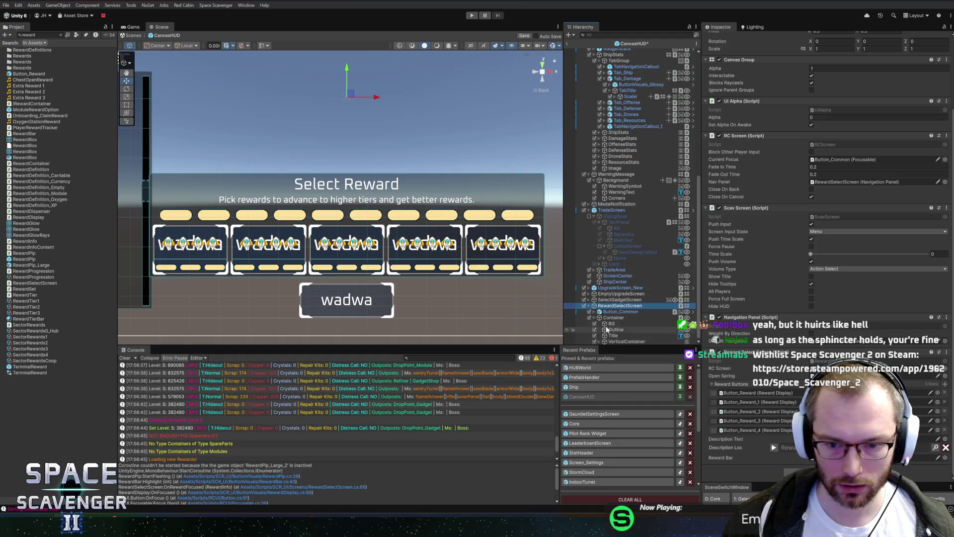
pyautogui.click(611, 324)
pyautogui.click(601, 341)
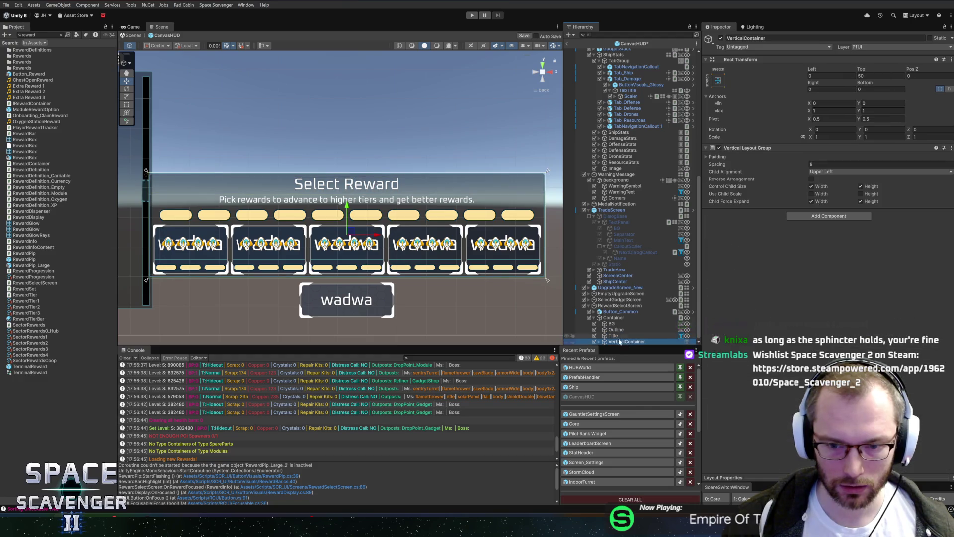
pyautogui.click(600, 342)
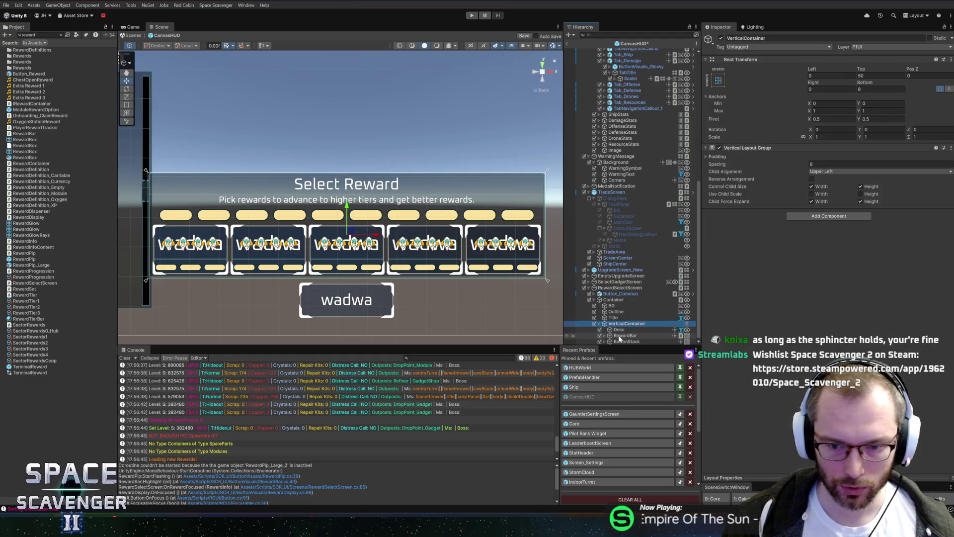
pyautogui.click(619, 336)
pyautogui.moveTo(619, 347); pyautogui.dragTo(616, 400)
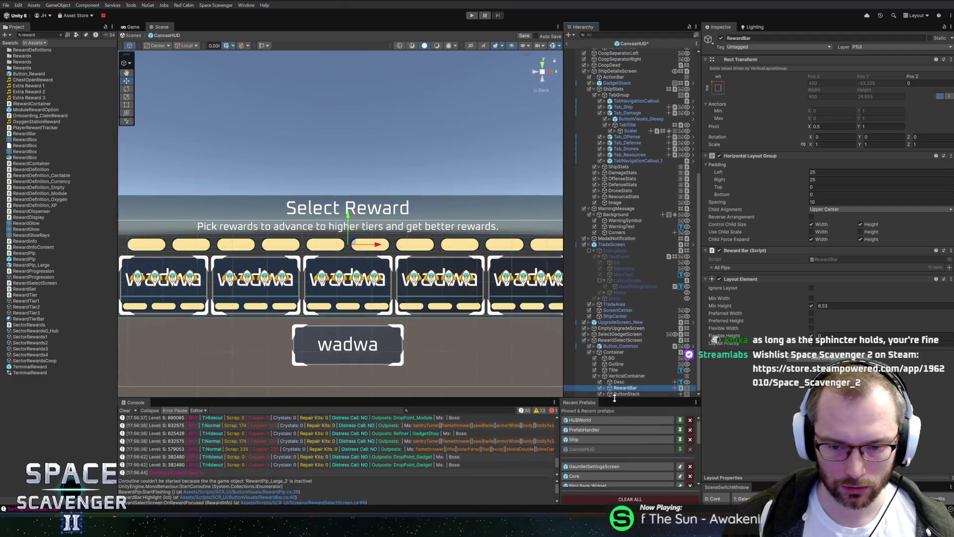
# Collapse the ShipDetailsScreen, ThisShipInfoParent and TradeScreen hierarchy branches
pyautogui.click(585, 72)
pyautogui.scroll(5, 588, 75)
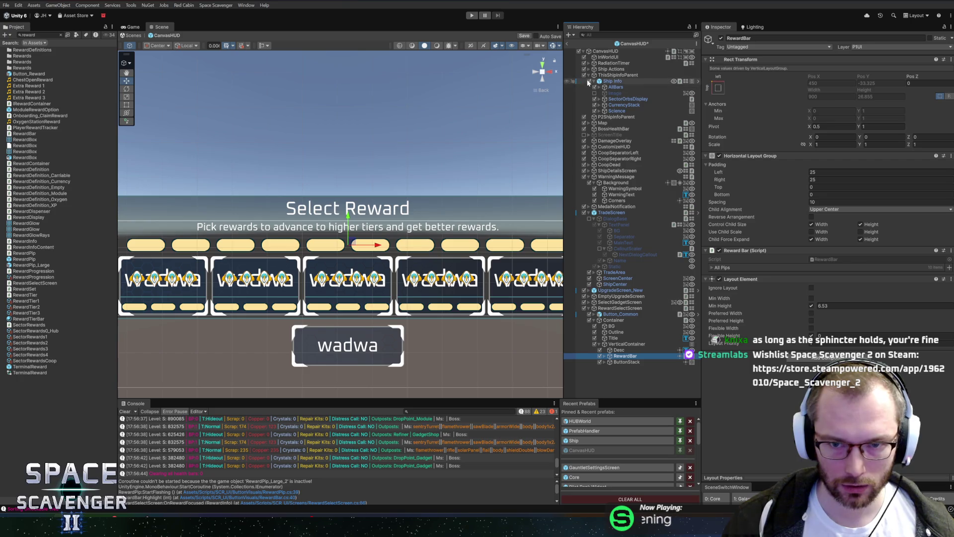
pyautogui.click(589, 75)
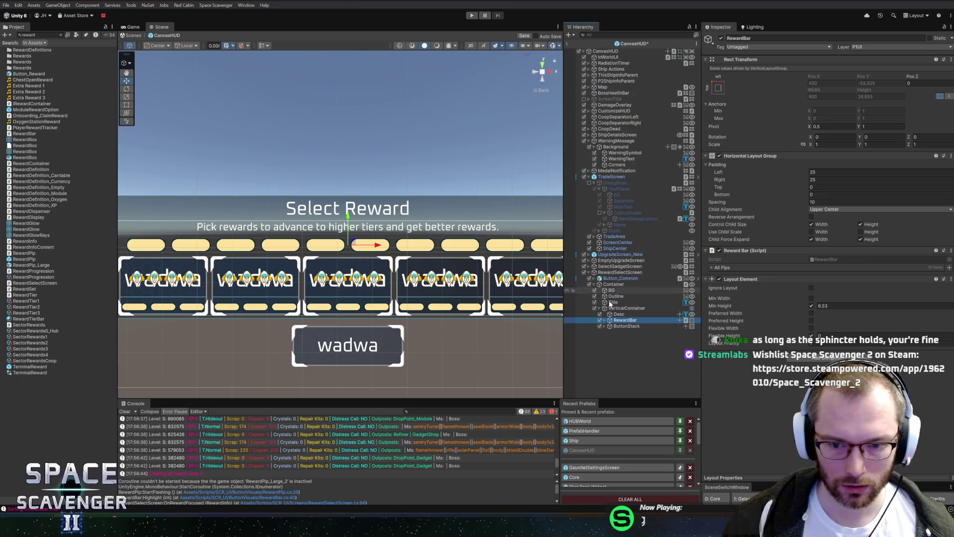
pyautogui.click(588, 177)
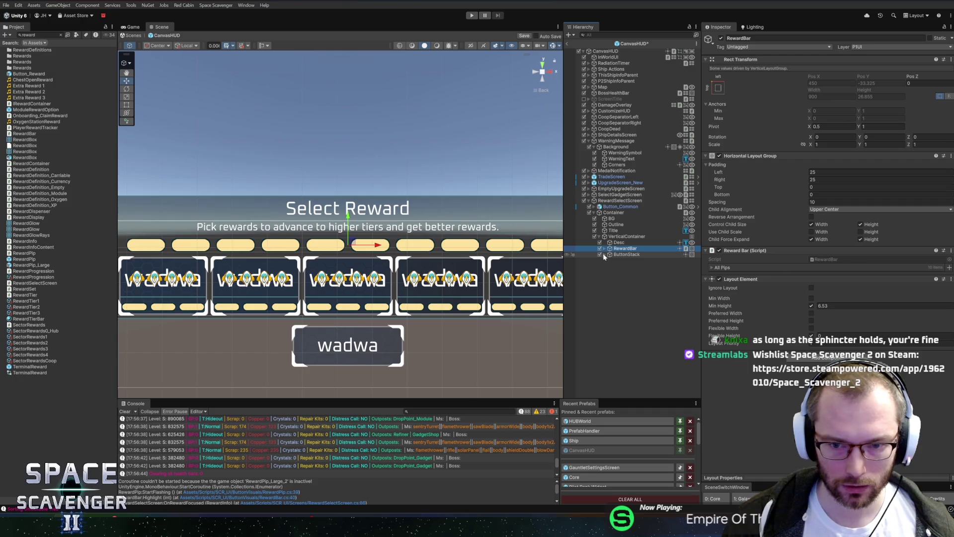
# Review RewardBar's pips and ButtonStack's reward buttons, then switch to Rider
pyautogui.click(604, 249)
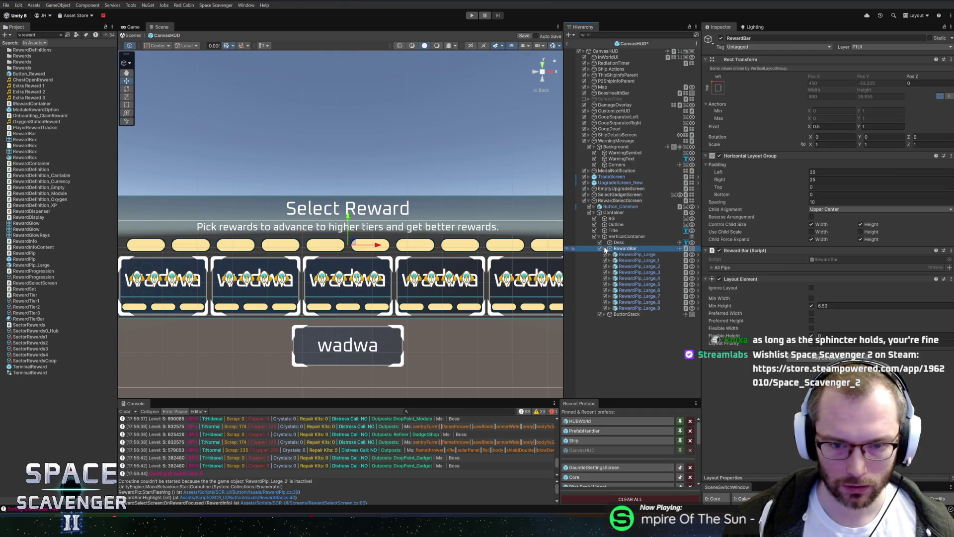
pyautogui.click(604, 249)
pyautogui.click(605, 254)
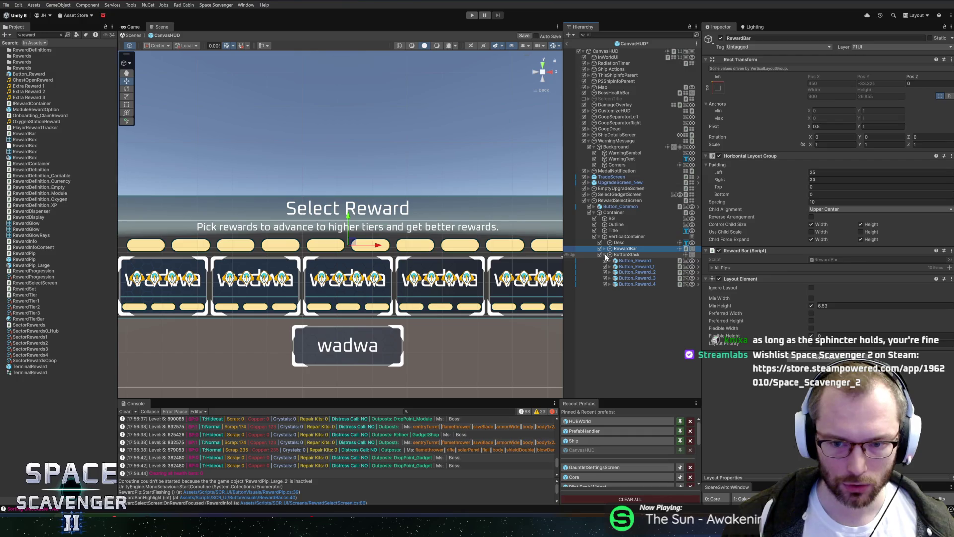
pyautogui.click(604, 255)
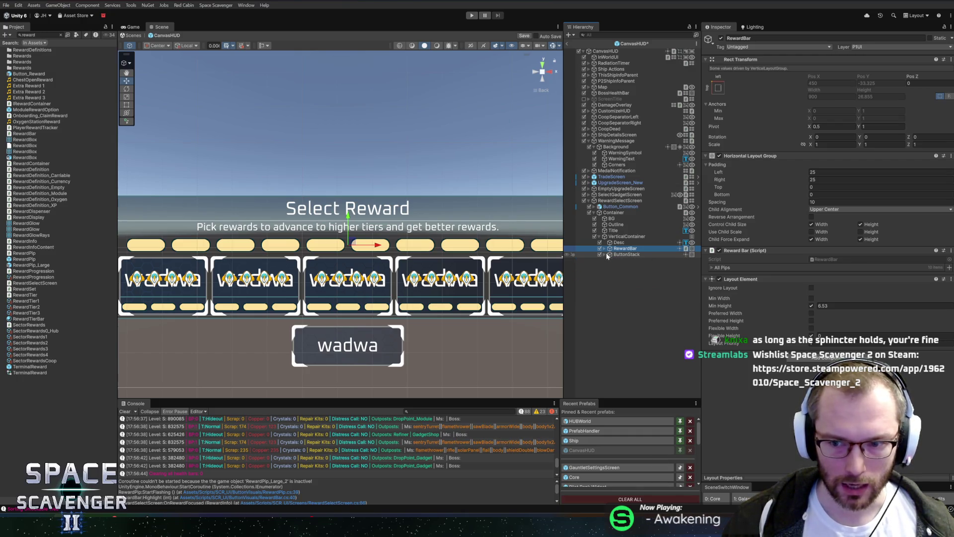
pyautogui.hotkey('alt', 'Tab')
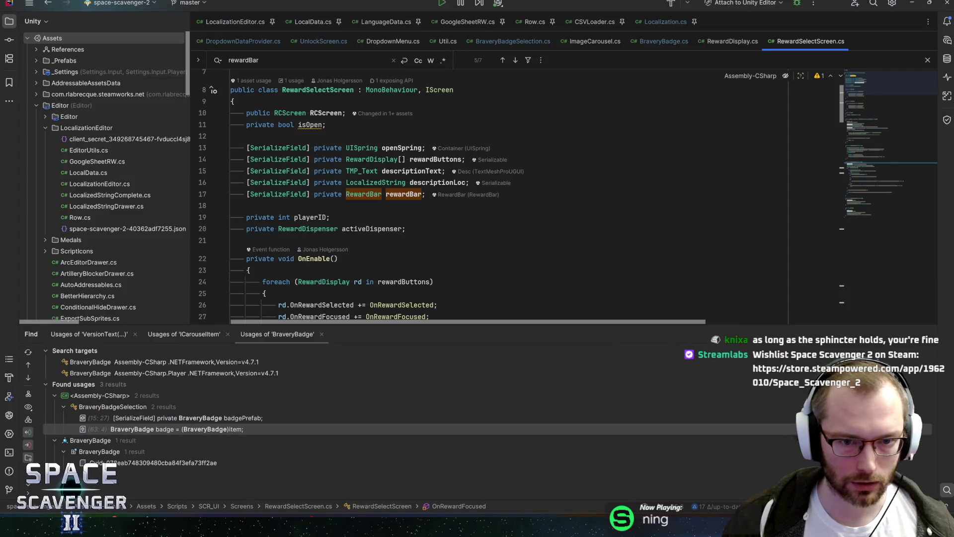
# Locate the rewardBar.Highlight call in OnRewardFocused after checking its usage in Open
pyautogui.hotkey('ctrl', 'f')
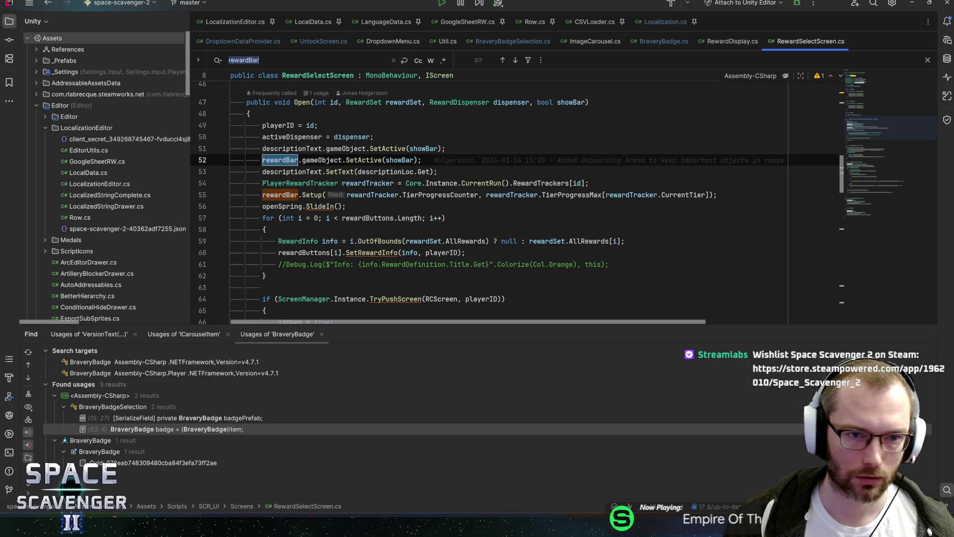
pyautogui.click(398, 159)
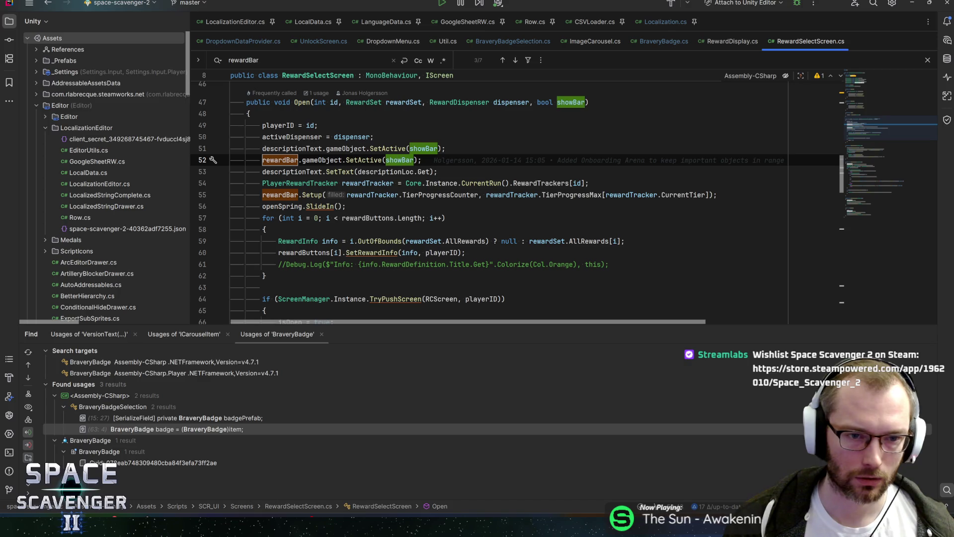
pyautogui.click(279, 160)
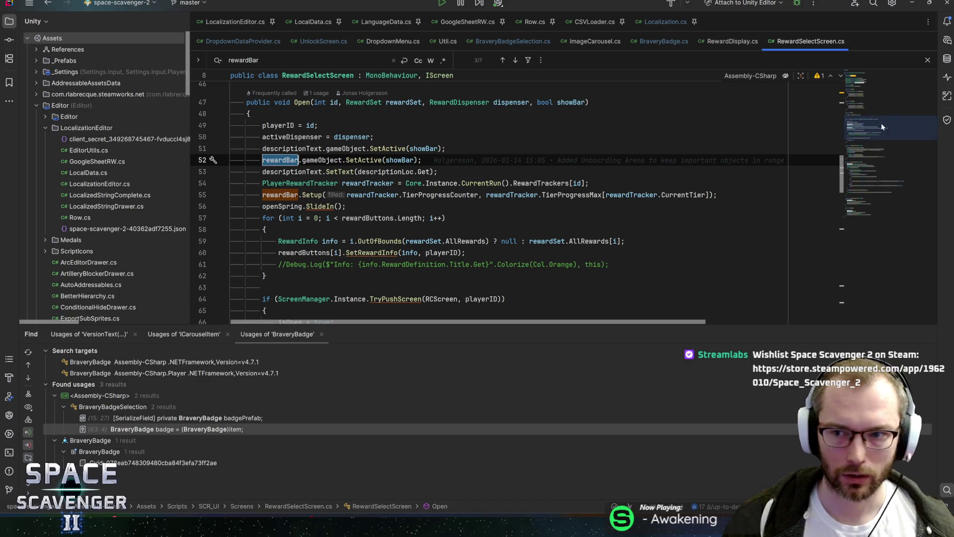
pyautogui.click(872, 159)
# Add the condition if (rewardBar.gameObject.activeInHierarchy) above the Highlight call
pyautogui.click(278, 180)
pyautogui.press('Return')
pyautogui.write('if (rewar')
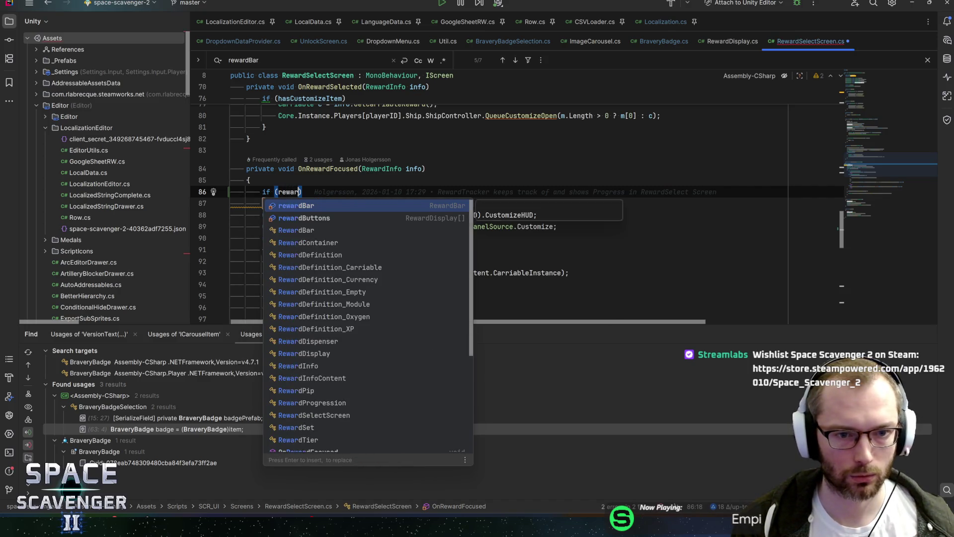
pyautogui.press('Return')
pyautogui.write(')')
pyautogui.write('.is')
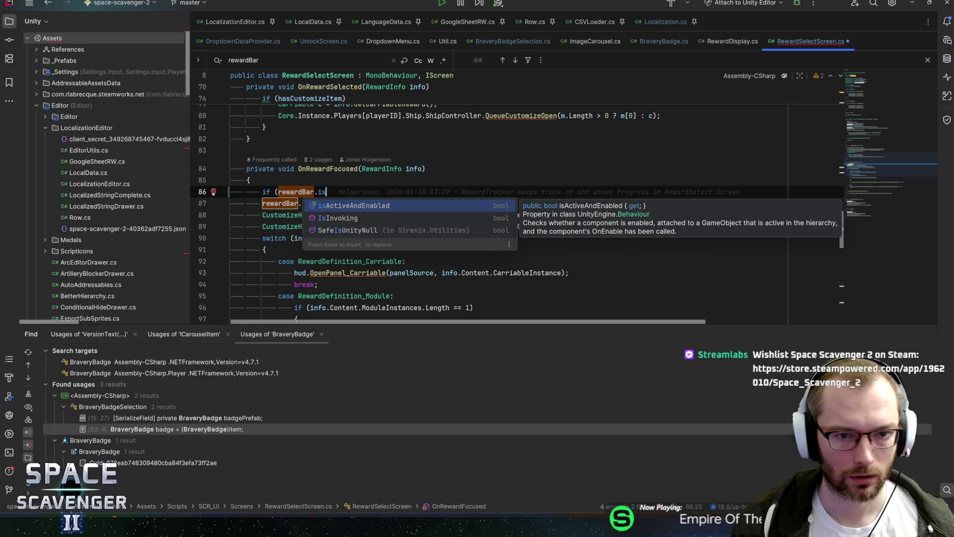
pyautogui.press('Escape')
pyautogui.write('ac')
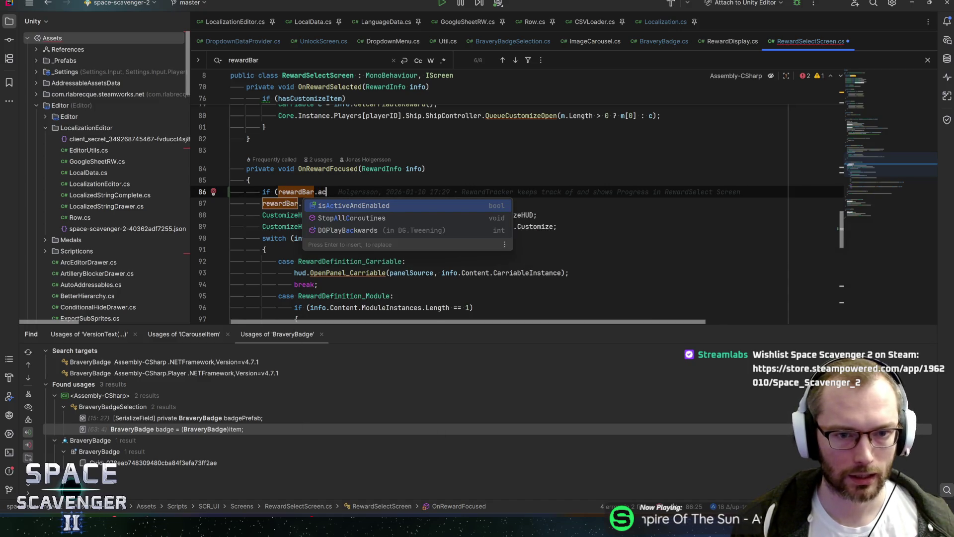
pyautogui.press('BackSpace')
pyautogui.press('BackSpace')
pyautogui.write('gameObject,')
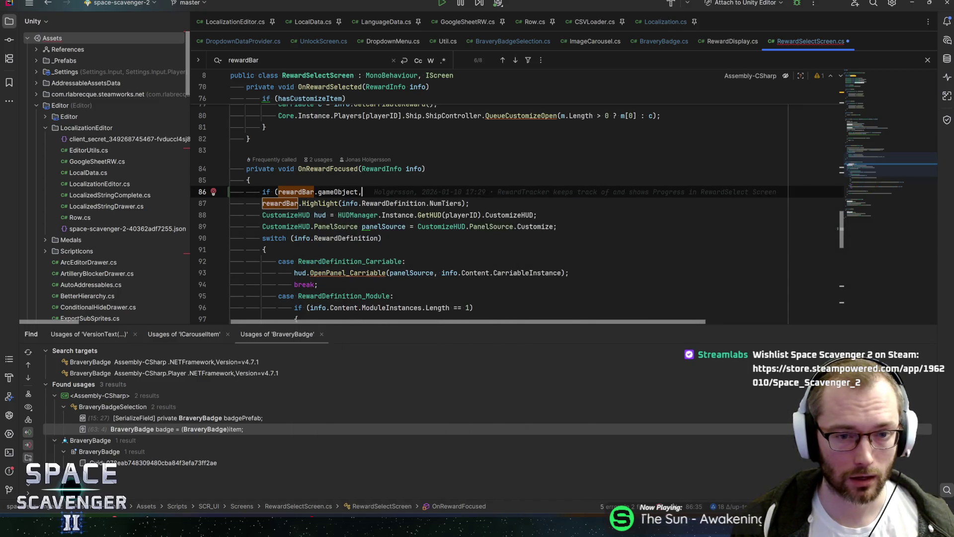
pyautogui.press('BackSpace')
pyautogui.write('.act')
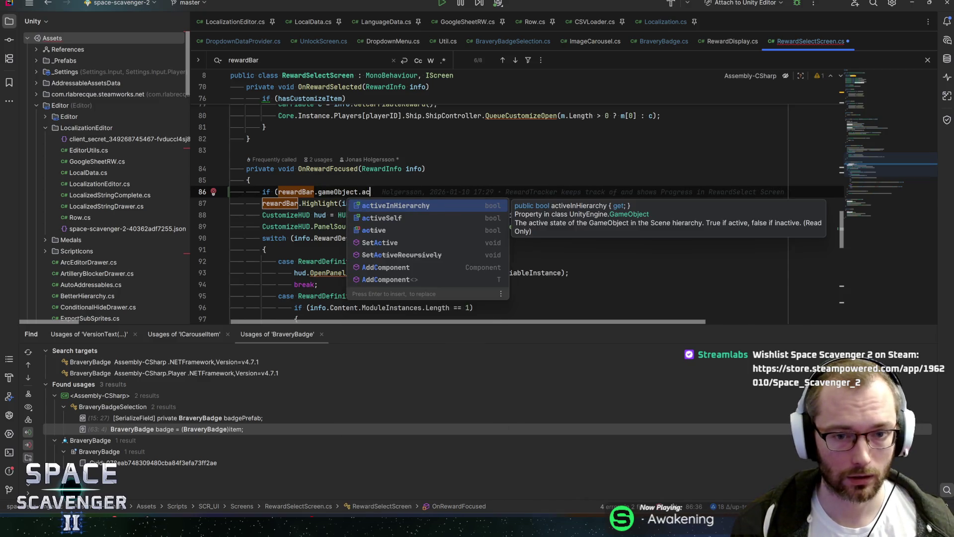
pyautogui.press('Return')
pyautogui.write('){')
# Move the rewardBar.Highlight call inside the new braced if block and reformat
pyautogui.press('Return')
pyautogui.press('Down')
pyautogui.press('Down')
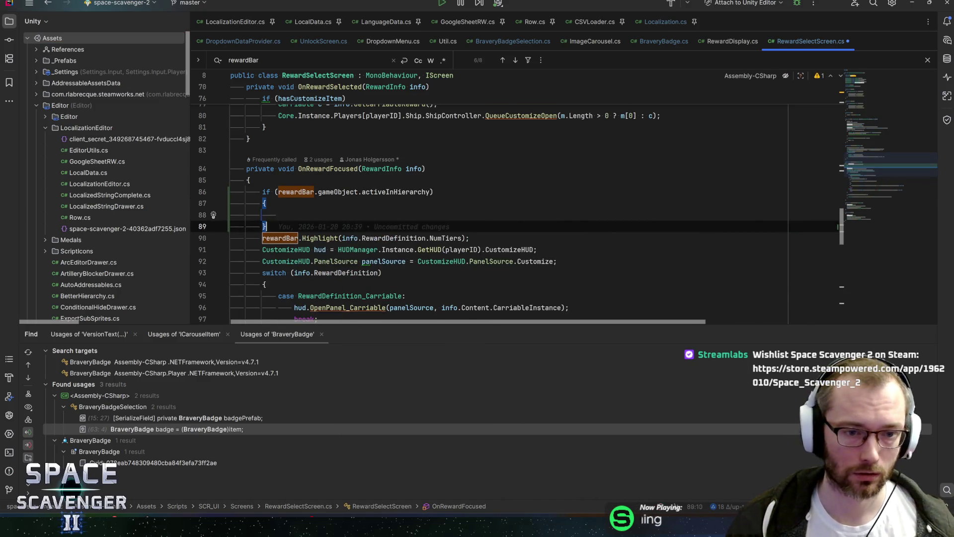
pyautogui.hotkey('alt', 'shift', 'Up')
pyautogui.hotkey('alt', 'shift', 'Up')
pyautogui.hotkey('ctrl', 'alt', 'l')
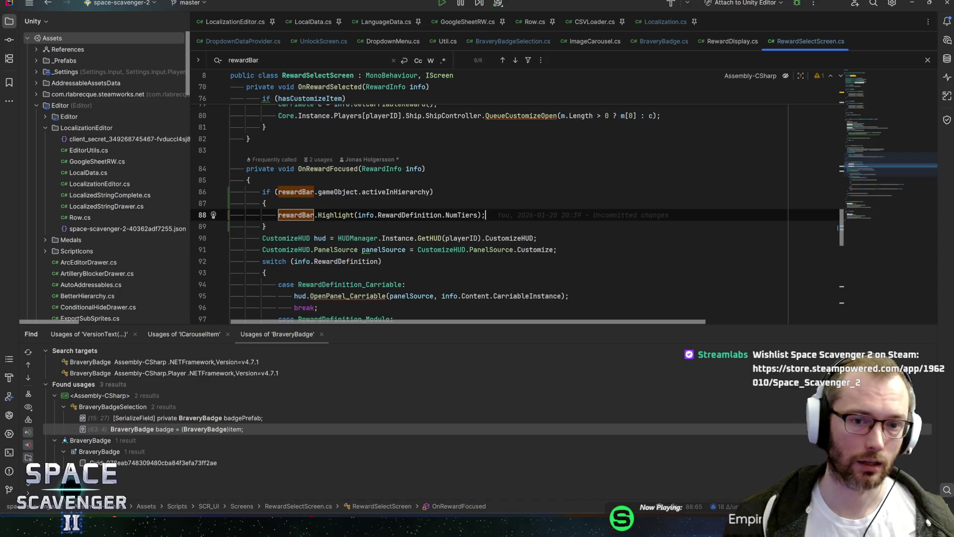
pyautogui.scroll(-4, 497, 199)
pyautogui.scroll(-7, 515, 209)
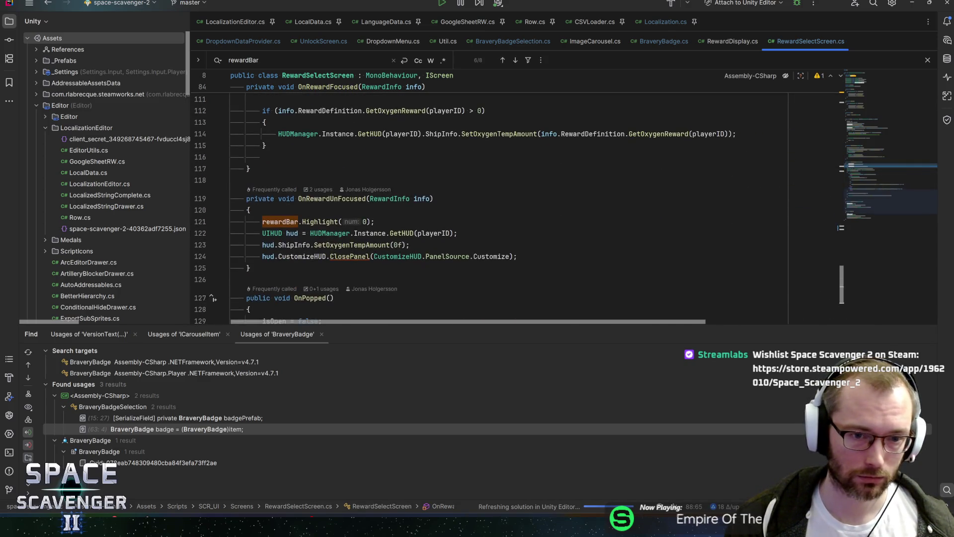
# Inspect RewardBar.Highlight and RewardPip.StopFlashing, then return to RewardSelectScreen and Unity
pyautogui.hotkey('ctrl', 'b')
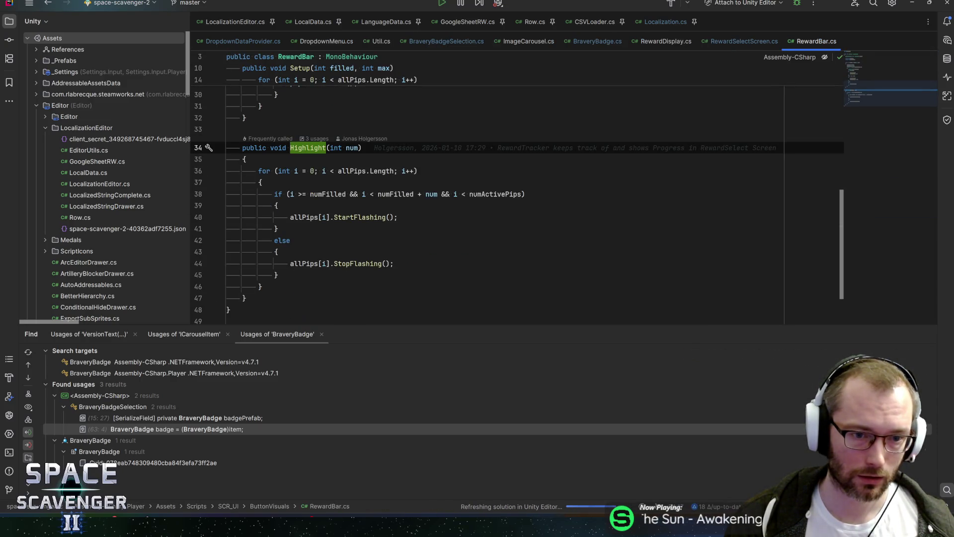
pyautogui.keyDown('ctrl'); pyautogui.click(350, 263); pyautogui.keyUp('ctrl')
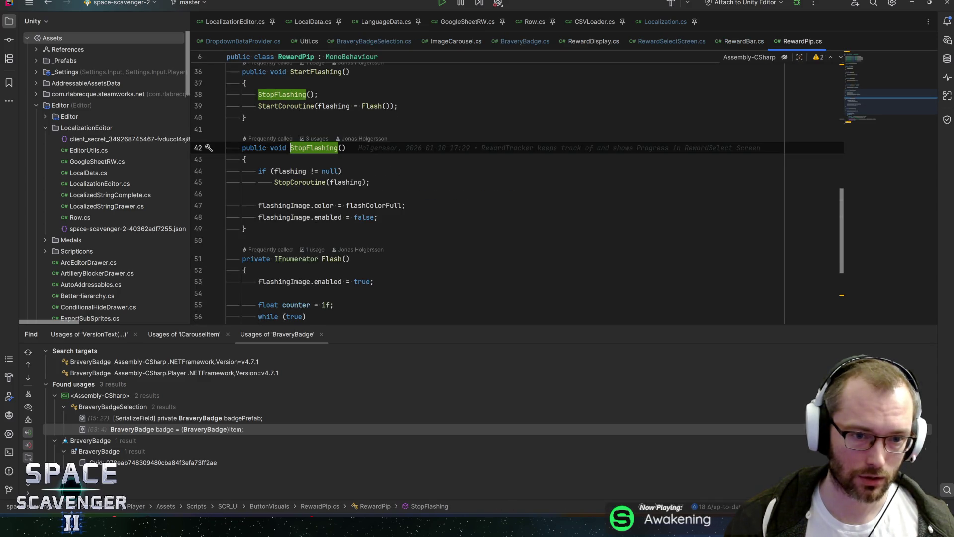
pyautogui.hotkey('ctrl', 'alt', 'Left')
pyautogui.hotkey('ctrl', 'alt', 'Left')
pyautogui.hotkey('ctrl', 'Home')
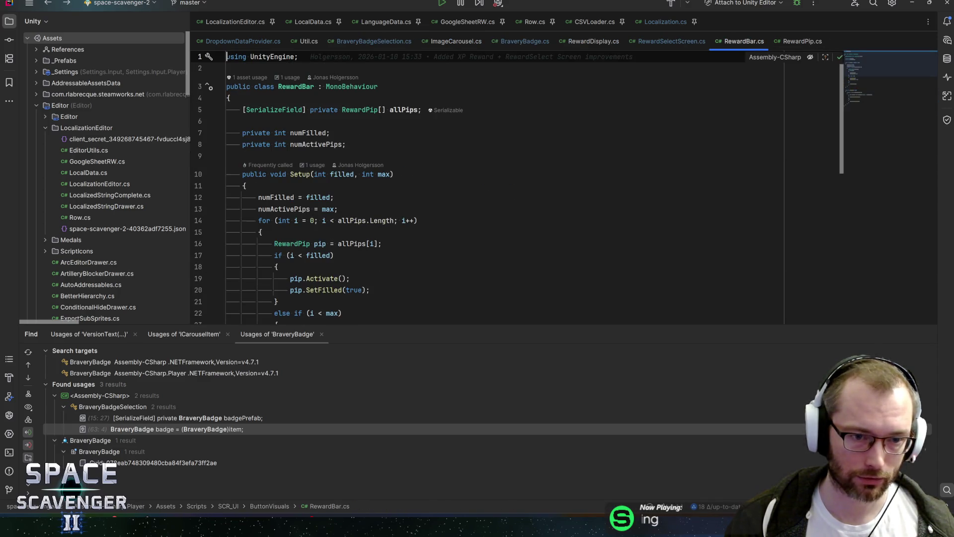
pyautogui.hotkey('ctrl', 'alt', 'Left')
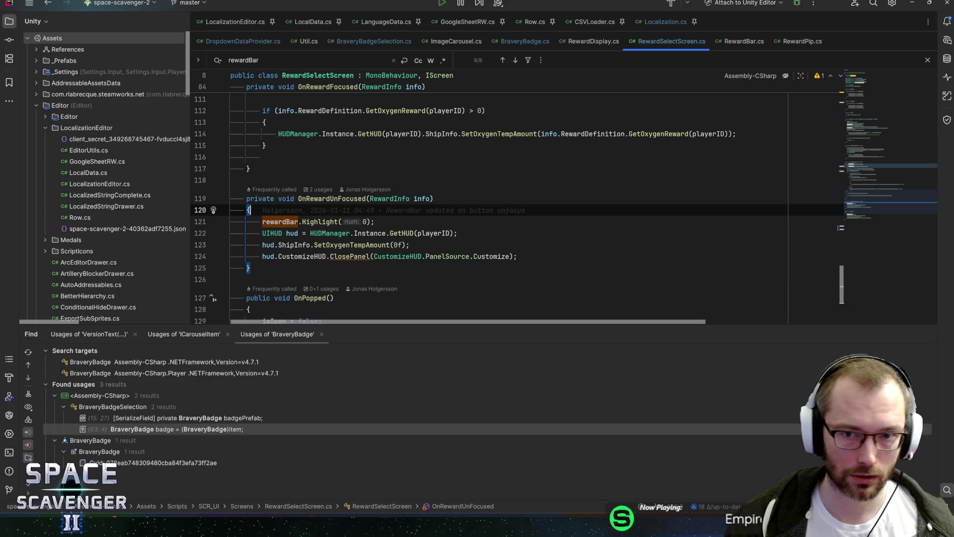
pyautogui.hotkey('alt', 'Tab')
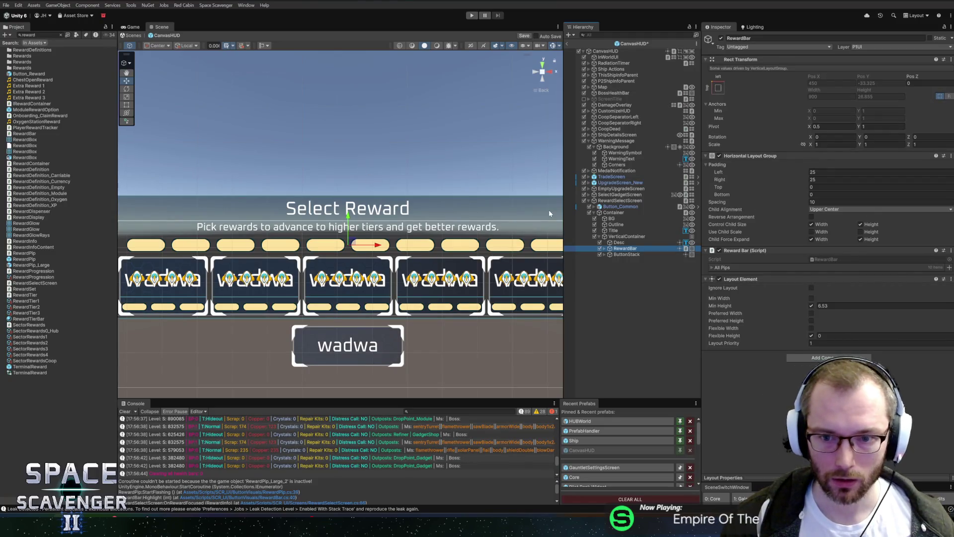
# Add a Localized Text component to the reward screen's Title object
pyautogui.click(616, 219)
pyautogui.click(617, 231)
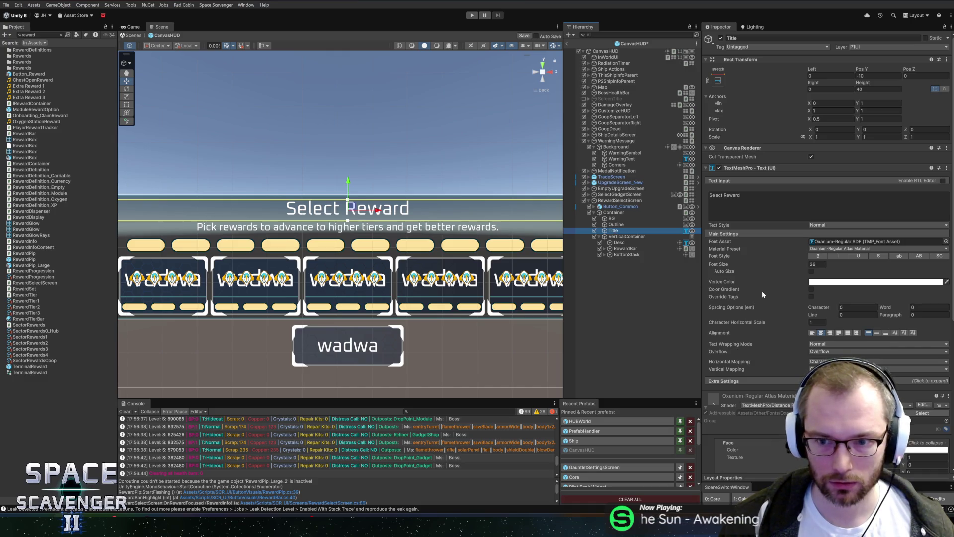
pyautogui.scroll(-2, 762, 290)
pyautogui.scroll(2, 778, 318)
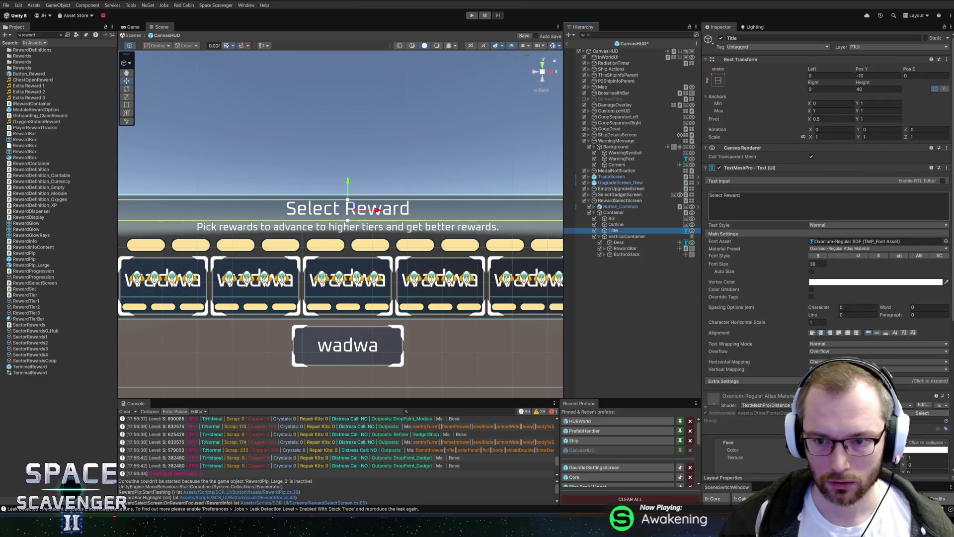
pyautogui.scroll(-10, 759, 312)
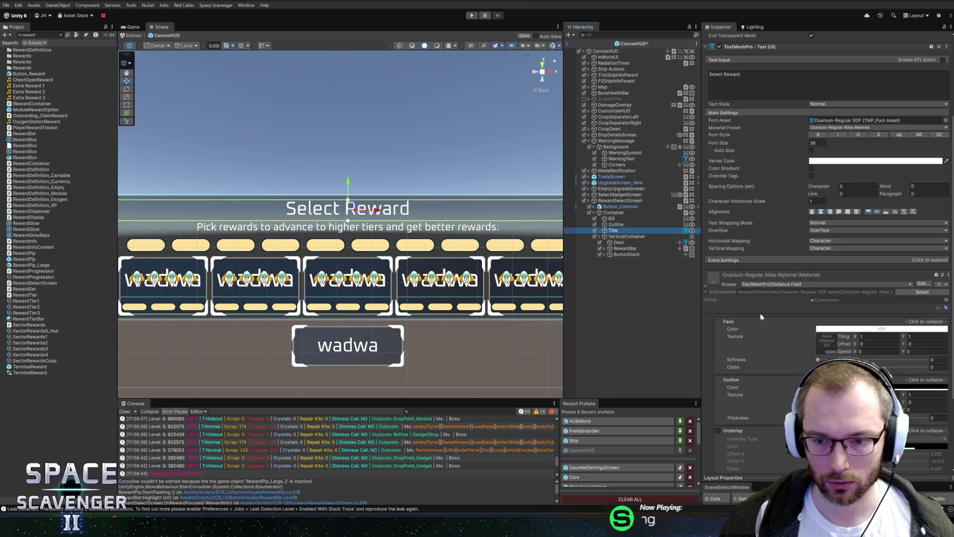
pyautogui.scroll(10, 760, 307)
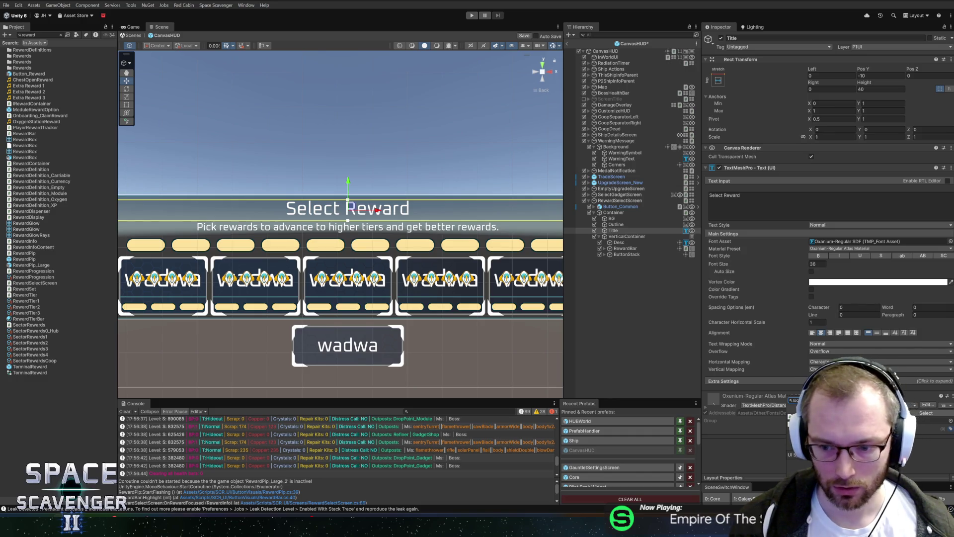
pyautogui.press('Return')
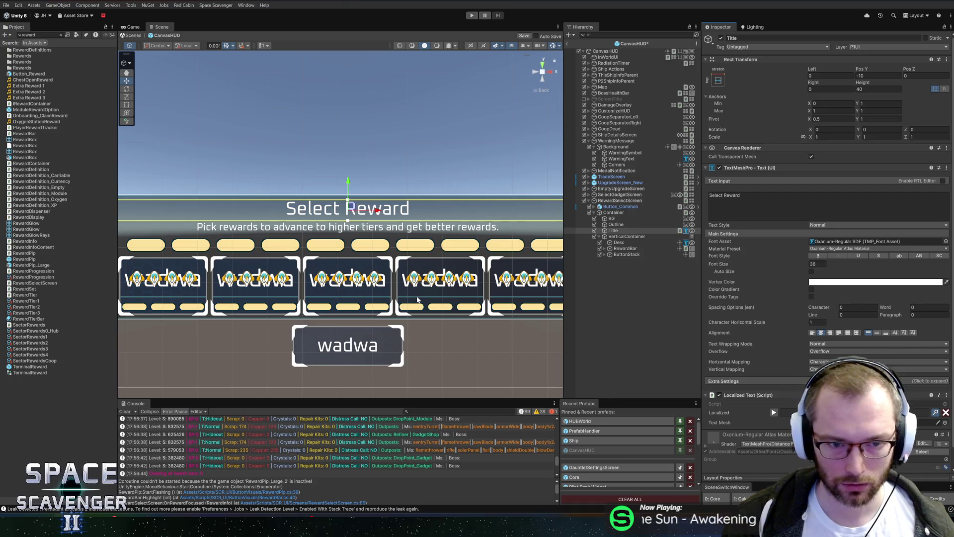
# Assign the Upgrade_SelectReward key from the Localization Editor and save the prefab
pyautogui.click(935, 412)
pyautogui.write('Select Re')
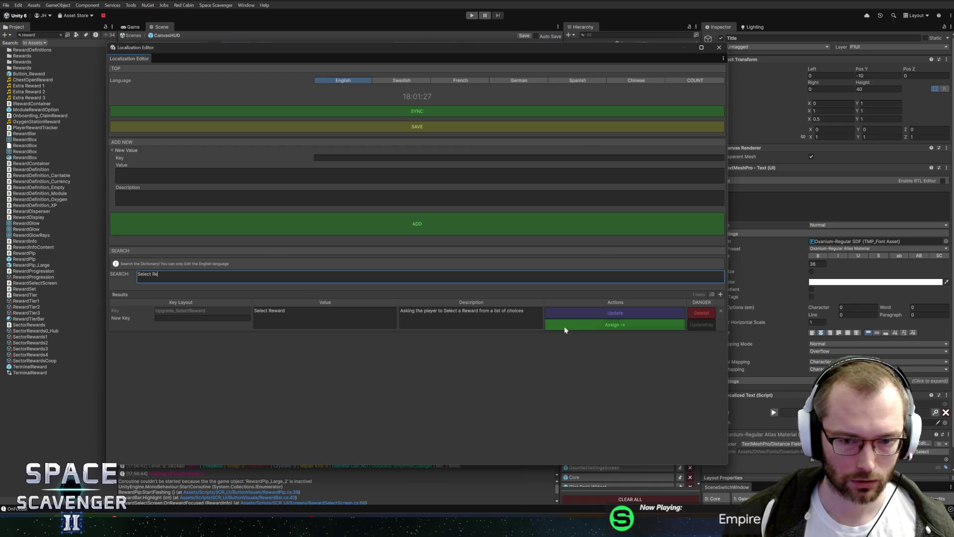
pyautogui.click(591, 324)
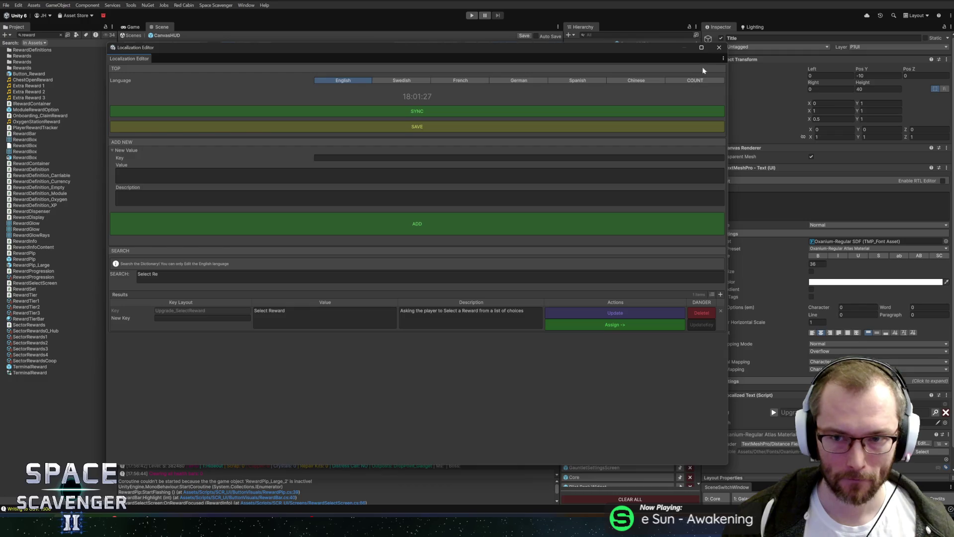
pyautogui.click(719, 47)
pyautogui.hotkey('ctrl', 's')
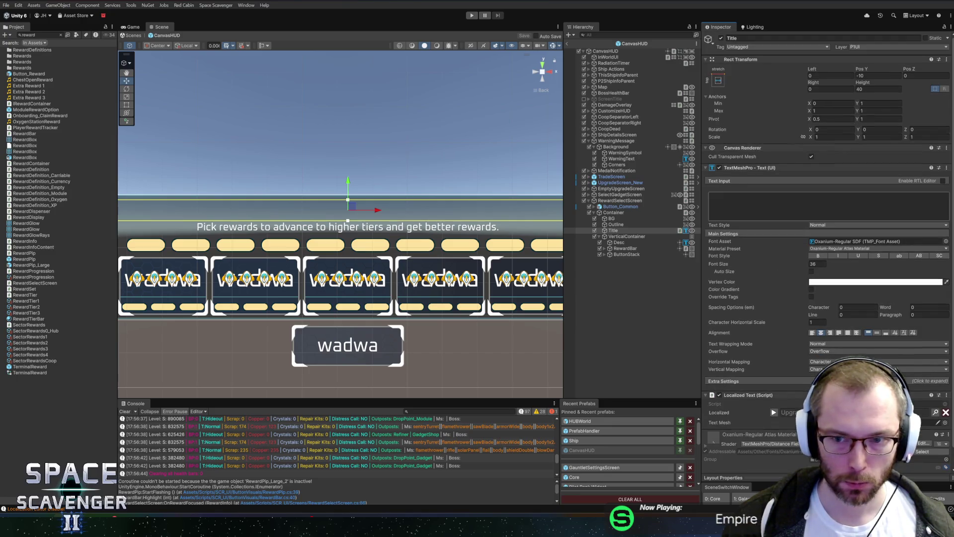
# Enter the title text 'Select Reward' and search the Project for 'loading'
pyautogui.write('Sele')
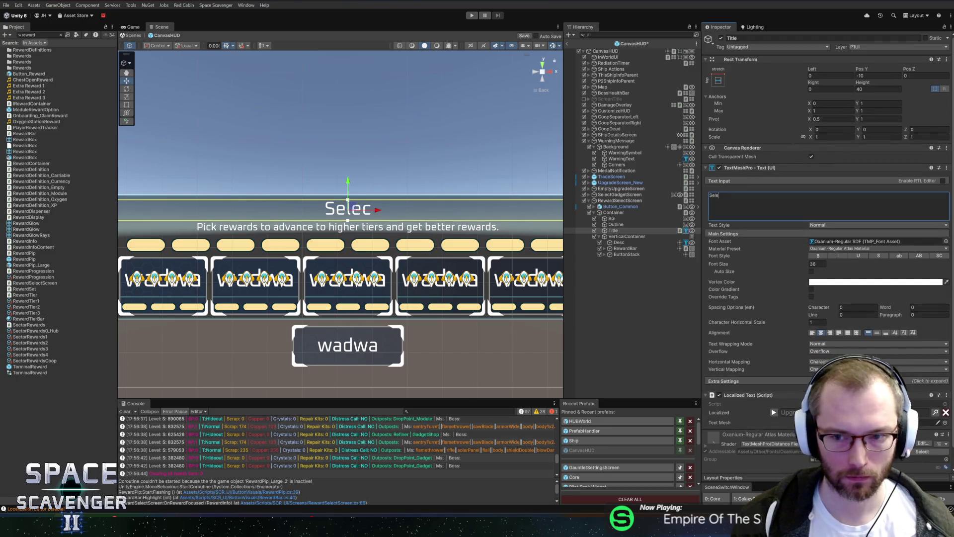
pyautogui.write('ct Reward')
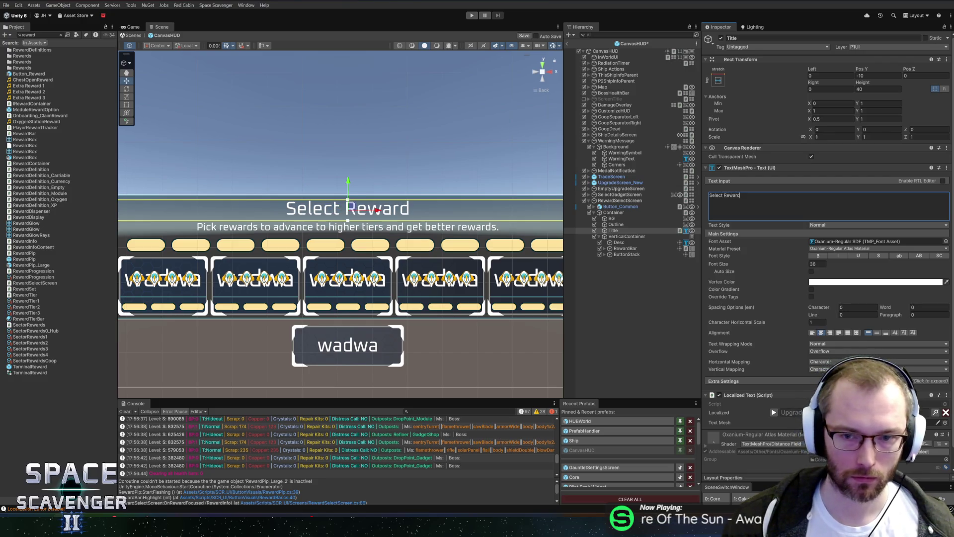
pyautogui.click(39, 35)
pyautogui.write('loading')
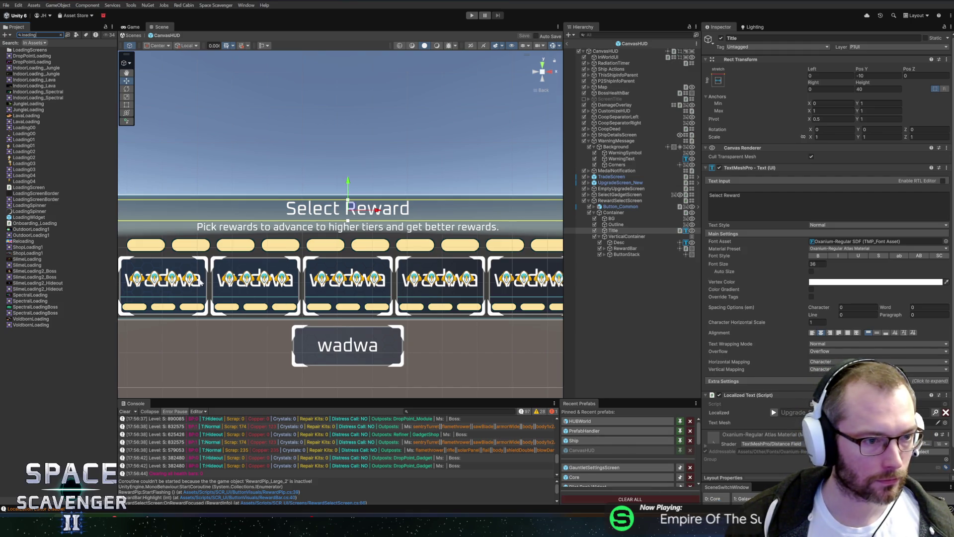
# Open the LoadingWidget prefab and add a Localized Text component to its Loading text
pyautogui.doubleClick(26, 219)
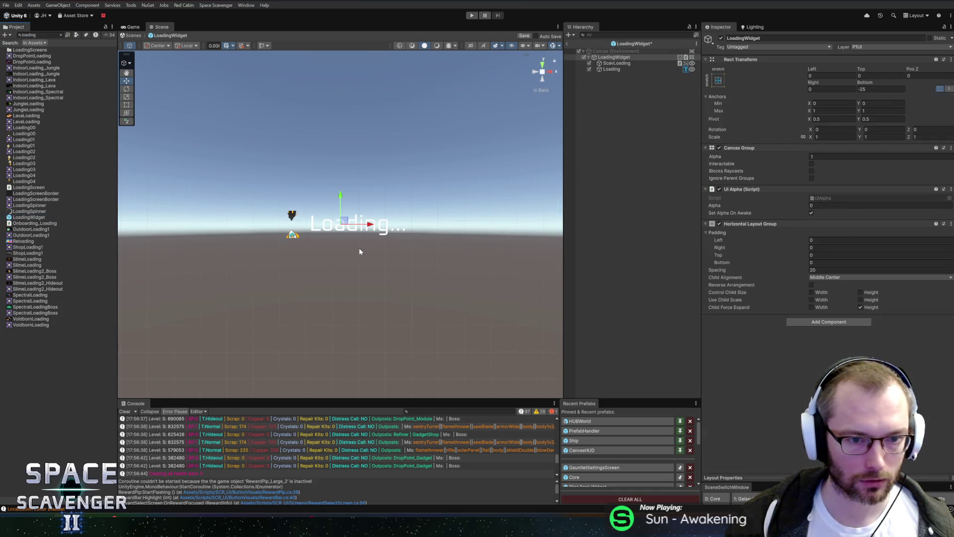
pyautogui.scroll(5, 359, 248)
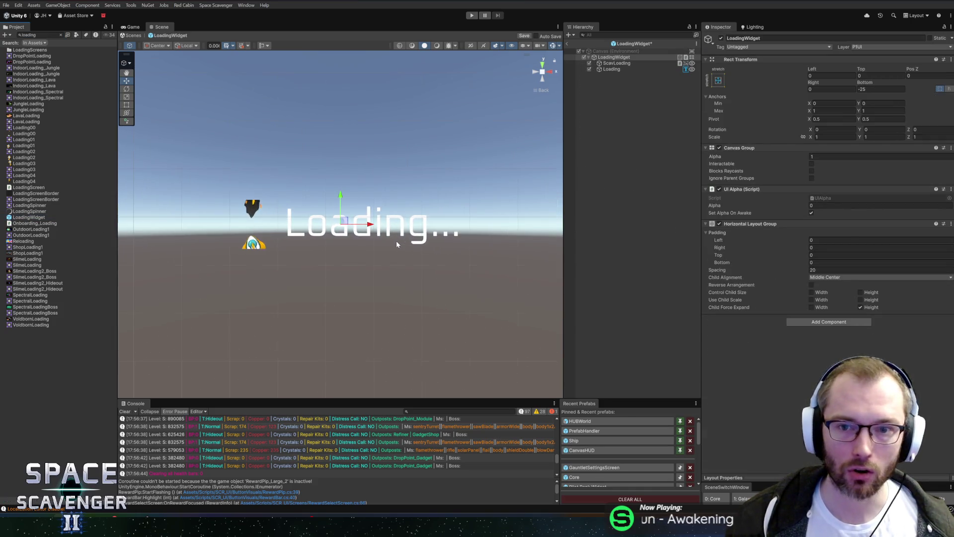
pyautogui.click(603, 70)
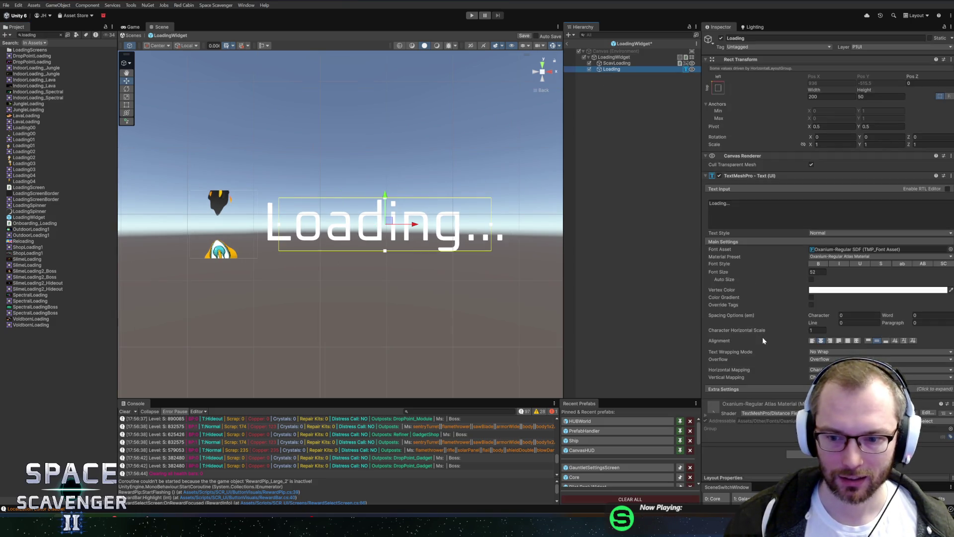
pyautogui.click(765, 458)
pyautogui.click(808, 454)
pyautogui.write('local')
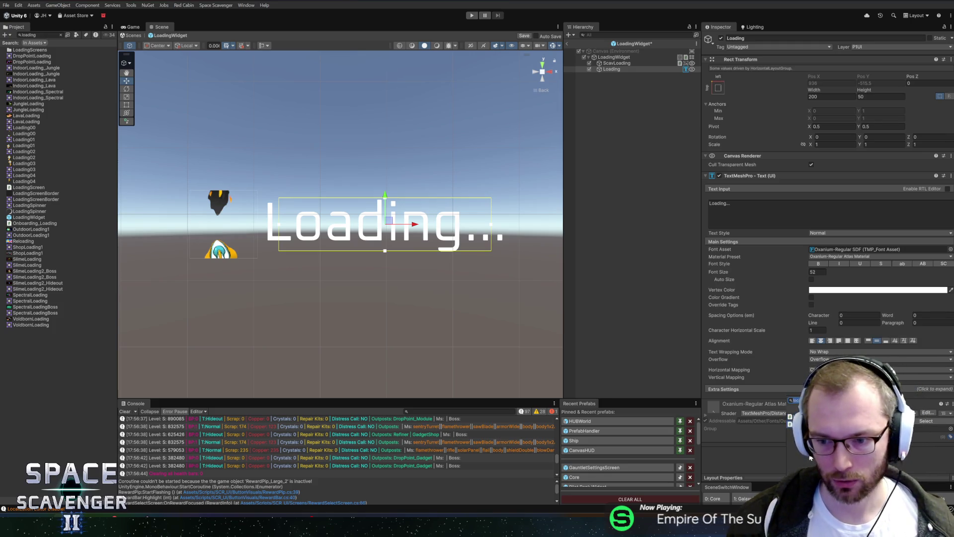
pyautogui.press('Return')
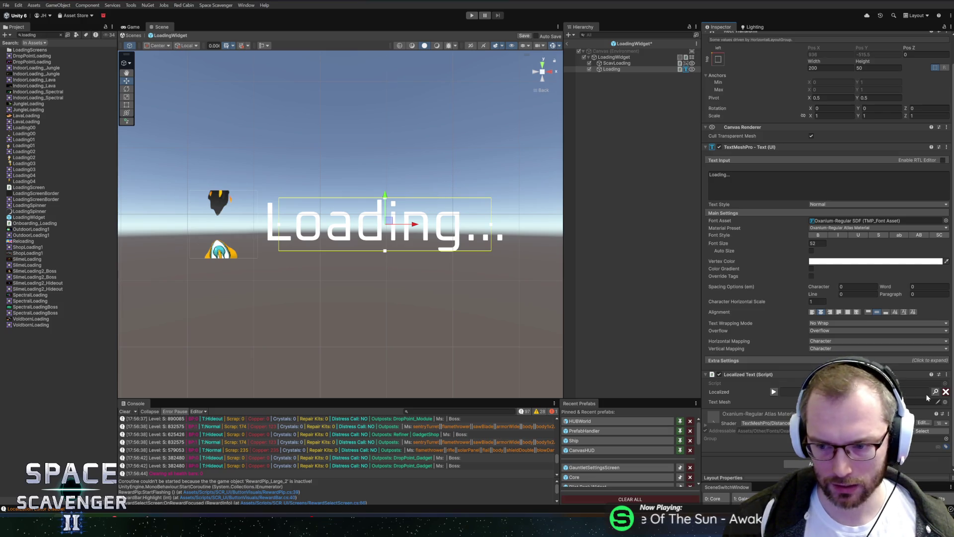
# Assign the Loading key by searching 'Loading...' in the Localization Editor
pyautogui.click(935, 391)
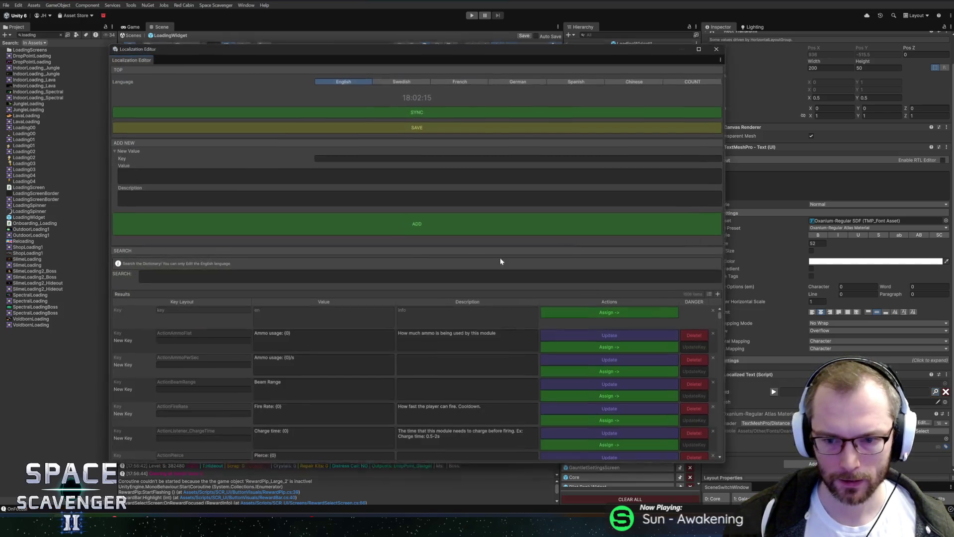
pyautogui.write('Loading...')
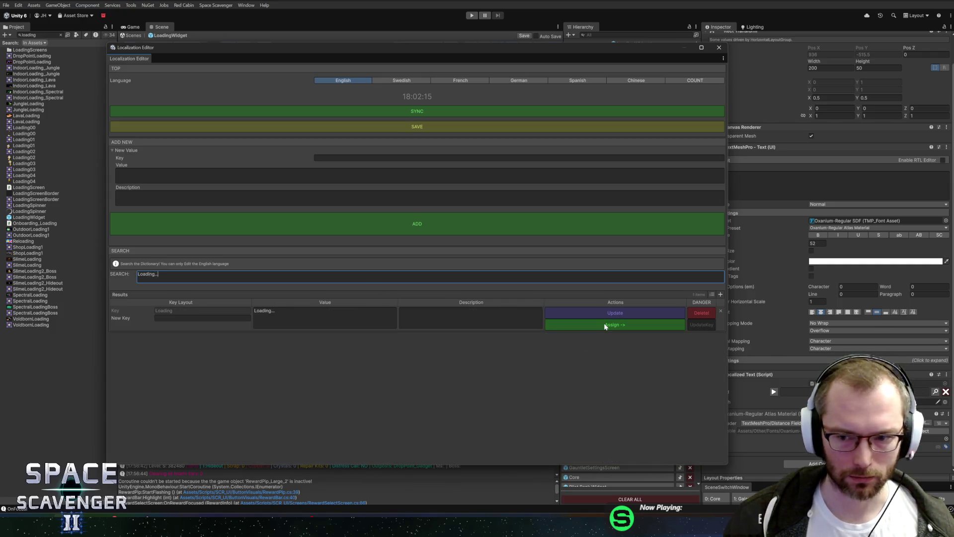
pyautogui.click(591, 326)
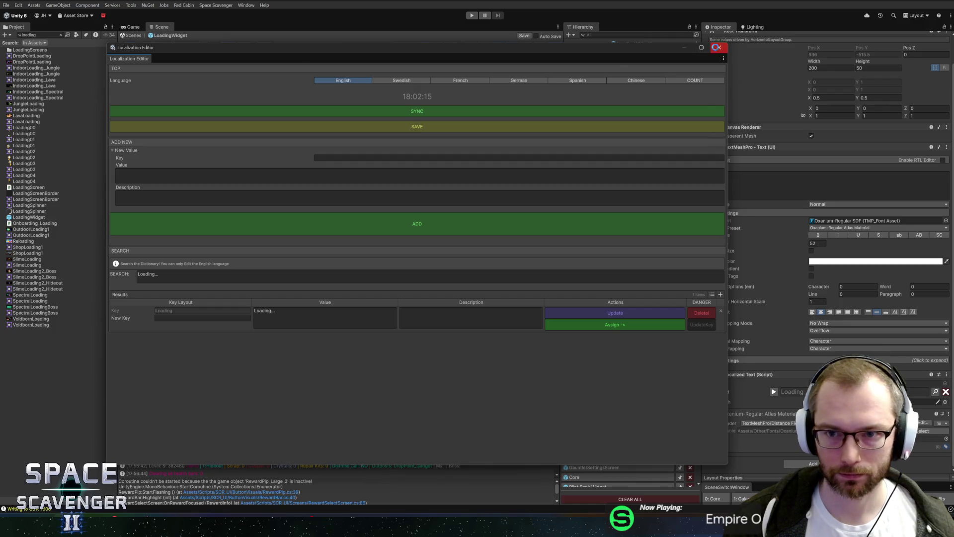
pyautogui.click(719, 47)
# Set the label's displayed text to 'Loading...' and select the LoadingWidget root
pyautogui.click(776, 184)
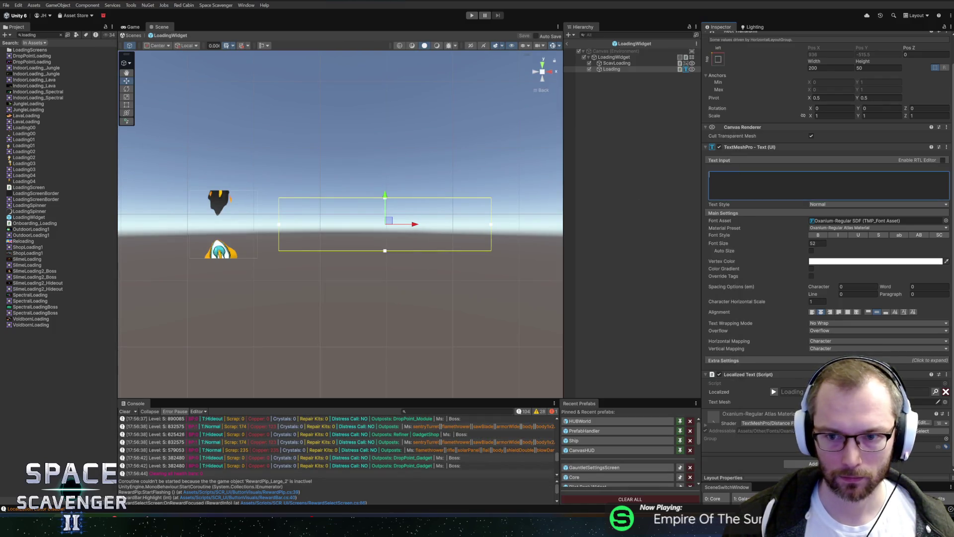
pyautogui.write('Loading...')
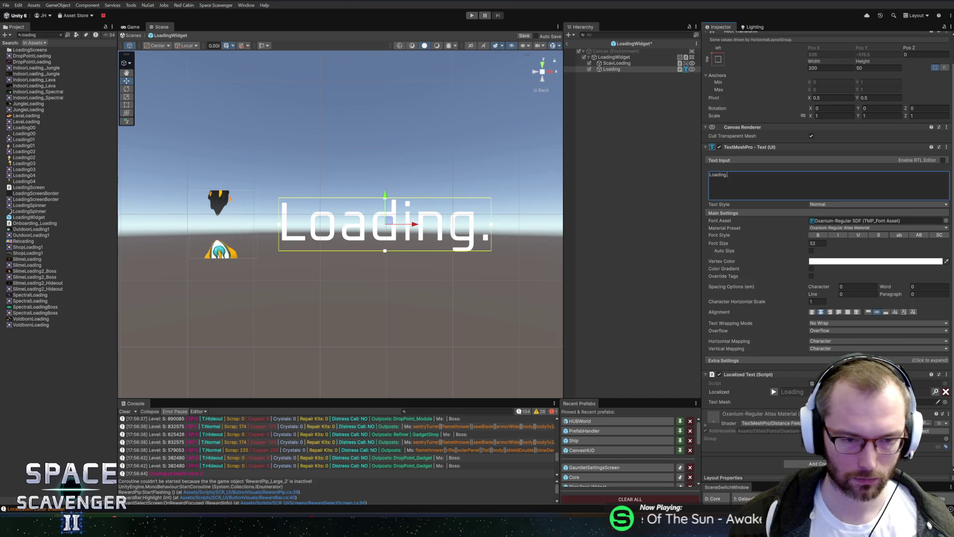
pyautogui.write('.....')
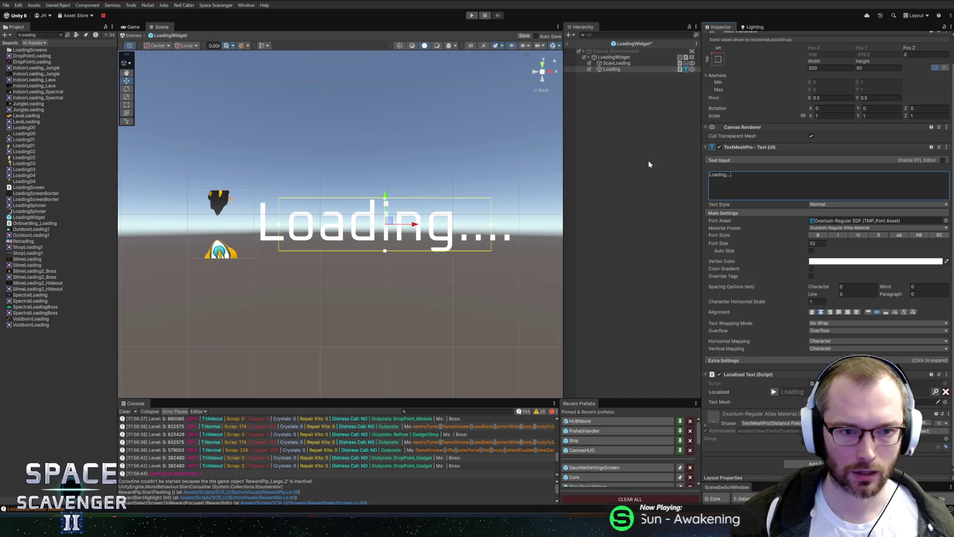
pyautogui.press('BackSpace')
pyautogui.press('BackSpace')
pyautogui.press('BackSpace')
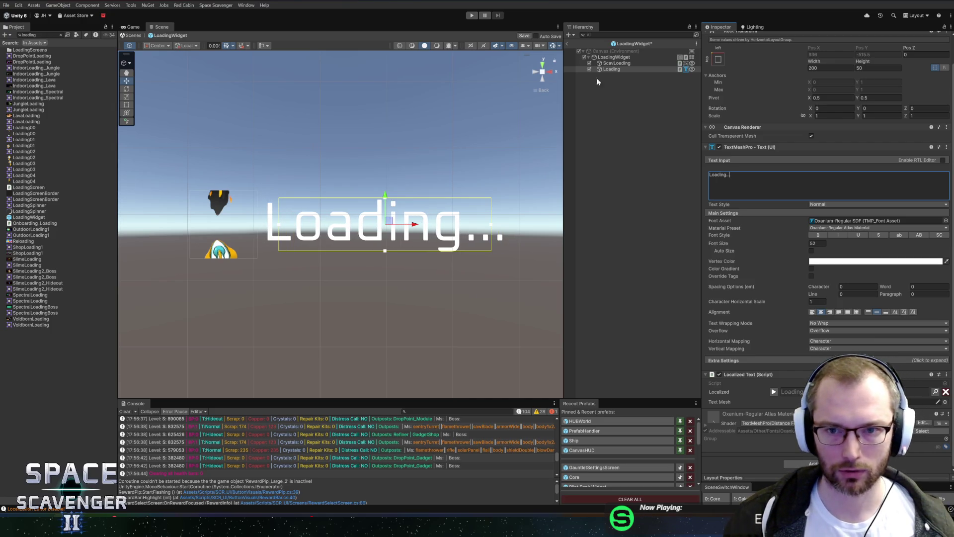
pyautogui.scroll(-6, 393, 279)
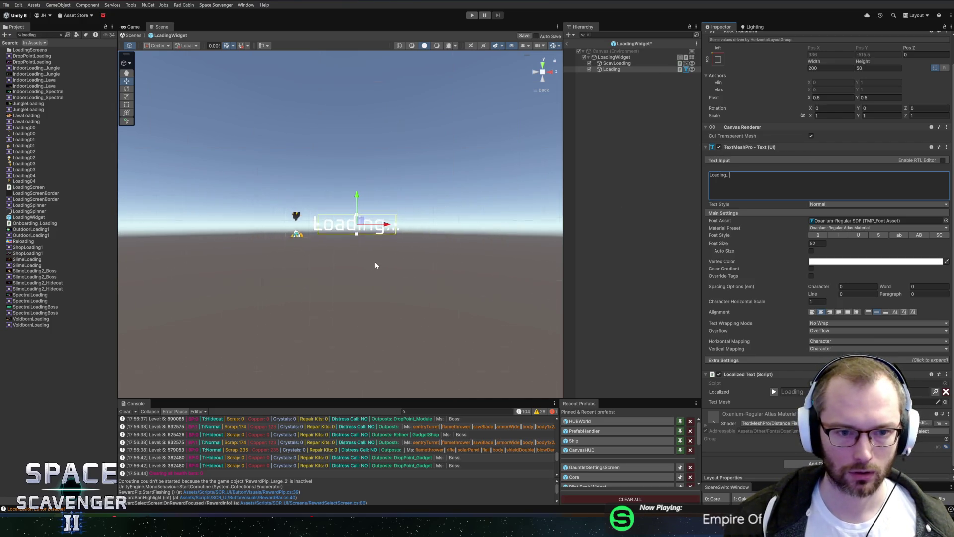
pyautogui.scroll(5, 390, 210)
pyautogui.click(634, 57)
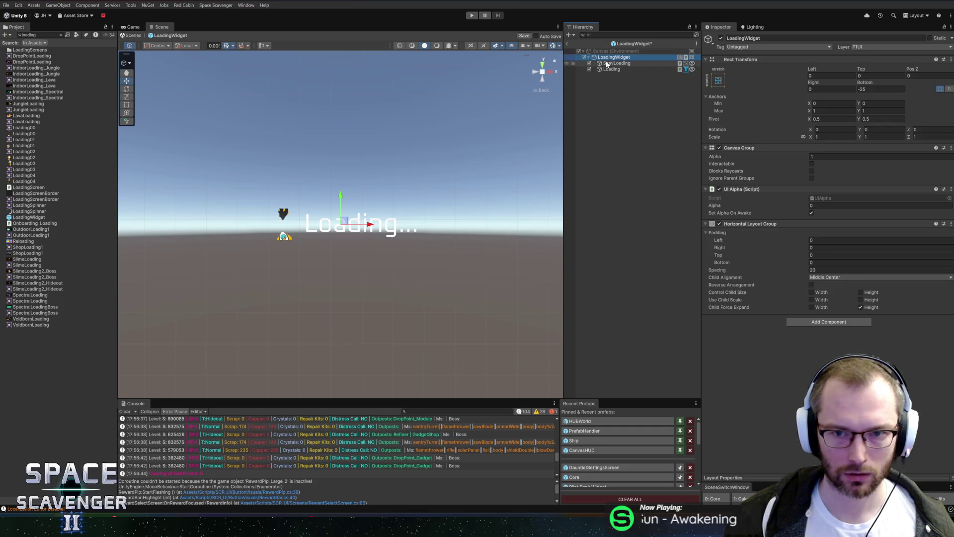
# Add a Content Size Fitter to LoadingWidget with Horizontal Fit set to Preferred Size
pyautogui.click(825, 323)
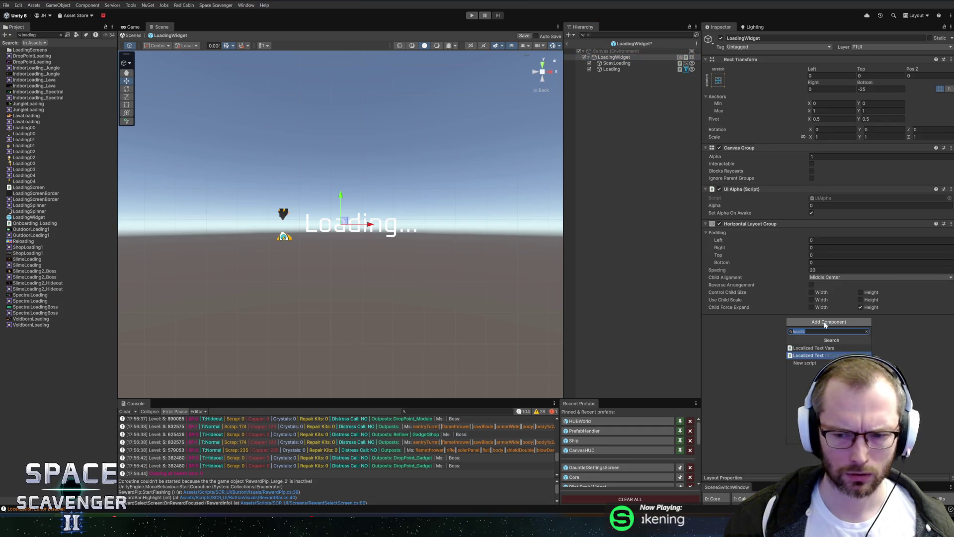
pyautogui.press('Return')
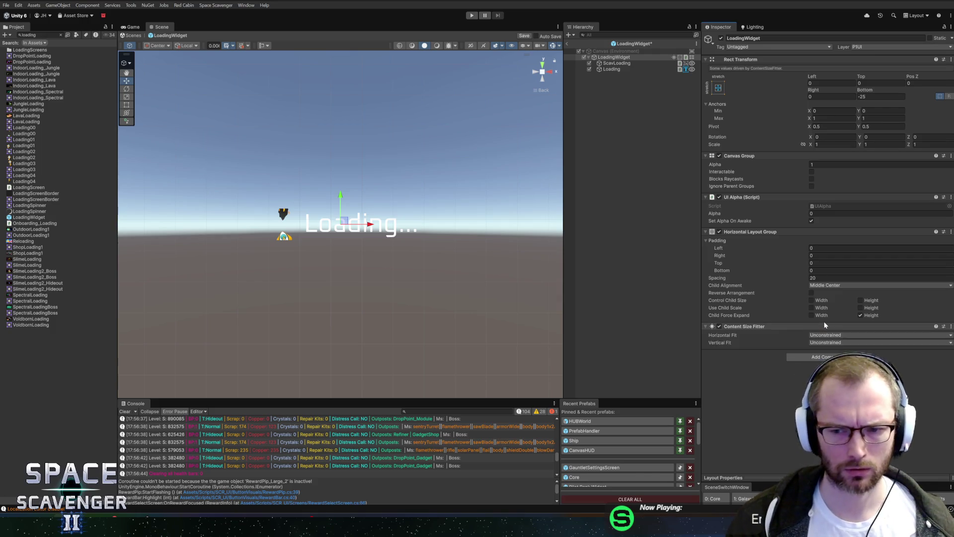
pyautogui.click(829, 335)
pyautogui.click(840, 361)
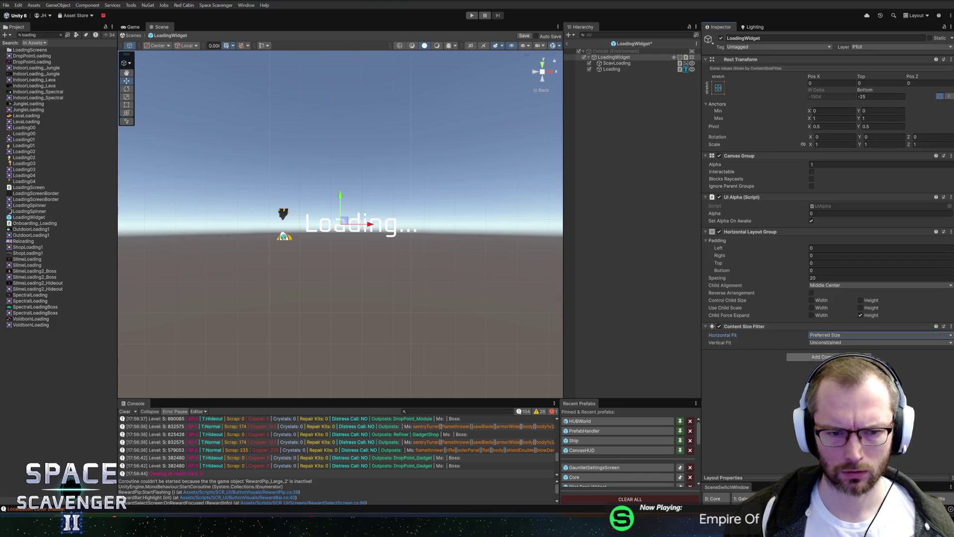
# Test the widget with the longer text 'awdawdawdawd', undo to 'Loading...', and frame it
pyautogui.click(611, 69)
pyautogui.click(730, 203)
pyautogui.write('awdawdawdawd.')
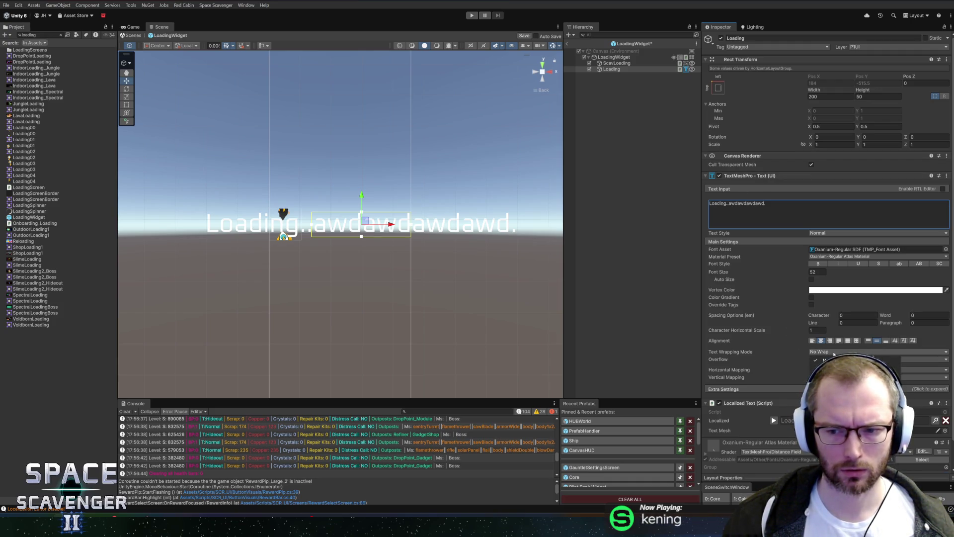
pyautogui.click(738, 97)
pyautogui.hotkey('ctrl', 'z')
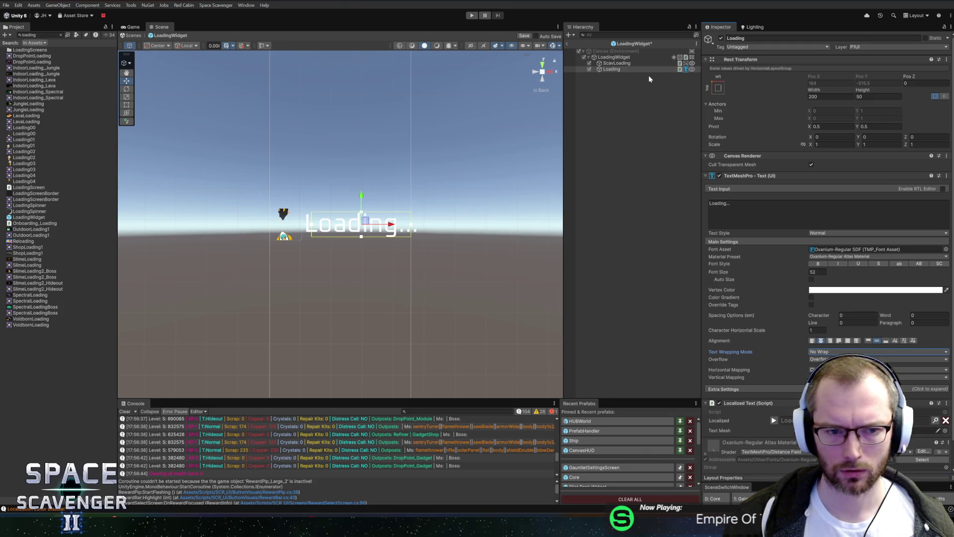
pyautogui.click(637, 56)
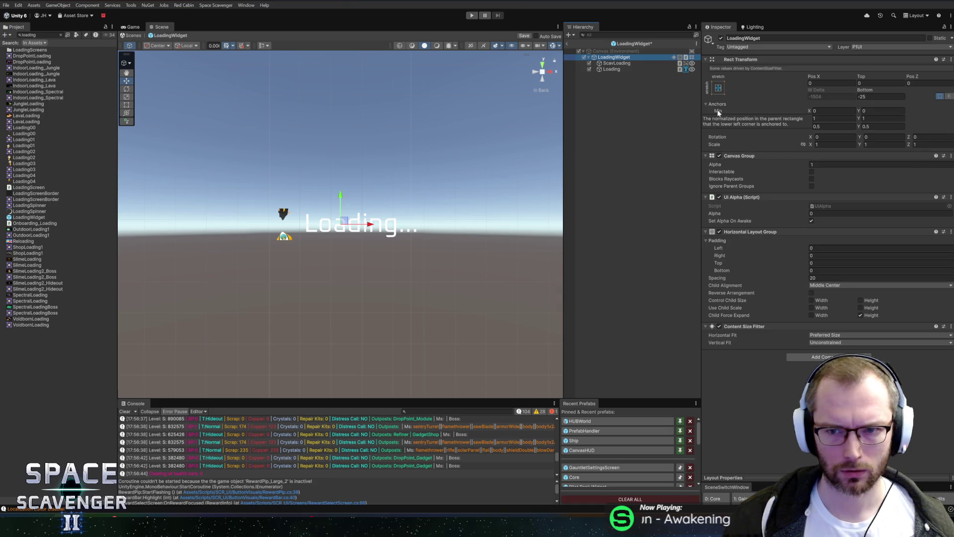
pyautogui.press('f')
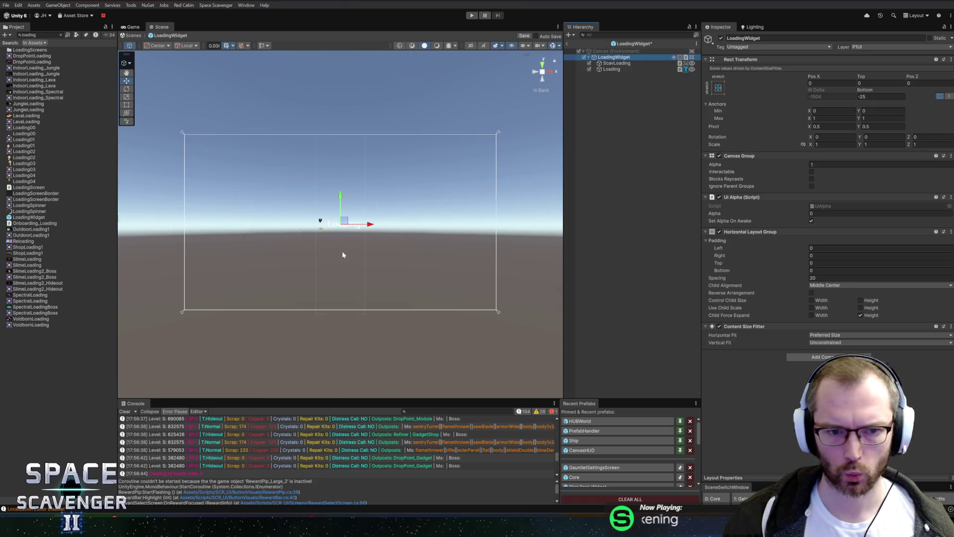
pyautogui.click(607, 63)
pyautogui.click(613, 69)
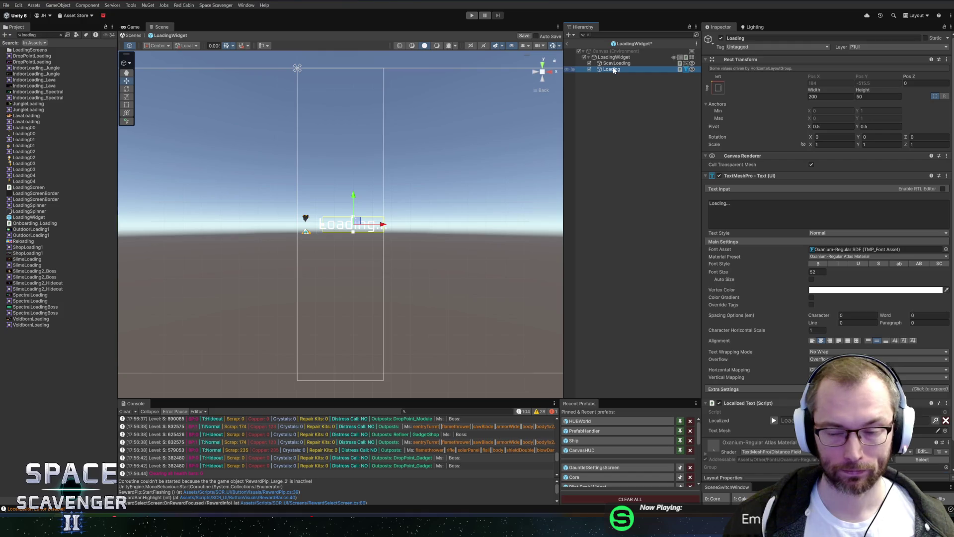
# Nudge the ScavLoading icon upward in the Scene view
pyautogui.click(622, 63)
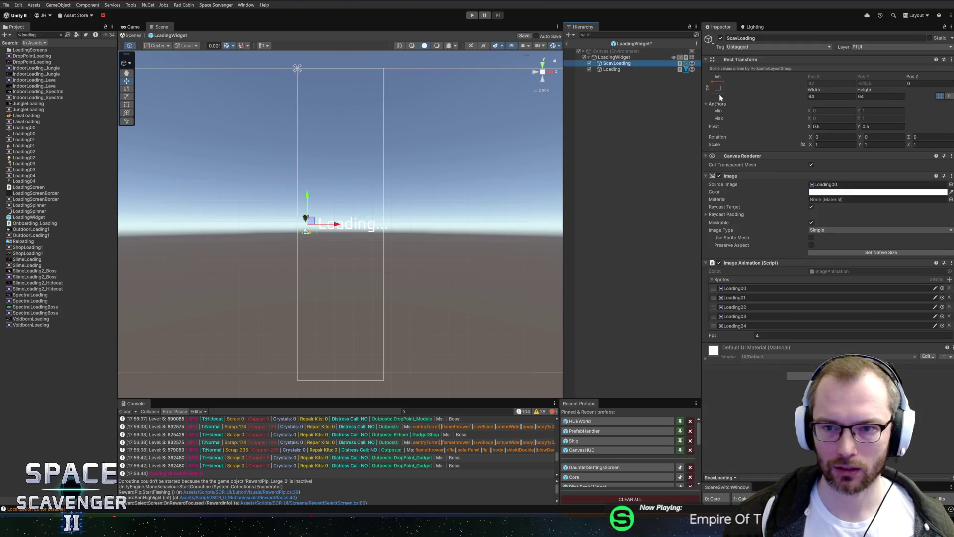
pyautogui.click(612, 58)
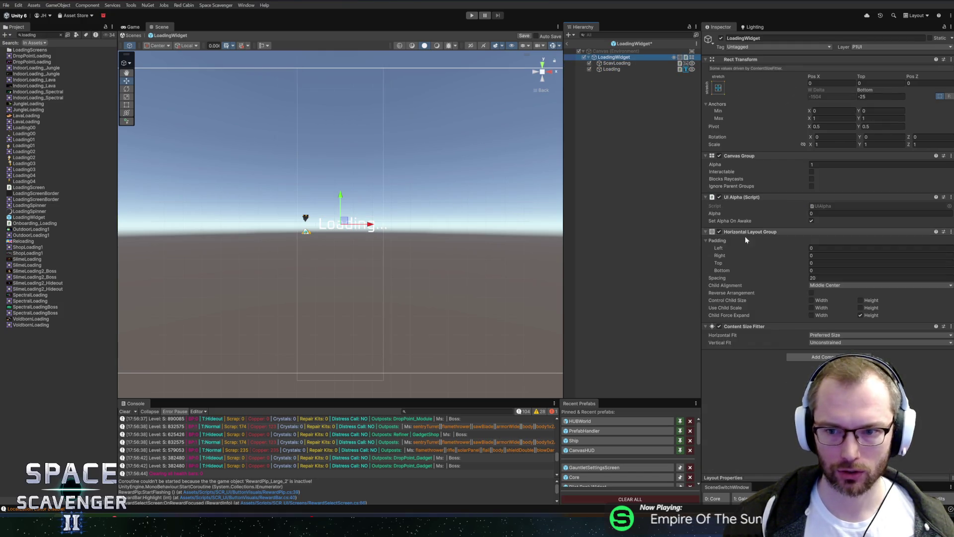
pyautogui.click(719, 232)
pyautogui.click(617, 64)
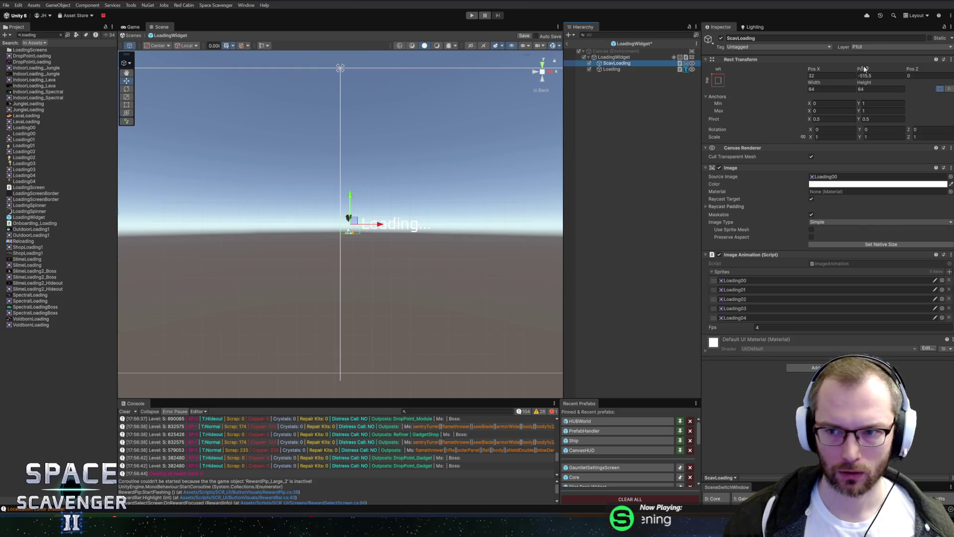
pyautogui.moveTo(865, 68); pyautogui.dragTo(342, 88)
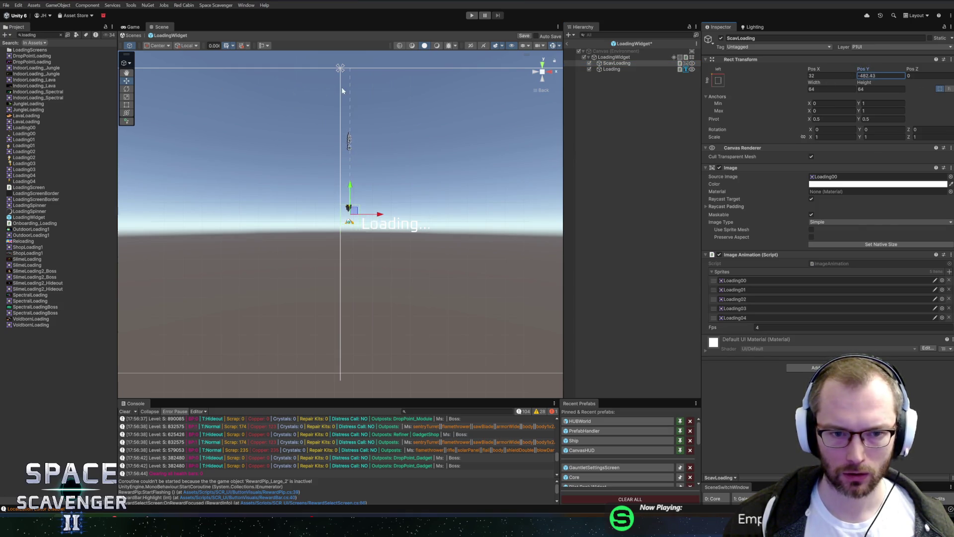
# Anchor the Loading text to middle-center and move it down below centre
pyautogui.click(616, 69)
pyautogui.click(718, 80)
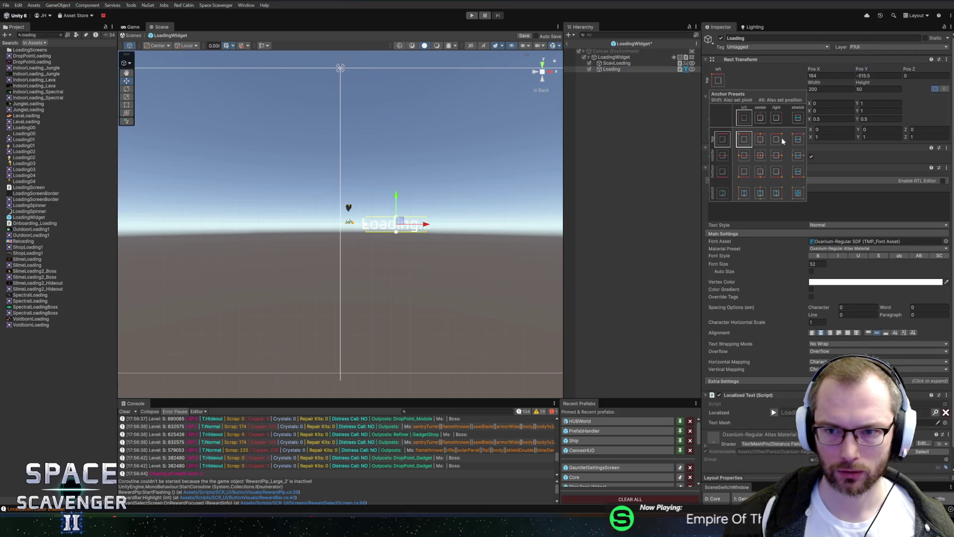
pyautogui.keyDown('alt'); pyautogui.click(760, 155); pyautogui.keyUp('alt')
pyautogui.click(710, 92)
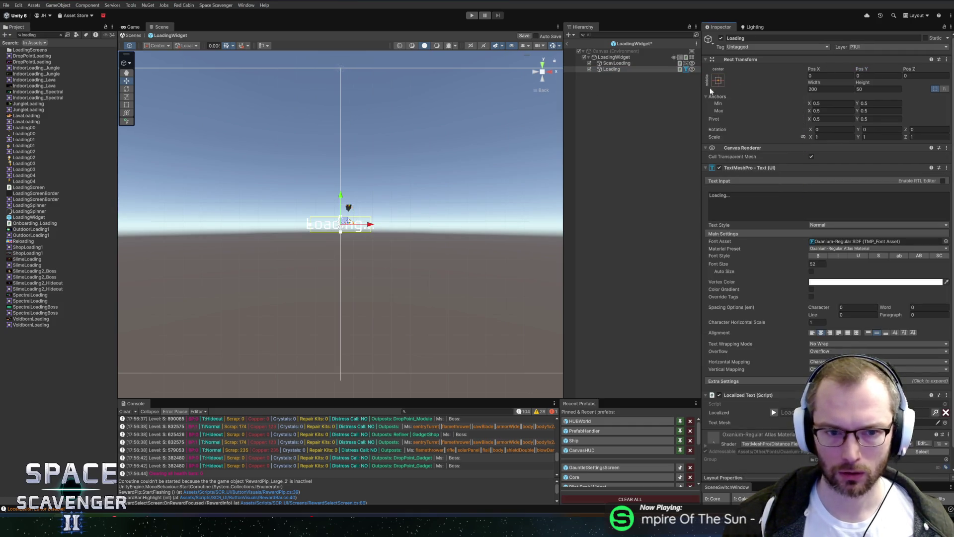
pyautogui.moveTo(340, 195); pyautogui.dragTo(341, 208)
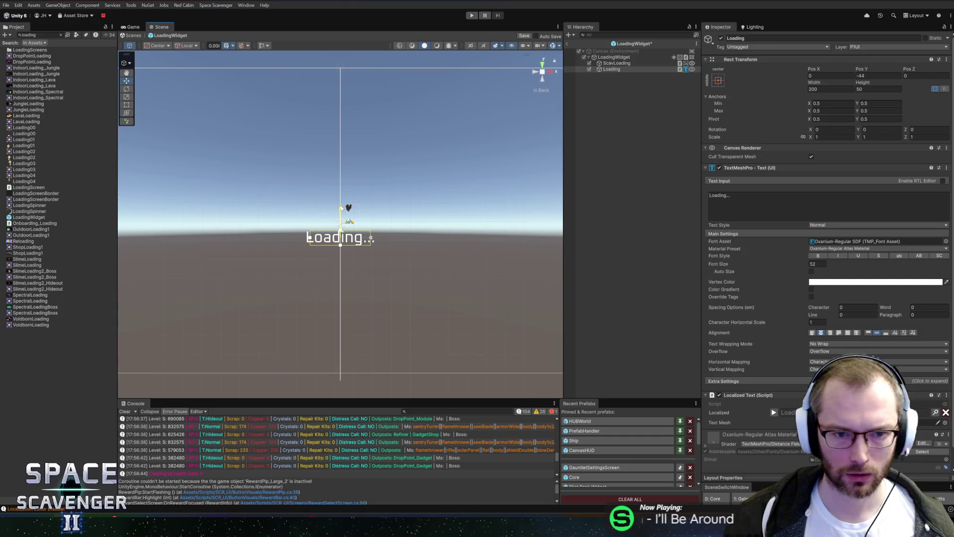
# Anchor the ScavLoading icon to middle-center, move it above the text, and leave the prefab
pyautogui.click(616, 63)
pyautogui.click(718, 80)
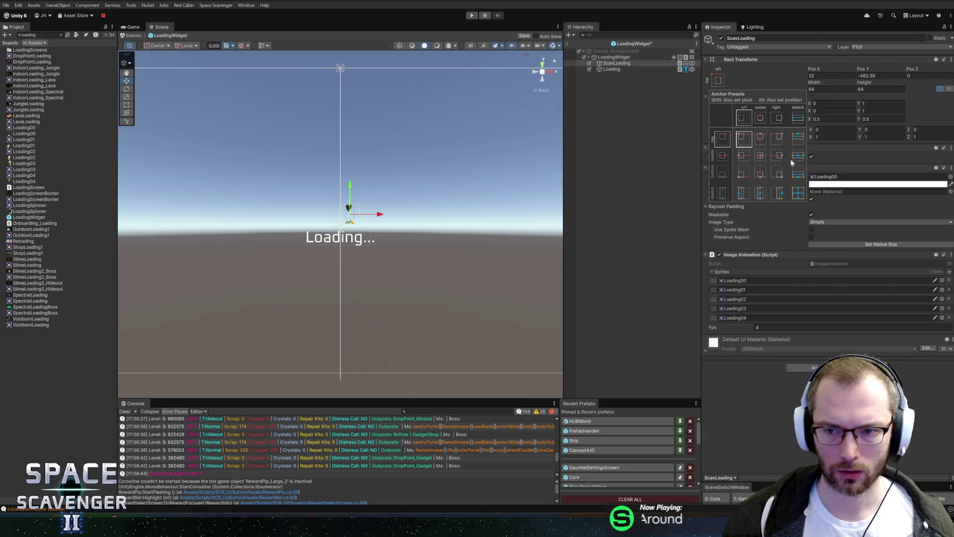
pyautogui.keyDown('alt'); pyautogui.click(759, 155); pyautogui.keyUp('alt')
pyautogui.moveTo(343, 195); pyautogui.dragTo(341, 187)
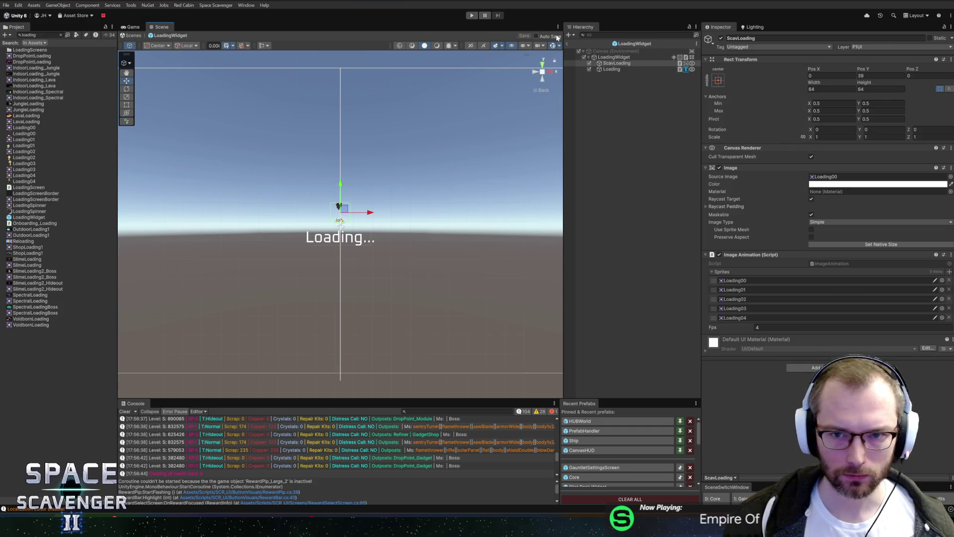
pyautogui.click(567, 45)
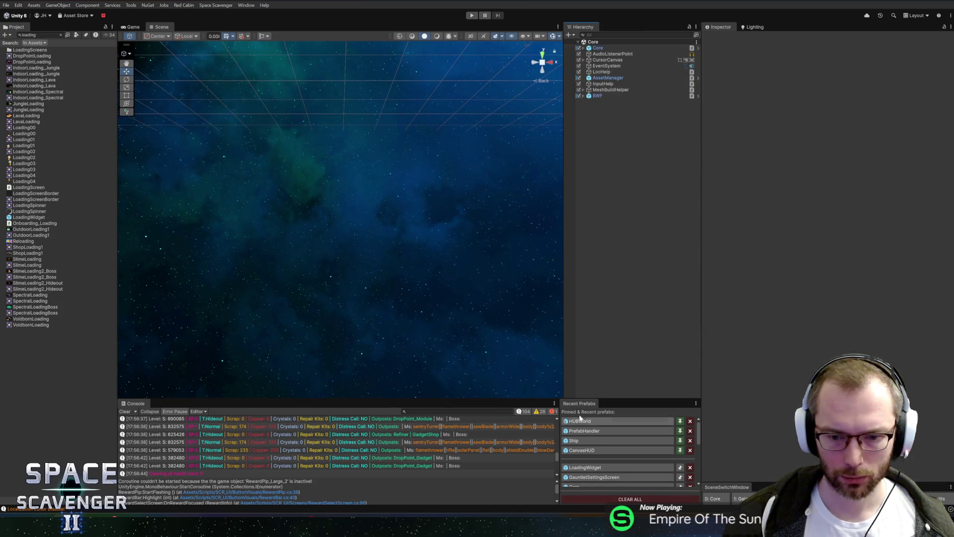
# Find LoadingScreen through a 'load' Hierarchy search and edit its Canvas Group Alpha field
pyautogui.moveTo(515, 399); pyautogui.dragTo(516, 341)
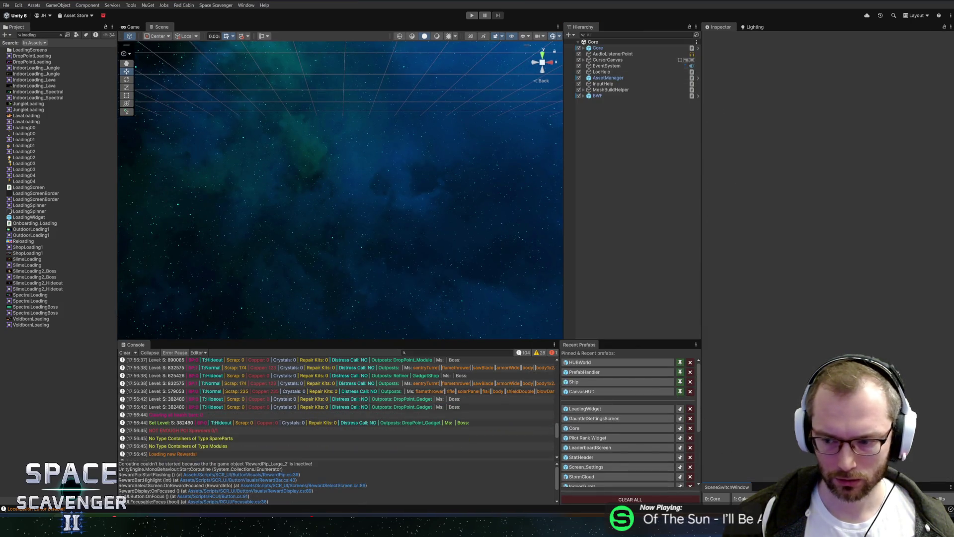
pyautogui.write('load')
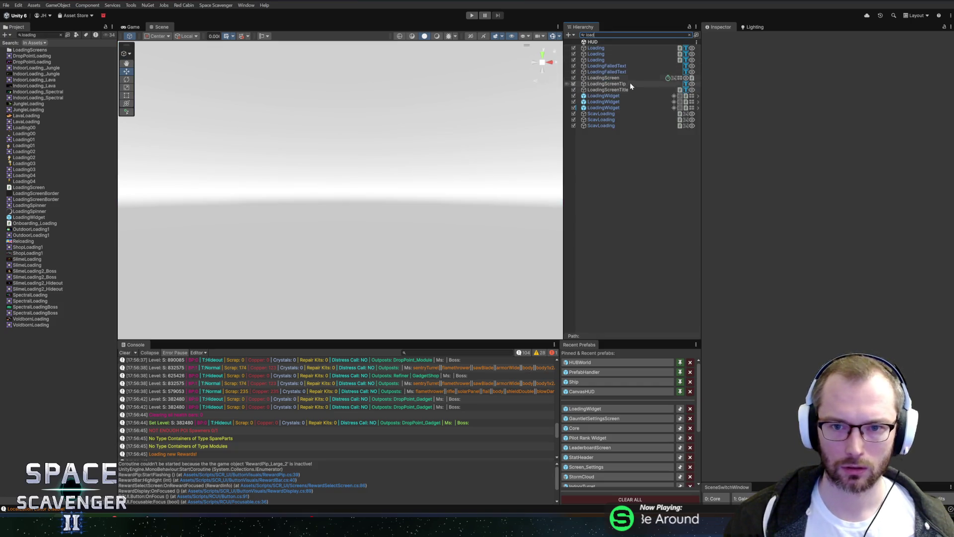
pyautogui.click(615, 108)
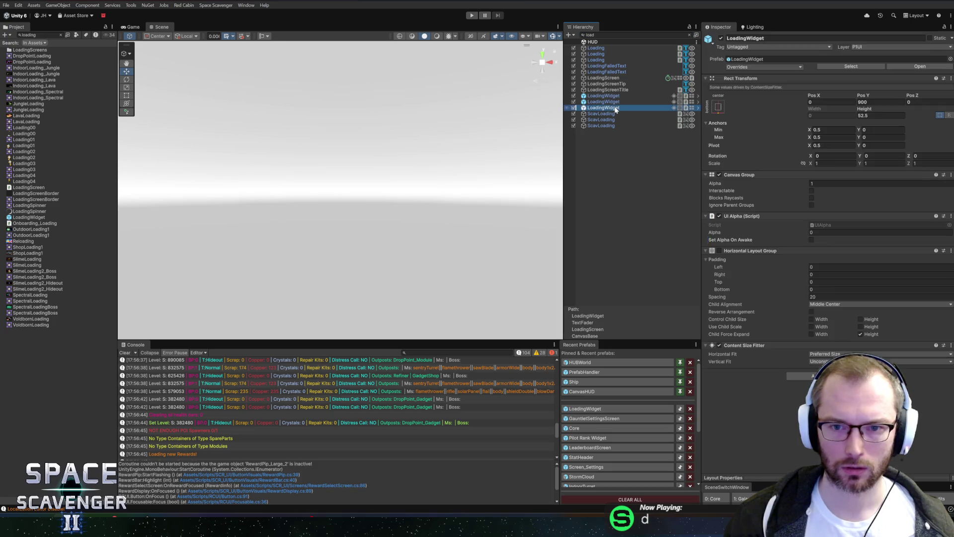
pyautogui.click(690, 35)
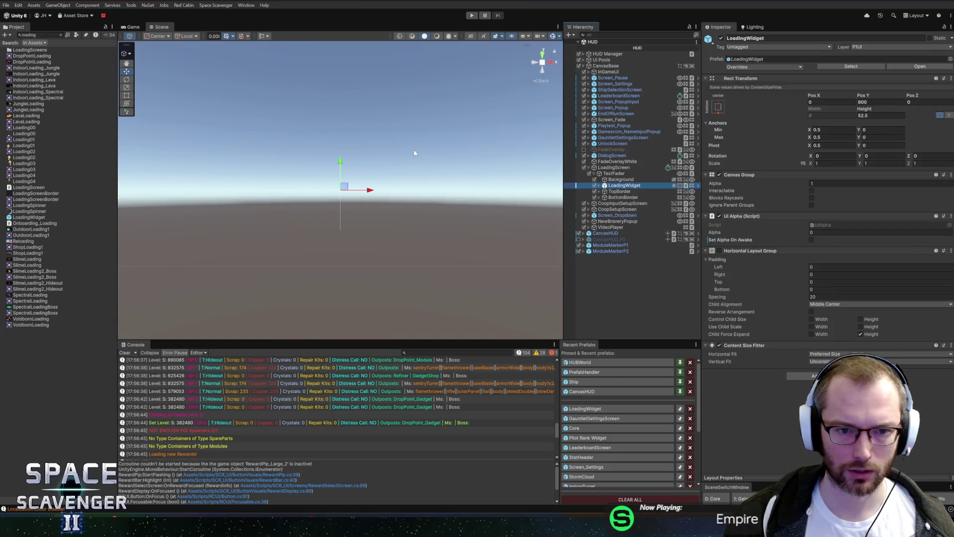
pyautogui.click(607, 168)
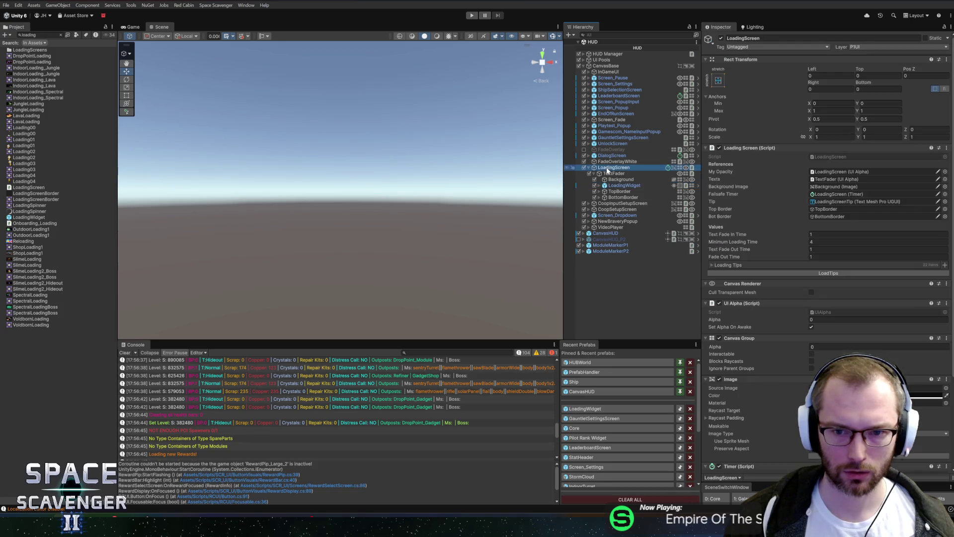
pyautogui.click(825, 347)
# Set the LoadingScreen alpha to 1 and drag the LoadingWidget higher on the screen
pyautogui.write('1')
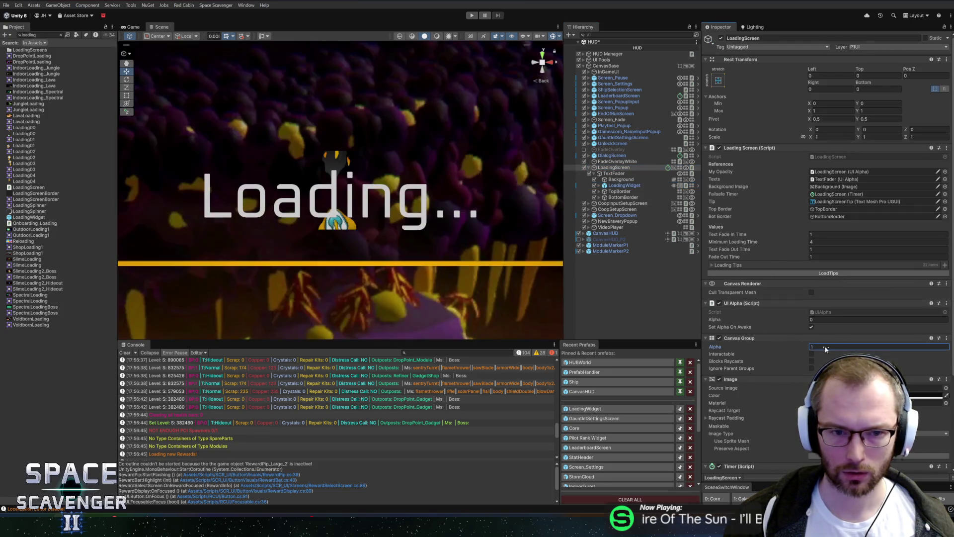
pyautogui.scroll(-3, 377, 195)
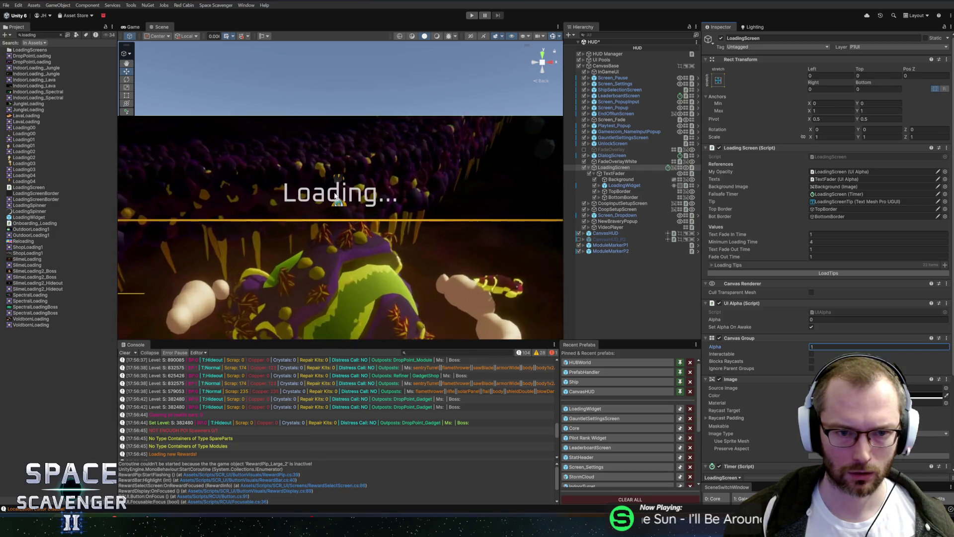
pyautogui.moveTo(347, 195); pyautogui.dragTo(362, 140)
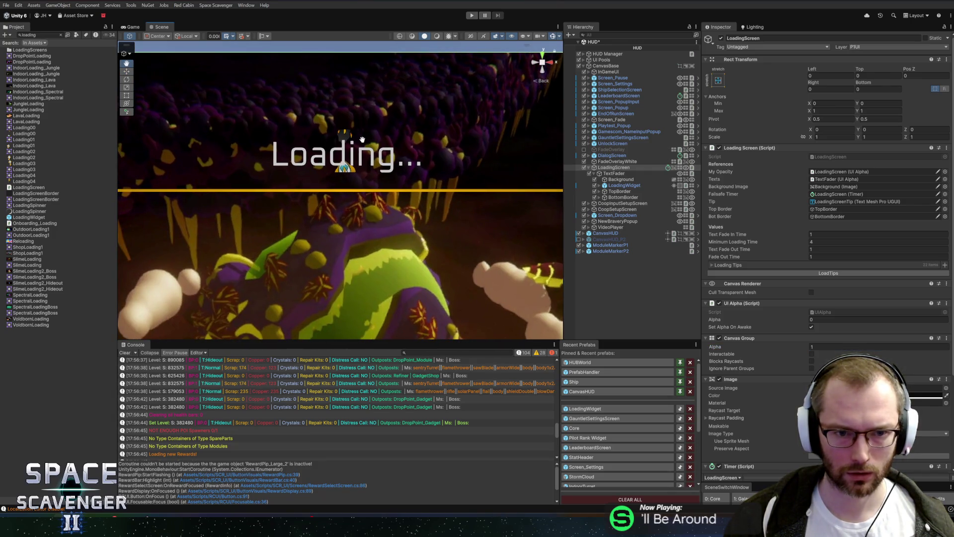
pyautogui.click(623, 186)
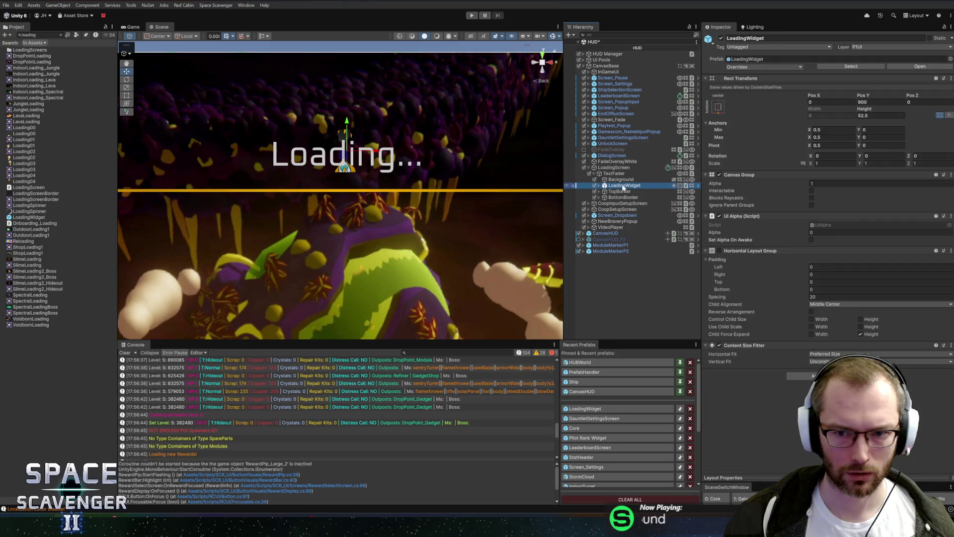
pyautogui.click(601, 185)
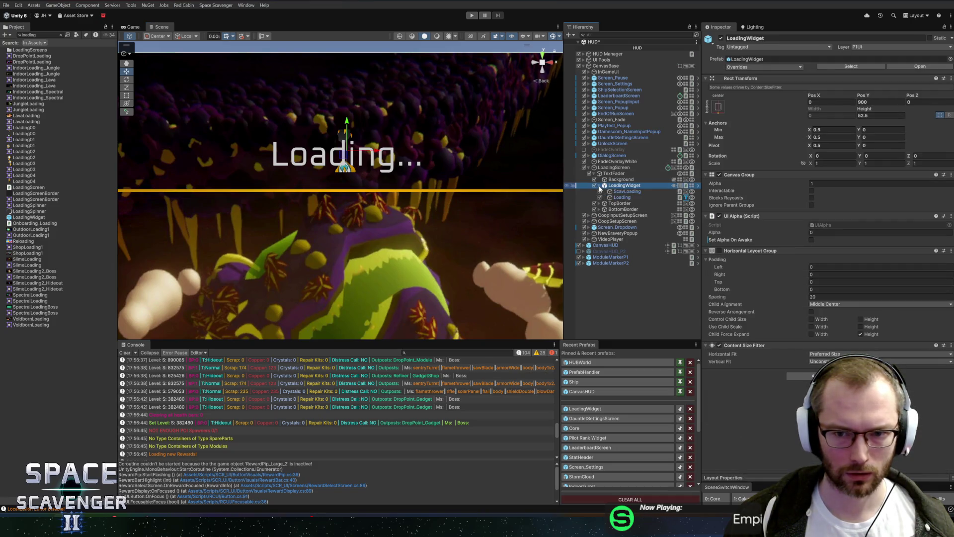
pyautogui.moveTo(349, 121)
pyautogui.mouseDown()
pyautogui.moveTo(350, 97)
pyautogui.moveTo(360, 94)
pyautogui.mouseUp()
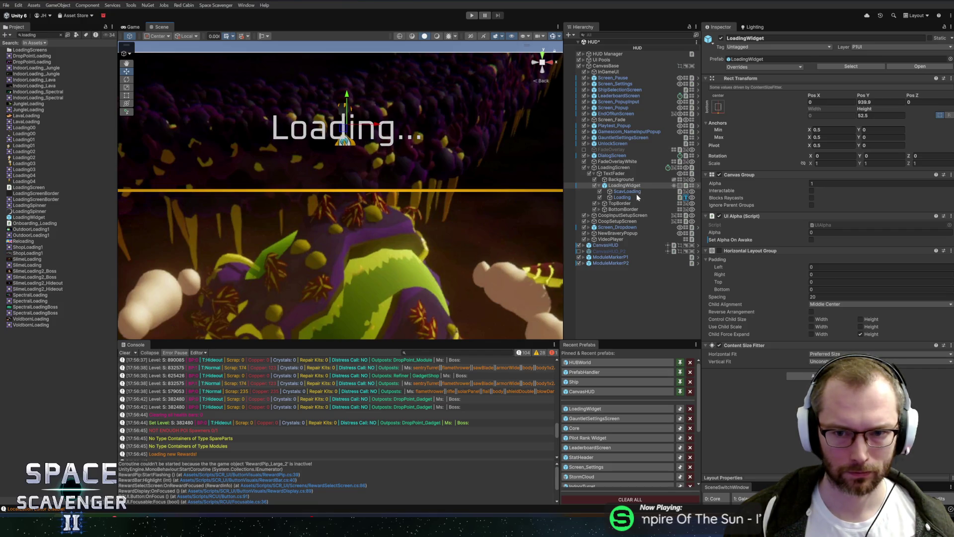
# Lower the ScavLoading icon further, to Pos Y -65.4, below the Loading... text
pyautogui.click(636, 195)
pyautogui.click(627, 191)
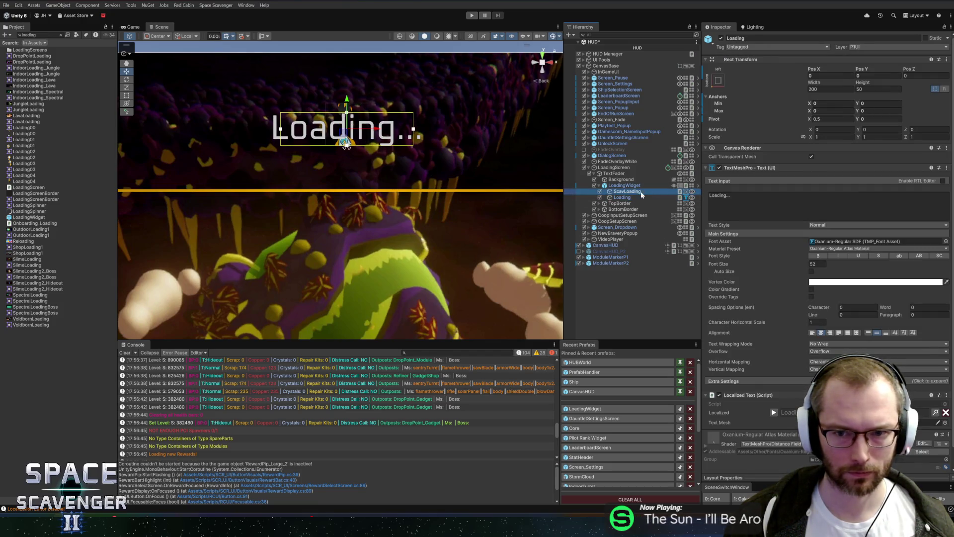
pyautogui.moveTo(354, 133); pyautogui.dragTo(363, 142)
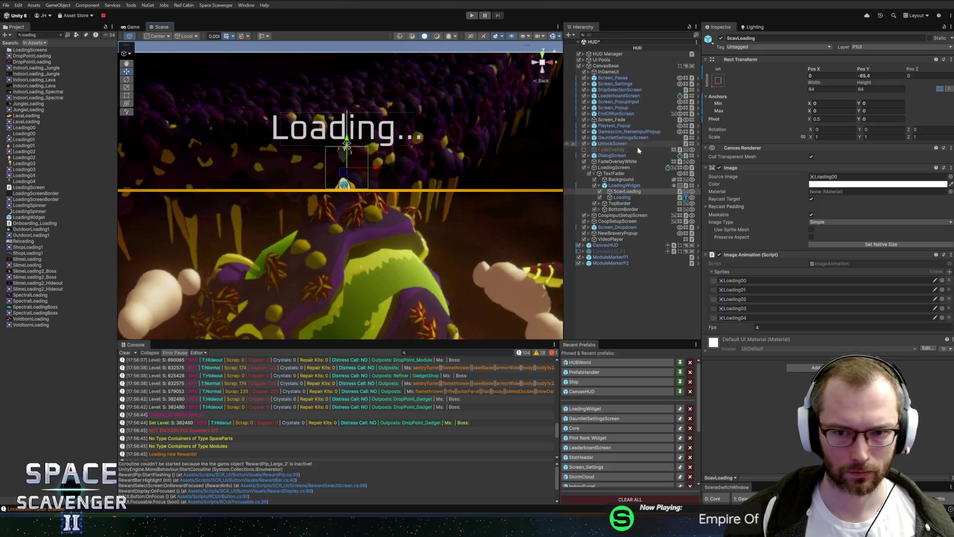
pyautogui.click(621, 187)
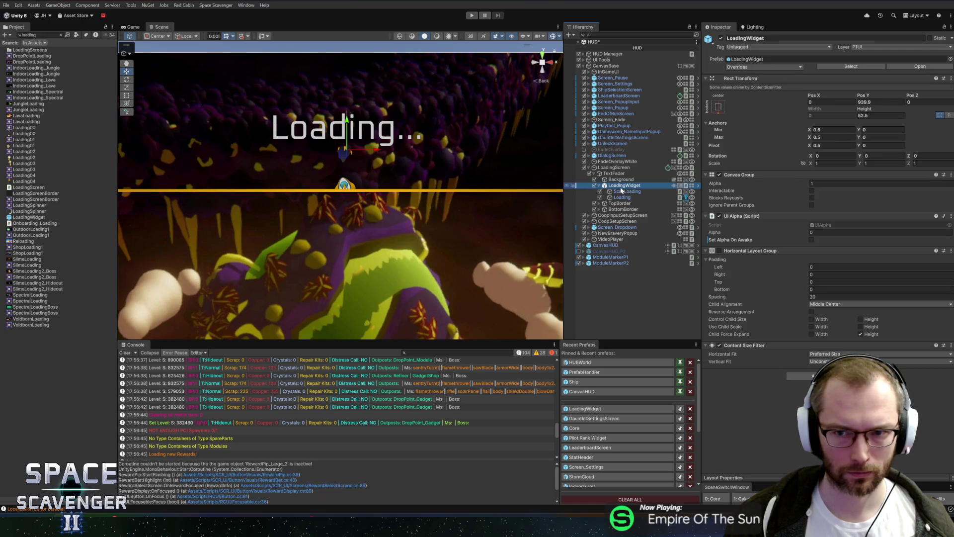
pyautogui.click(621, 179)
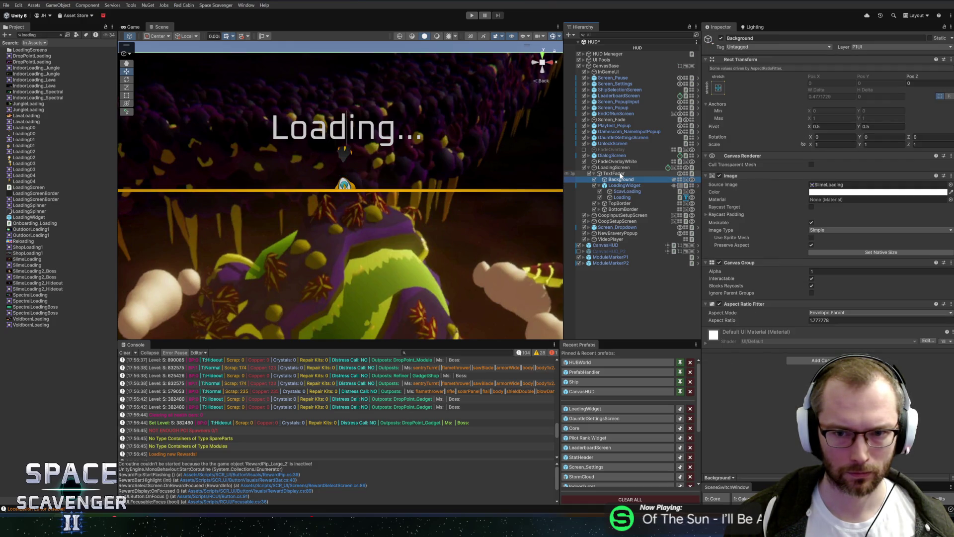
# Anchor the loading screen's LoadingWidget to top centre and stretch its height to about 160
pyautogui.click(621, 173)
pyautogui.click(621, 179)
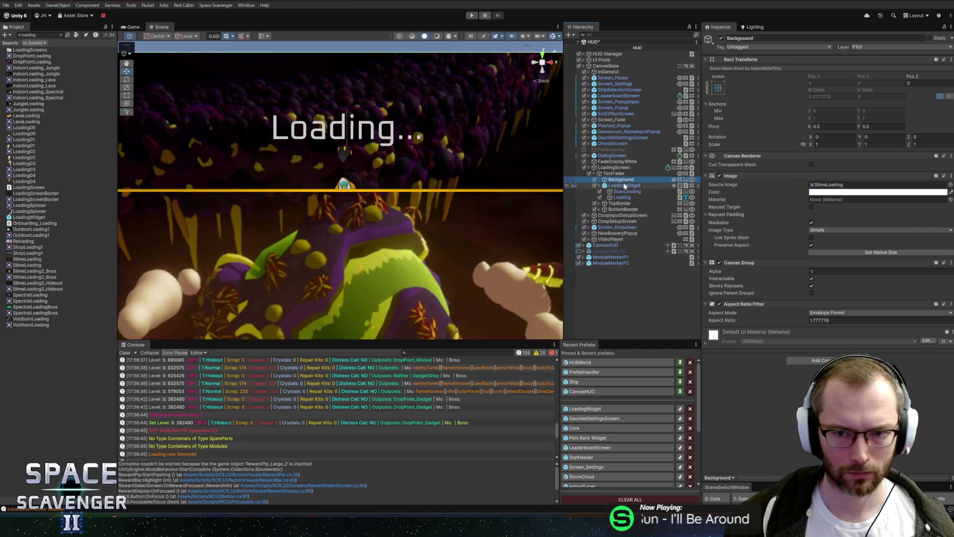
pyautogui.click(625, 186)
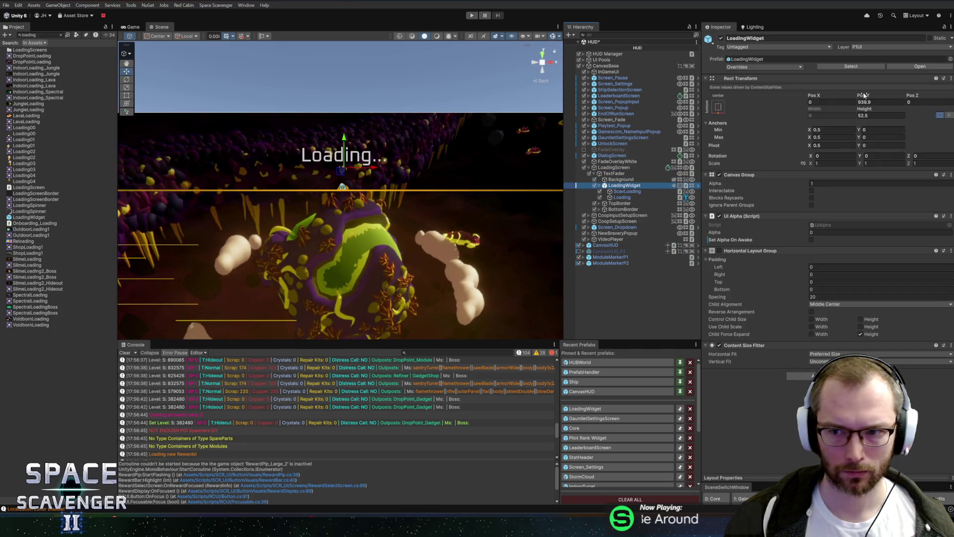
pyautogui.click(830, 102)
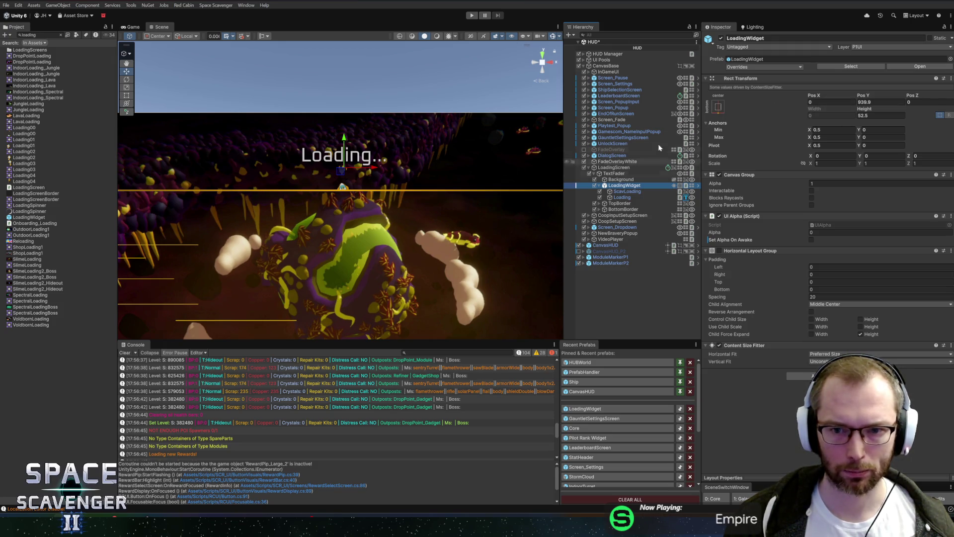
pyautogui.click(718, 106)
pyautogui.click(760, 165)
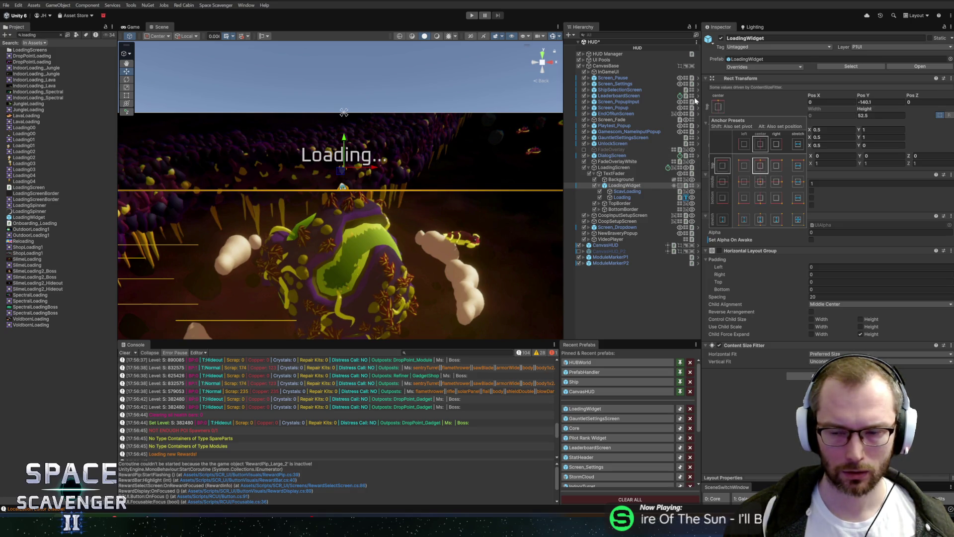
pyautogui.click(726, 108)
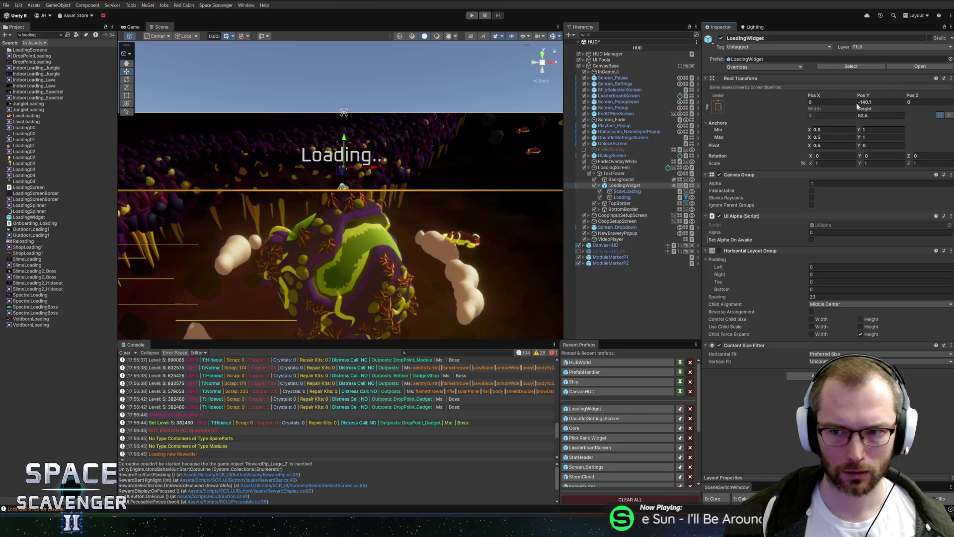
pyautogui.moveTo(863, 114); pyautogui.dragTo(930, 126)
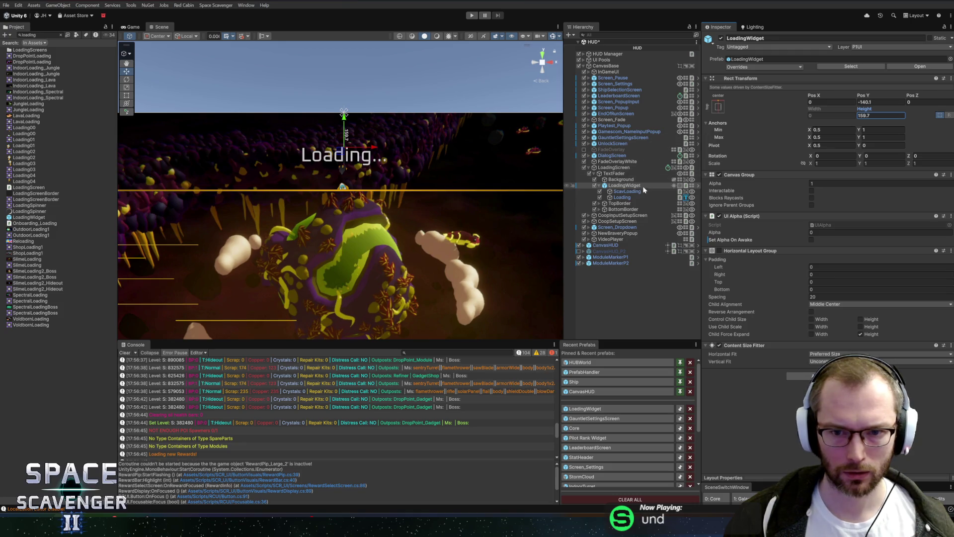
pyautogui.click(617, 168)
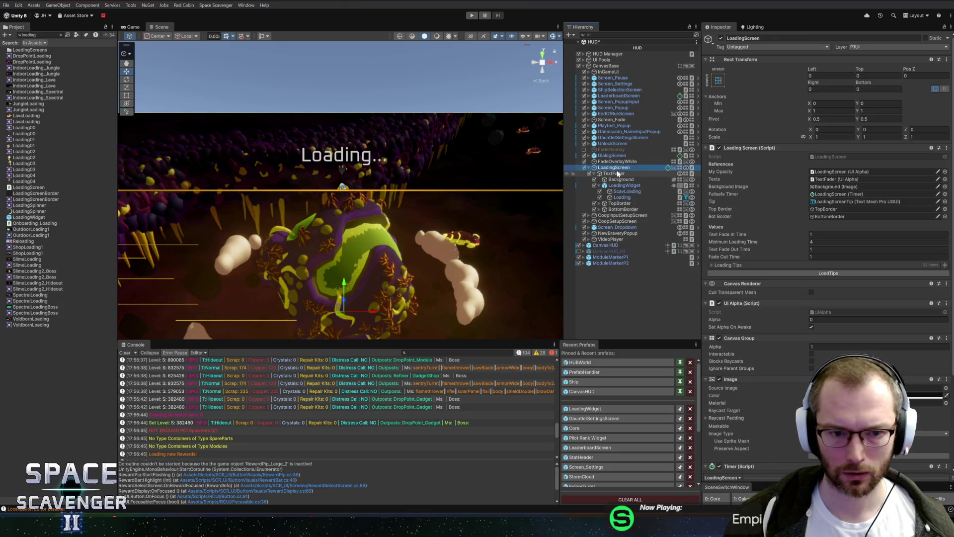
# Check the TopBorder's height, then go back to the LoadingWidget
pyautogui.click(613, 173)
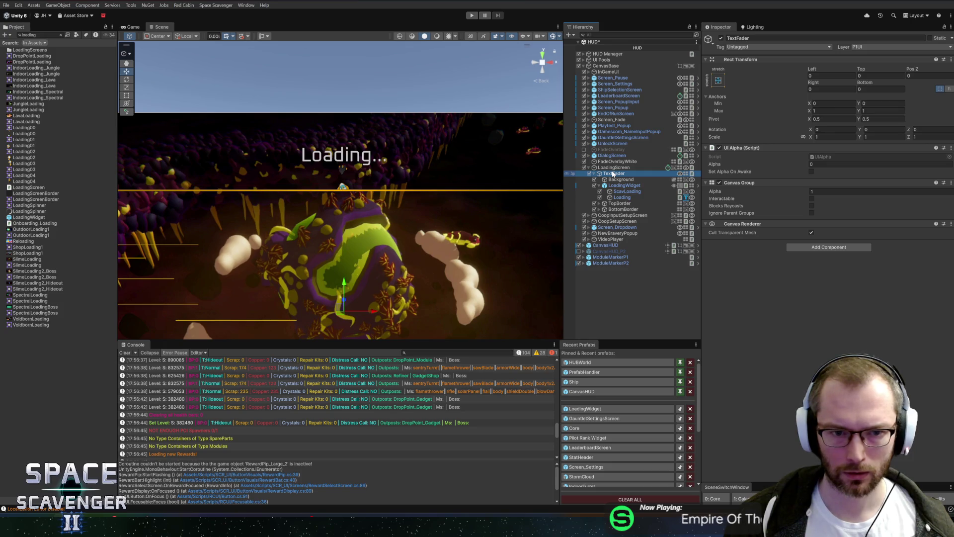
pyautogui.click(617, 179)
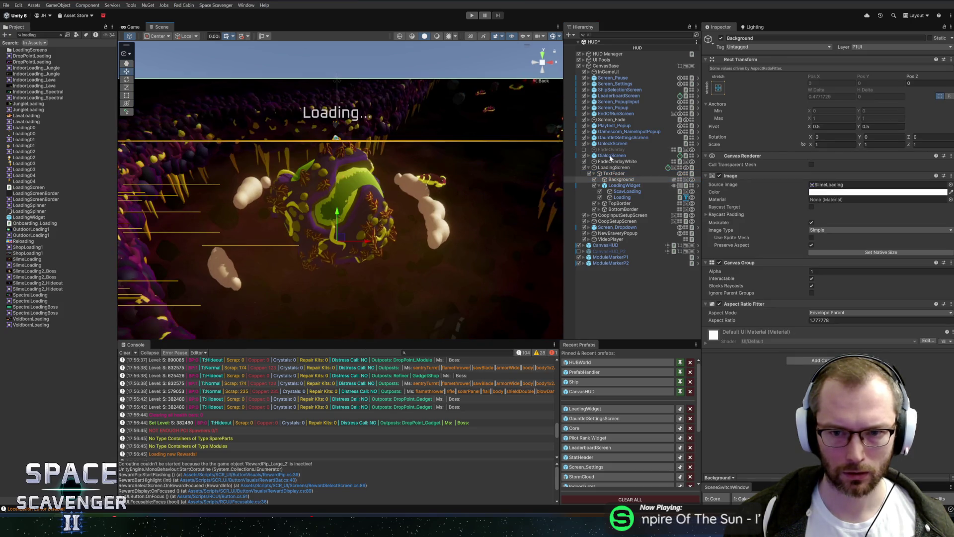
pyautogui.click(612, 204)
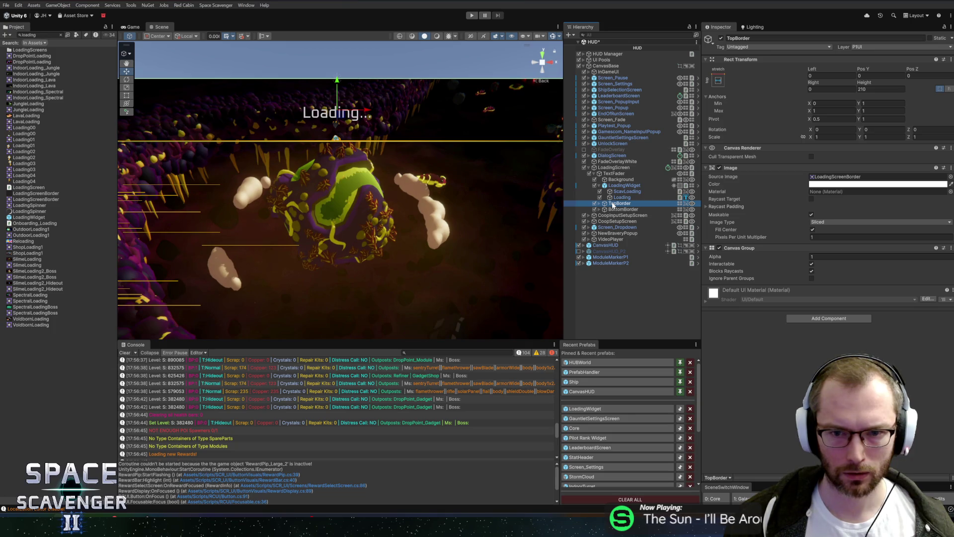
pyautogui.press('Up')
pyautogui.press('Up')
pyautogui.press('Up')
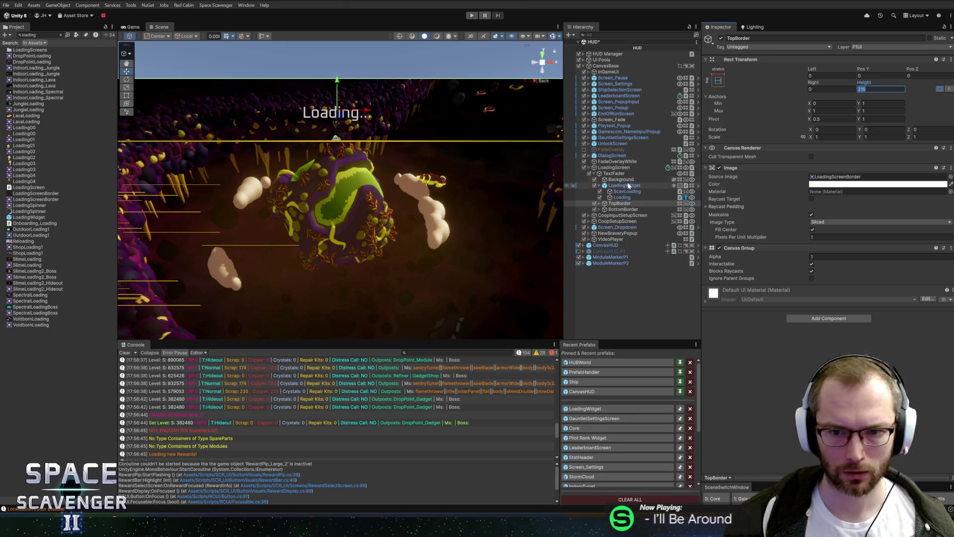
# Give the LoadingWidget height 210, Pivot Y 1 and Pos Y 0
pyautogui.click(872, 115)
pyautogui.write('210')
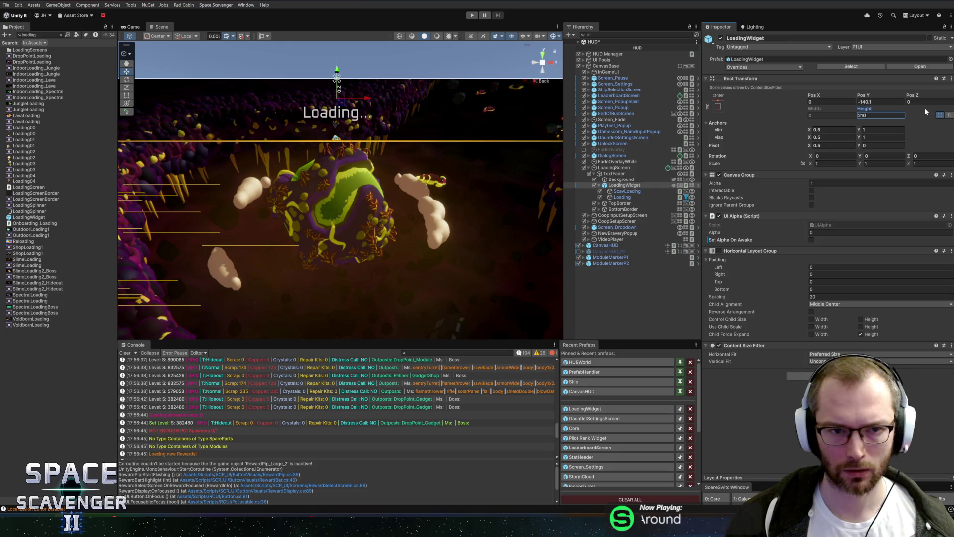
pyautogui.click(880, 102)
pyautogui.click(883, 145)
pyautogui.click(880, 102)
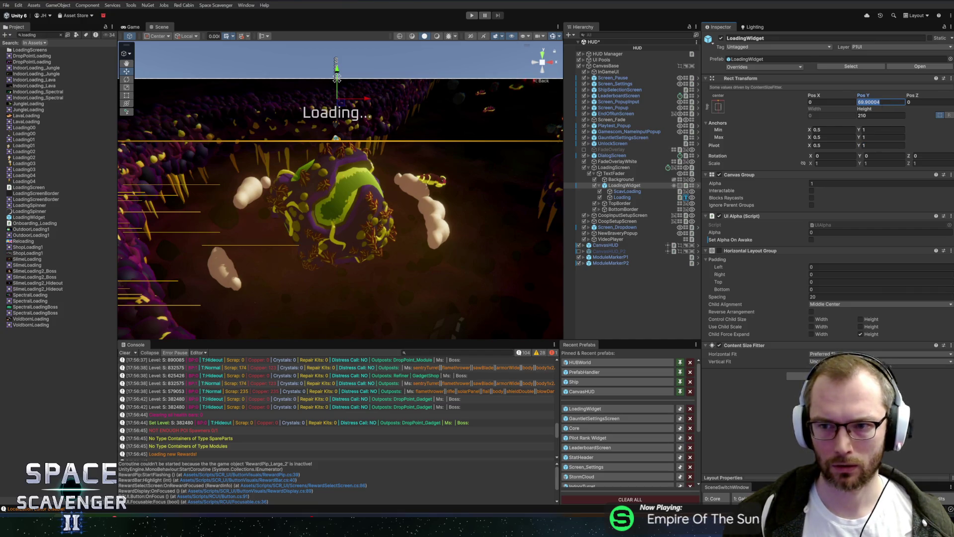
pyautogui.write('0')
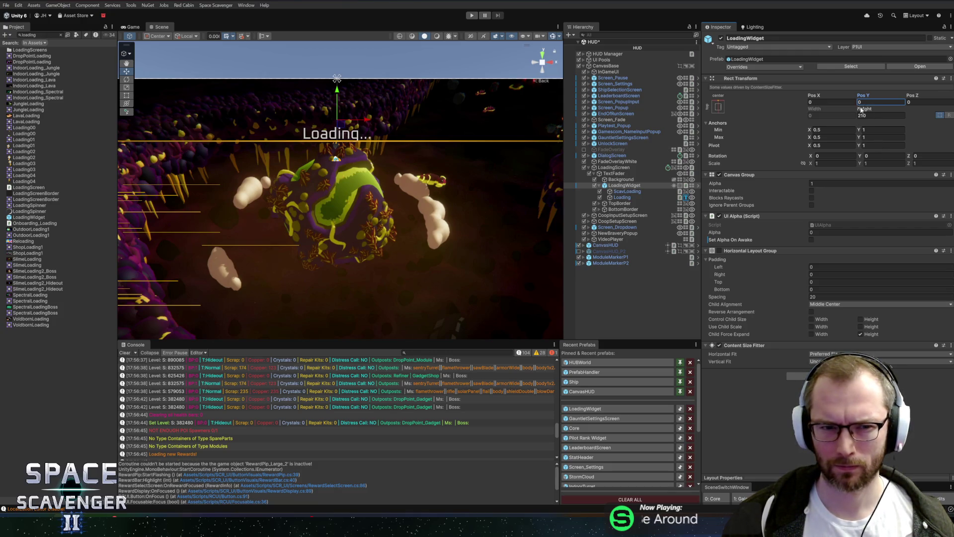
pyautogui.click(628, 203)
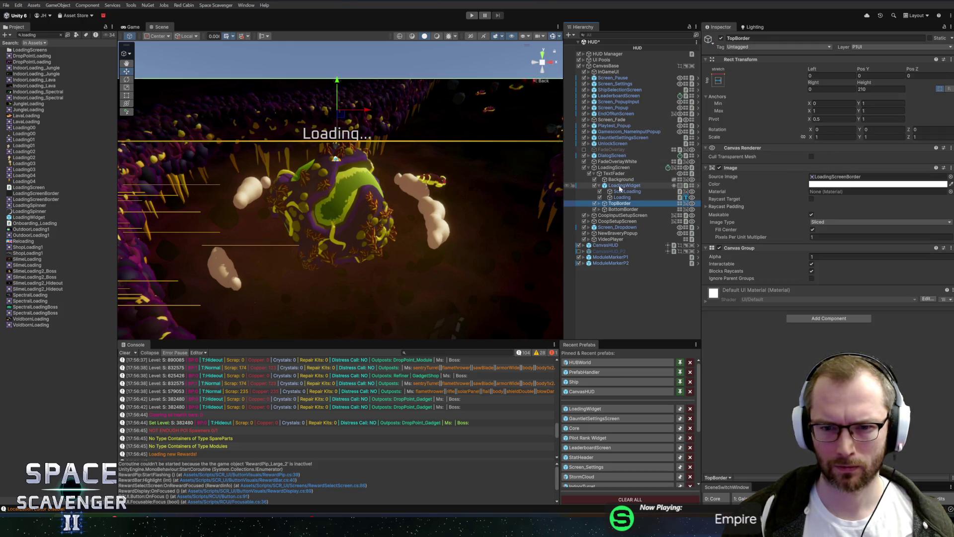
pyautogui.click(621, 186)
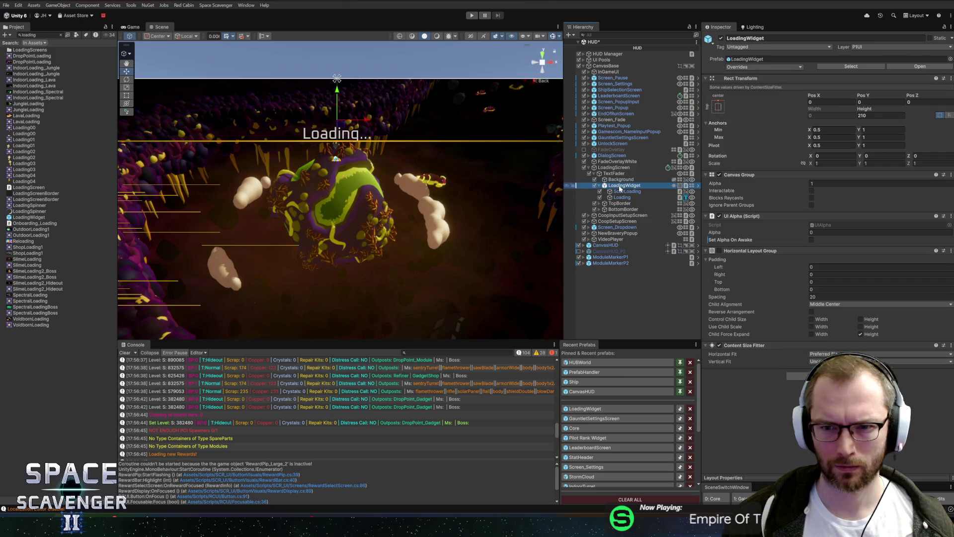
# Select the ScavLoading image and Loading text and nudge them upward in the Scene view
pyautogui.click(718, 108)
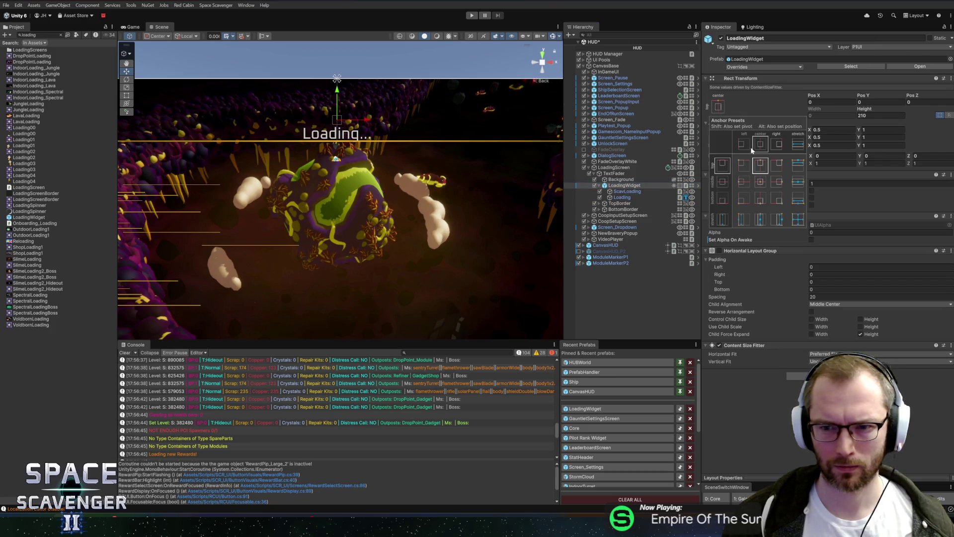
pyautogui.click(719, 110)
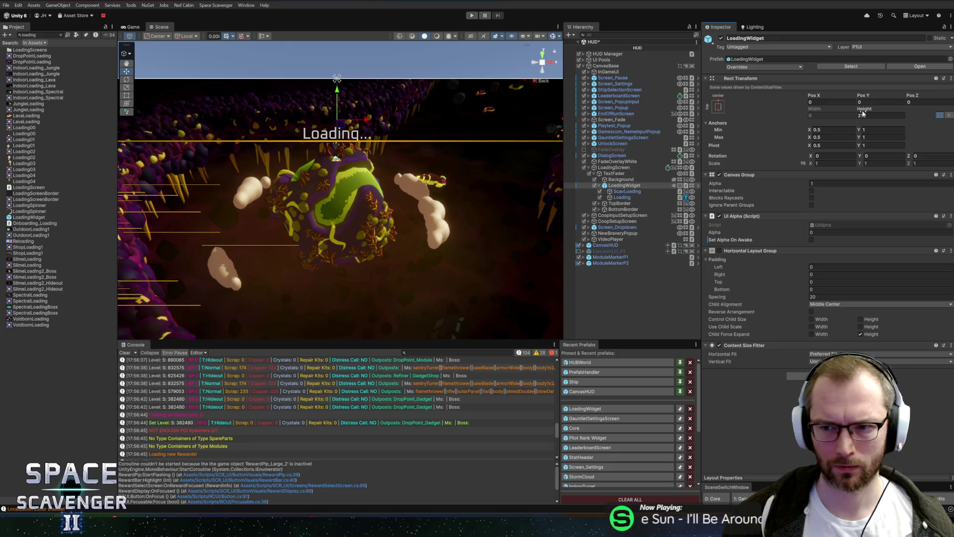
pyautogui.click(624, 191)
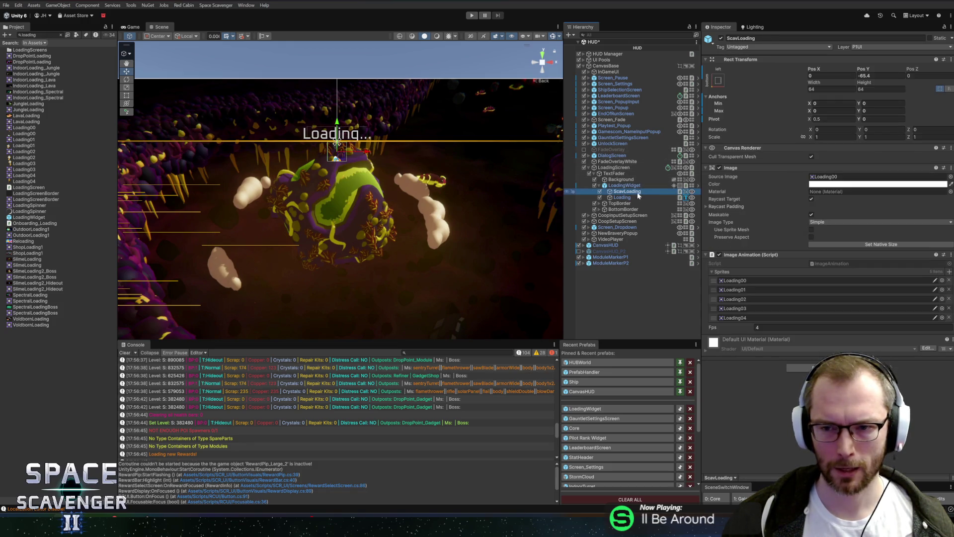
pyautogui.scroll(2, 370, 126)
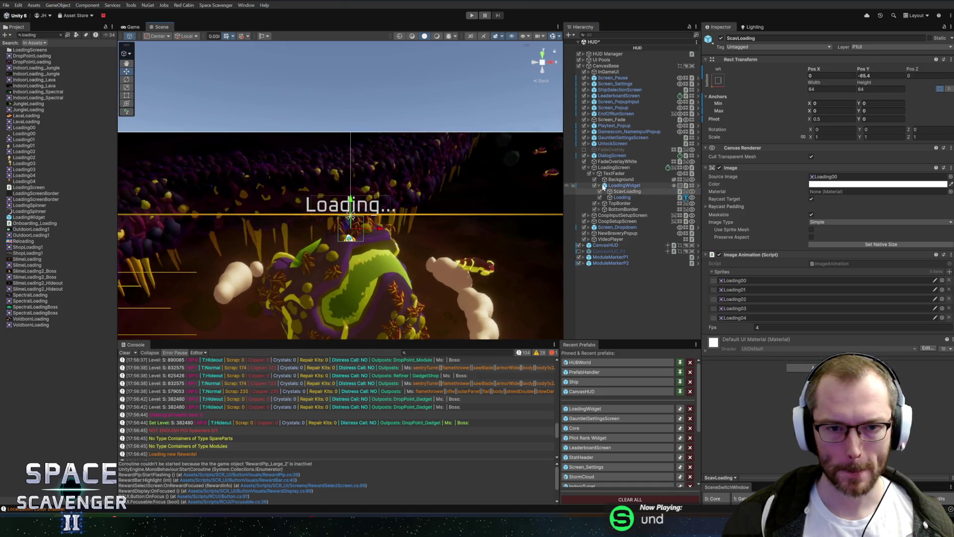
pyautogui.keyDown('ctrl'); pyautogui.click(628, 197); pyautogui.keyUp('ctrl')
pyautogui.moveTo(356, 190); pyautogui.dragTo(357, 161)
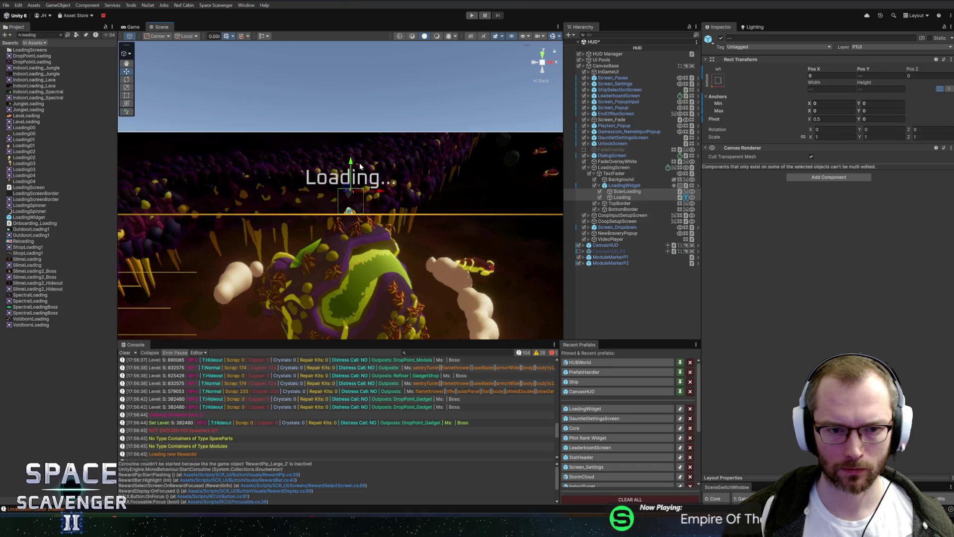
# Apply the top-centre anchor preset to both ScavLoading and Loading
pyautogui.scroll(2, 359, 163)
pyautogui.click(718, 81)
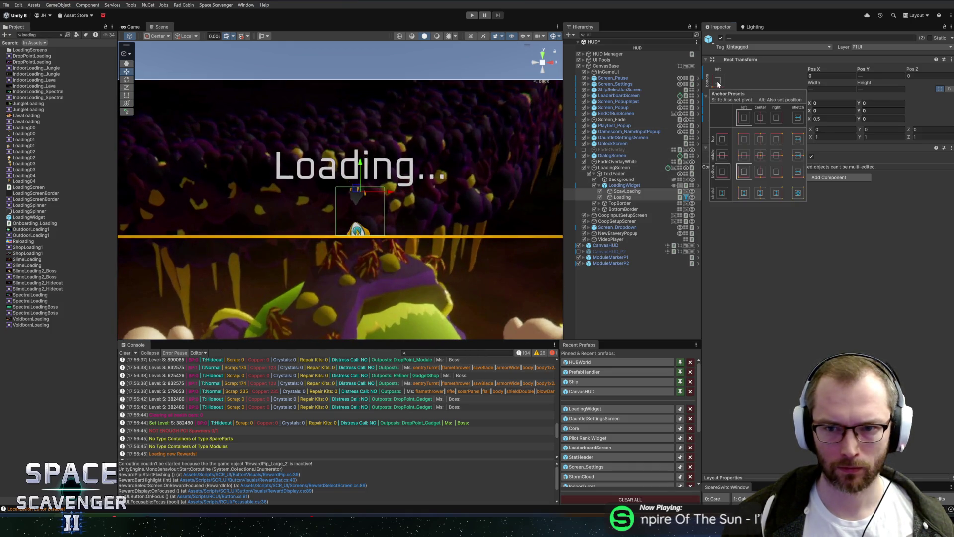
pyautogui.click(760, 138)
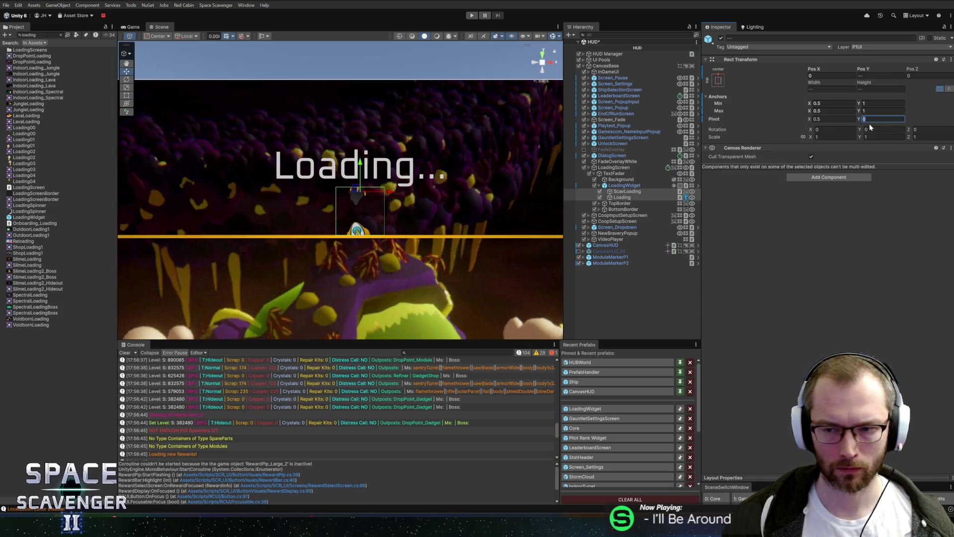
pyautogui.press('Return')
pyautogui.click(156, 38)
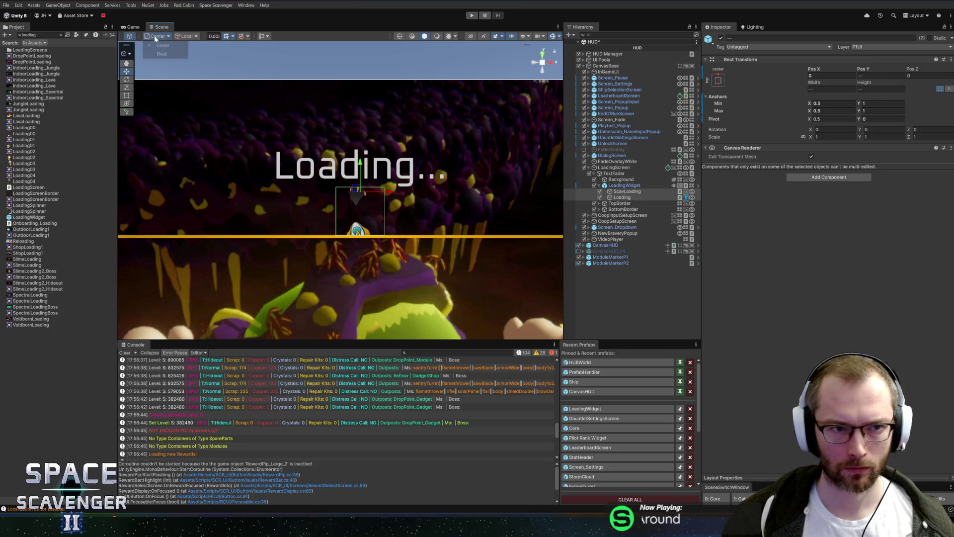
# Set handles to Pivot mode and position the ScavLoading image at Pos Y -210
pyautogui.click(161, 53)
pyautogui.click(629, 192)
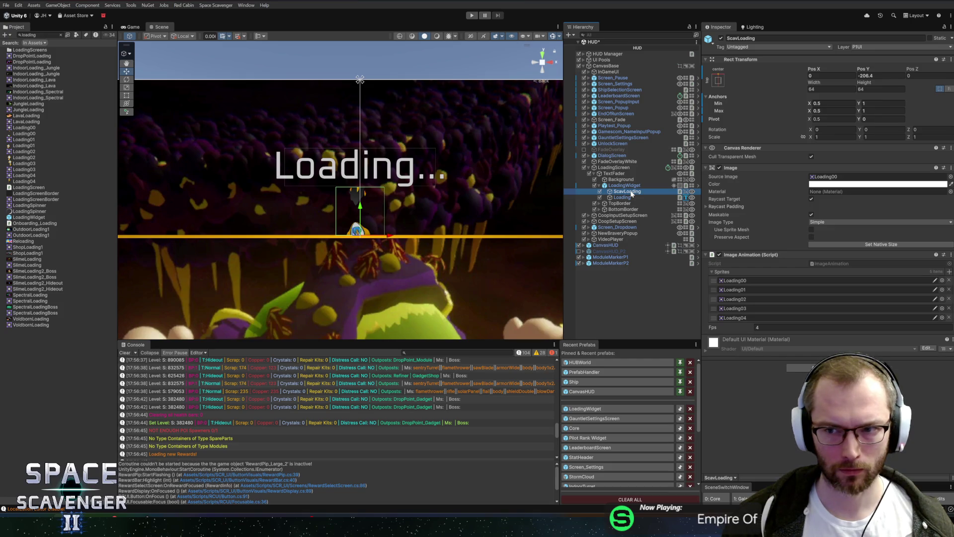
pyautogui.click(880, 75)
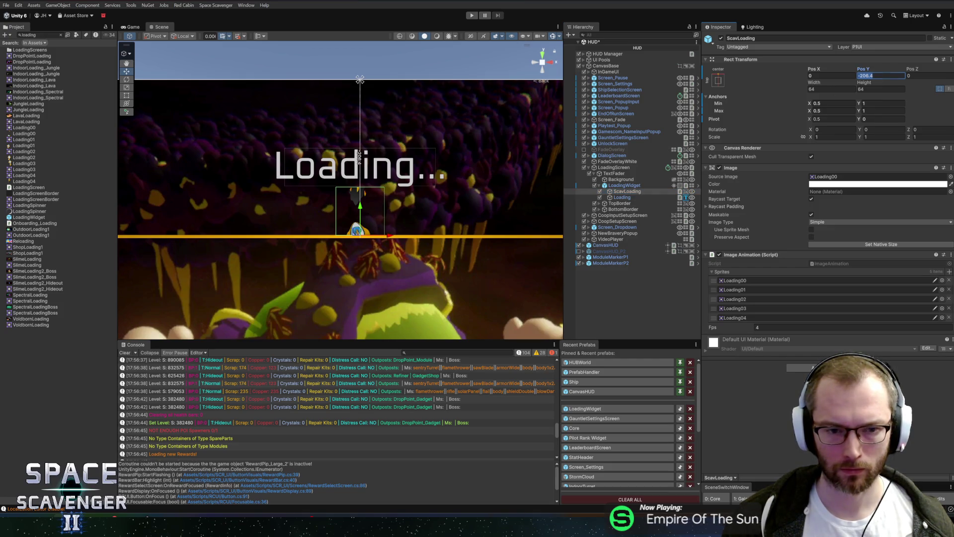
pyautogui.write('210')
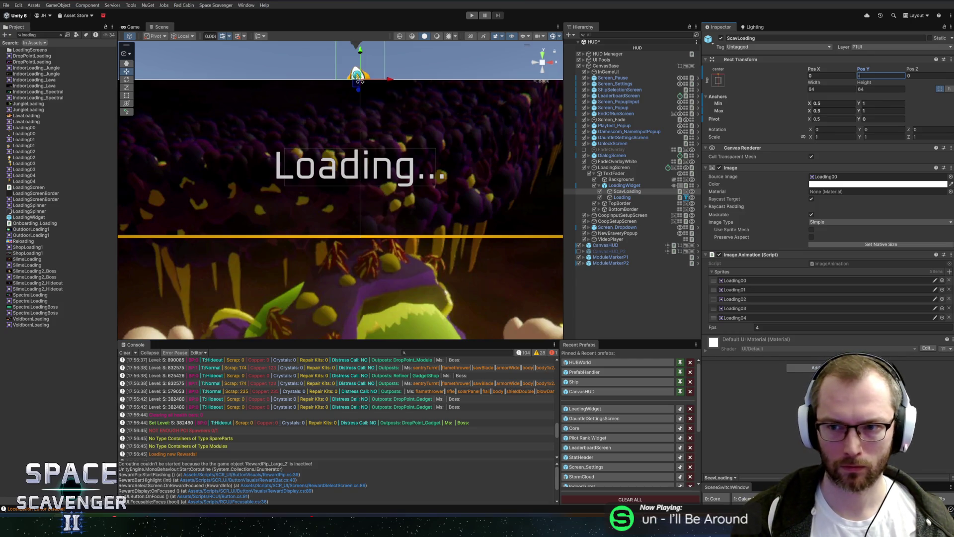
pyautogui.press('Home')
pyautogui.write('-')
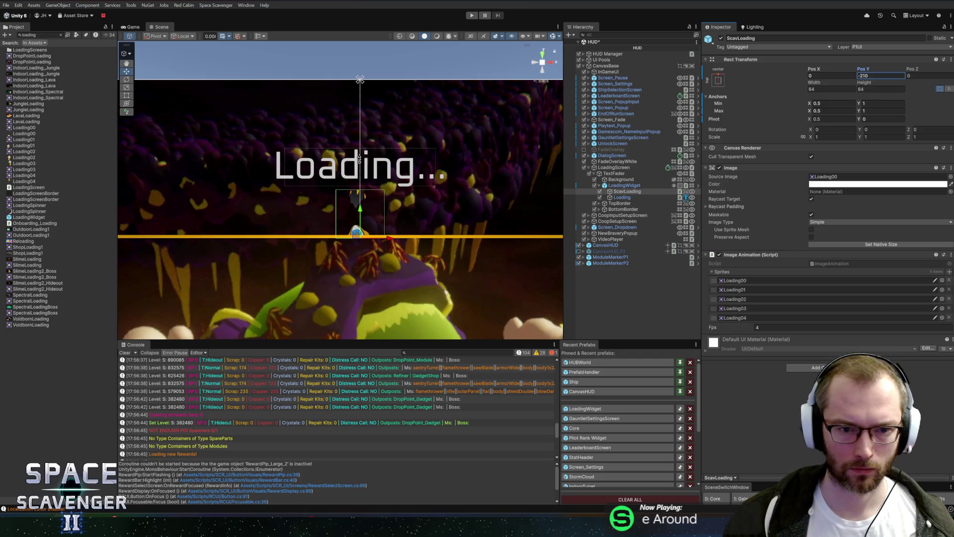
pyautogui.click(624, 186)
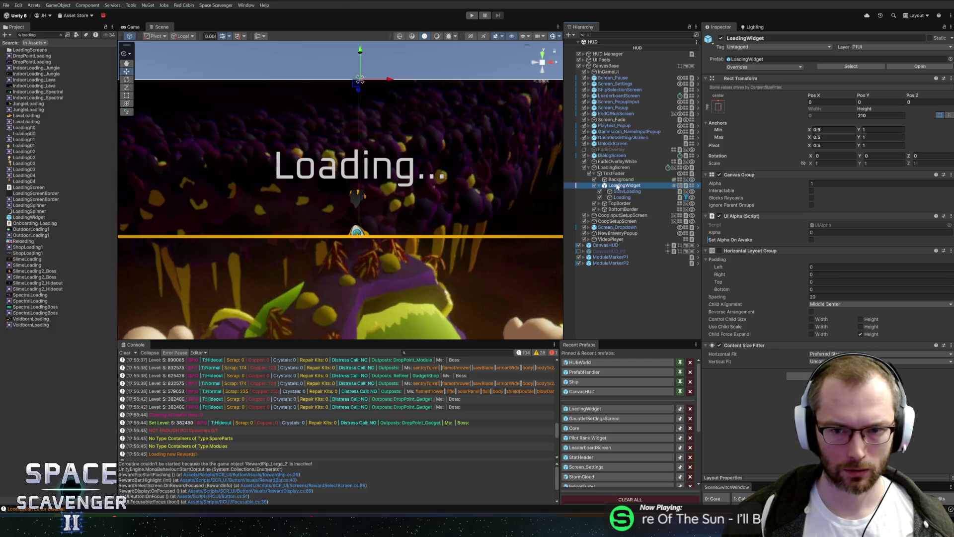
pyautogui.hotkey('ctrl', 'f')
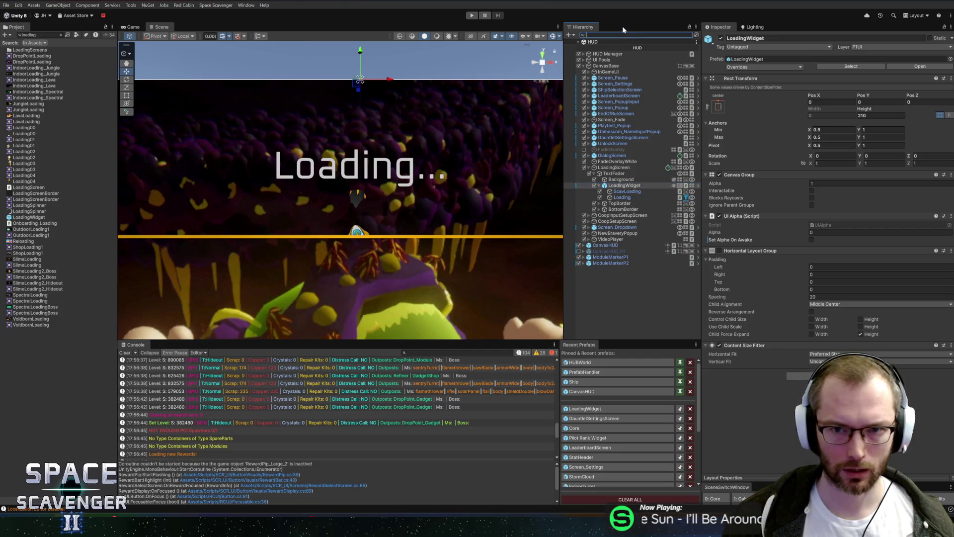
# Filter the Hierarchy to frame the second LoadingWidget, then switch to the 0: Core scene
pyautogui.write('loadingw')
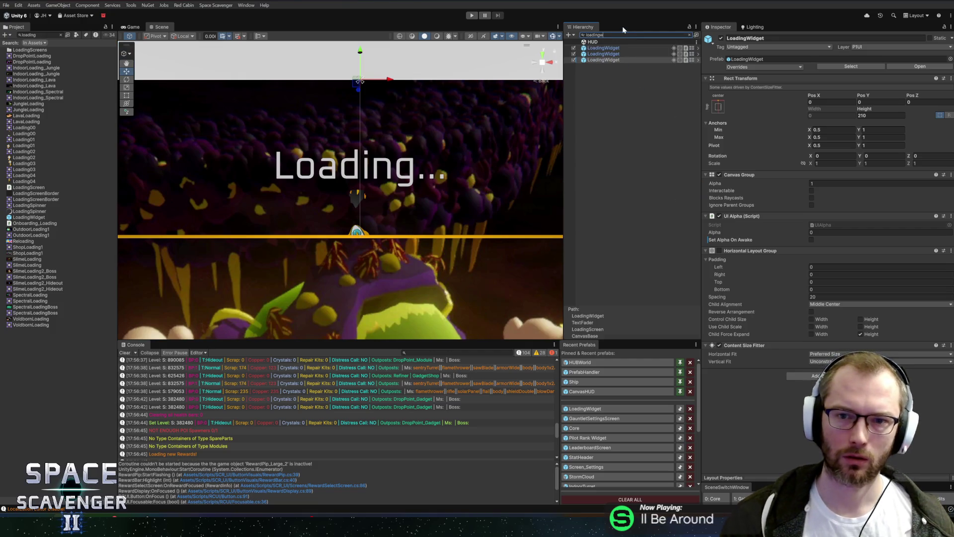
pyautogui.write('f')
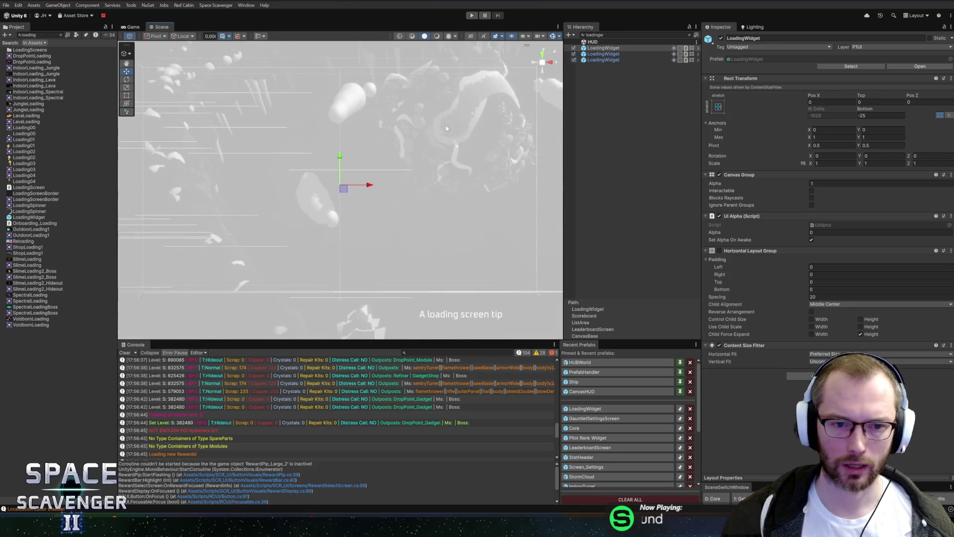
pyautogui.doubleClick(604, 53)
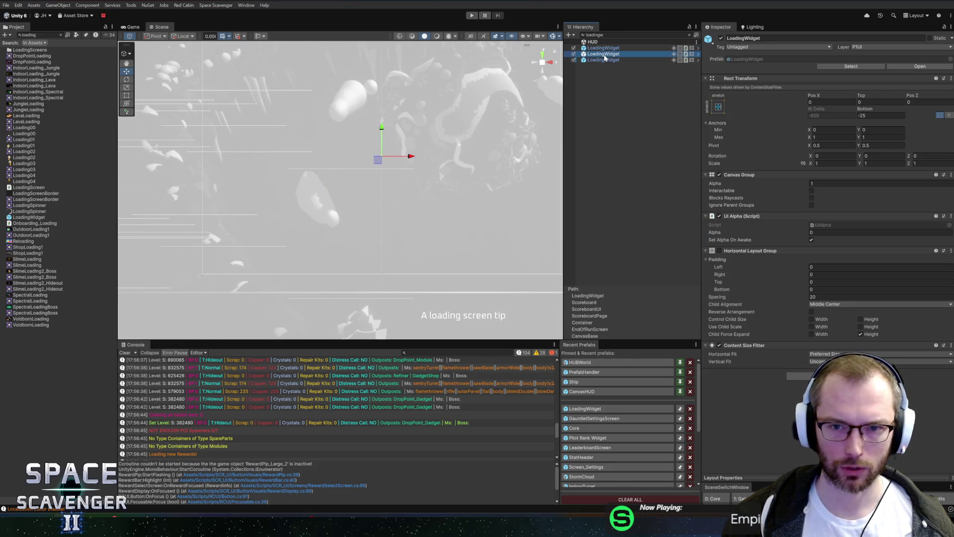
pyautogui.rightClick(648, 133)
pyautogui.press('Escape')
pyautogui.press('Escape')
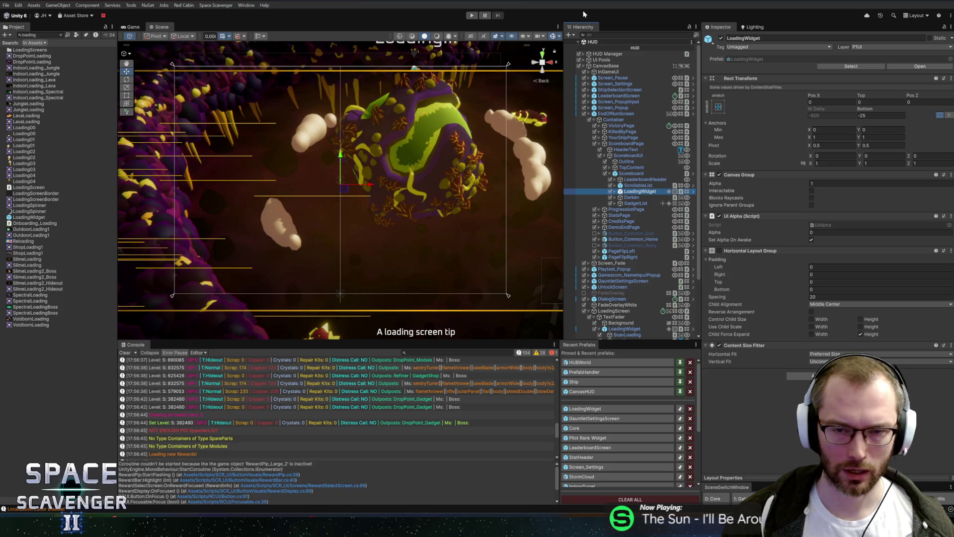
pyautogui.click(722, 501)
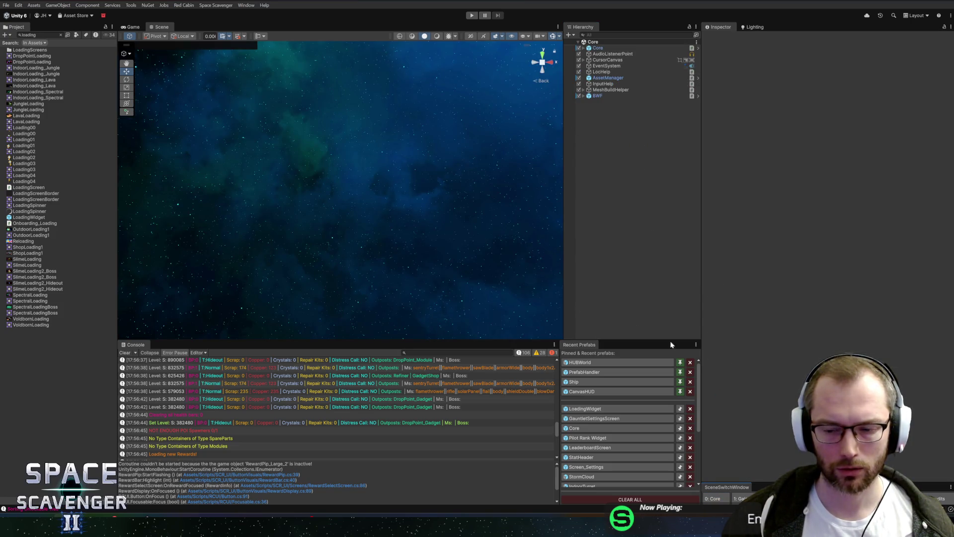
# Filter for 'loading' to find the HUD's LoadingWidget instances and inspect EndOfRunScreen's Canvas Group
pyautogui.click(626, 35)
pyautogui.write('loading')
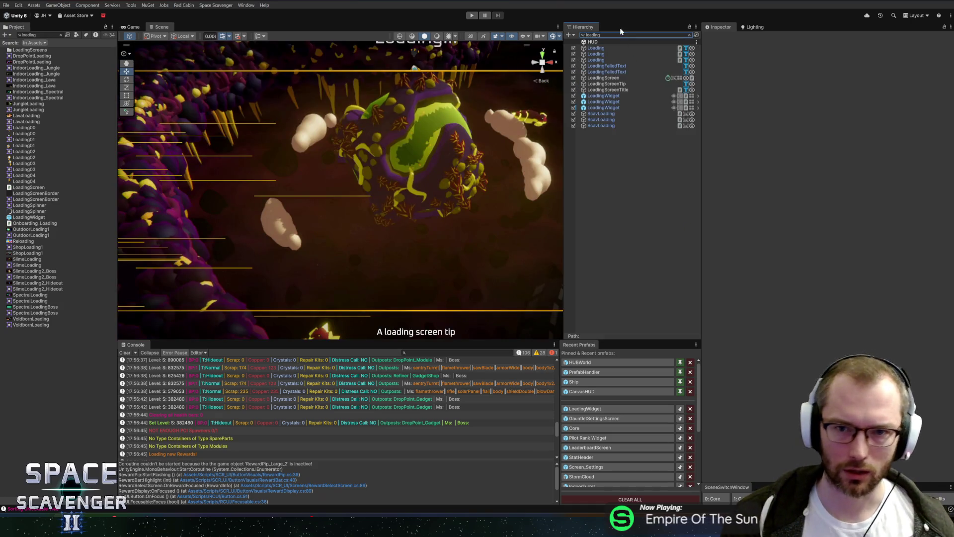
pyautogui.click(609, 107)
pyautogui.click(609, 101)
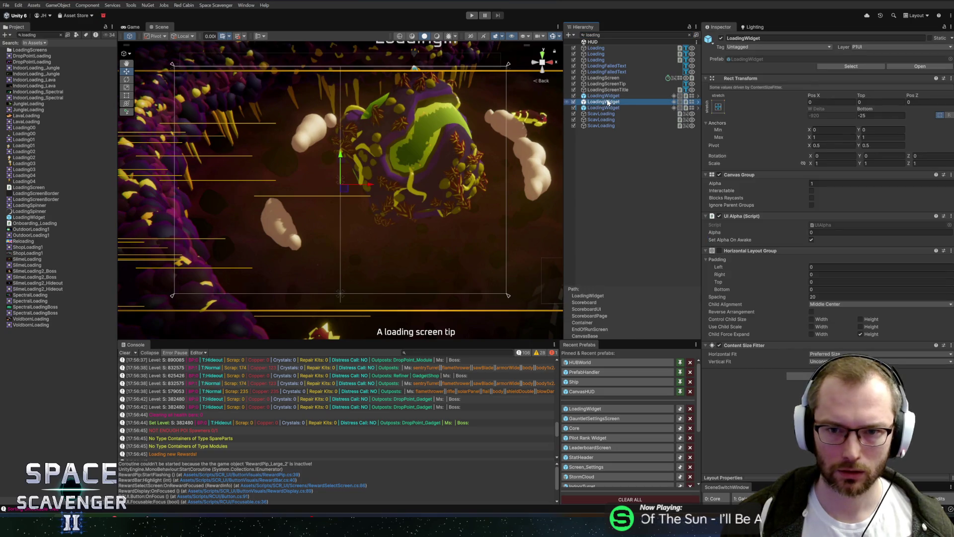
pyautogui.press('Escape')
pyautogui.click(610, 114)
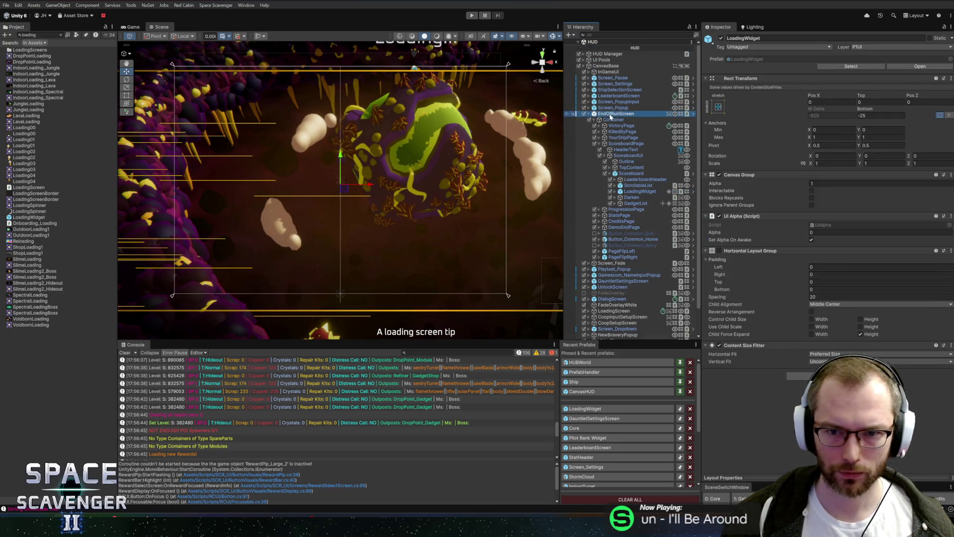
pyautogui.scroll(-10, 803, 318)
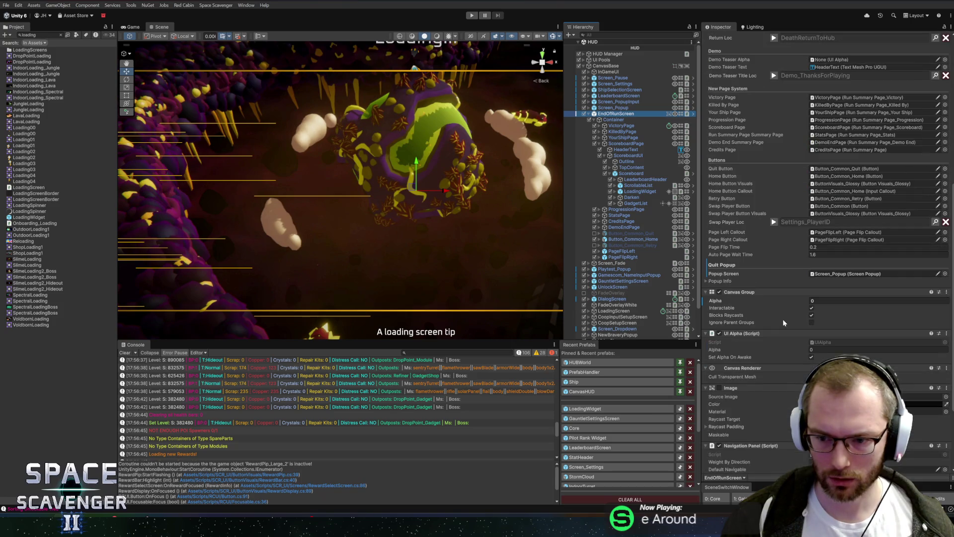
pyautogui.click(904, 300)
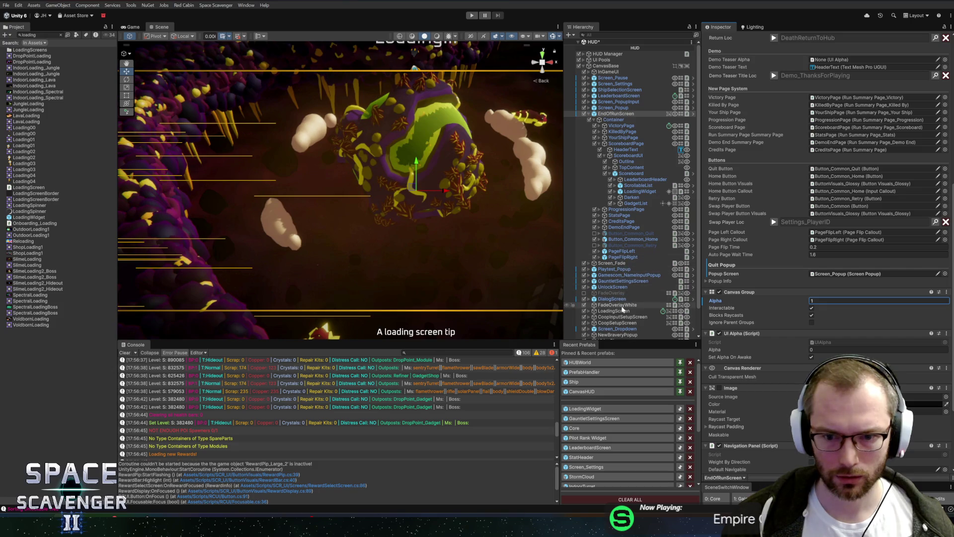
pyautogui.scroll(-2, 618, 325)
pyautogui.scroll(2, 617, 233)
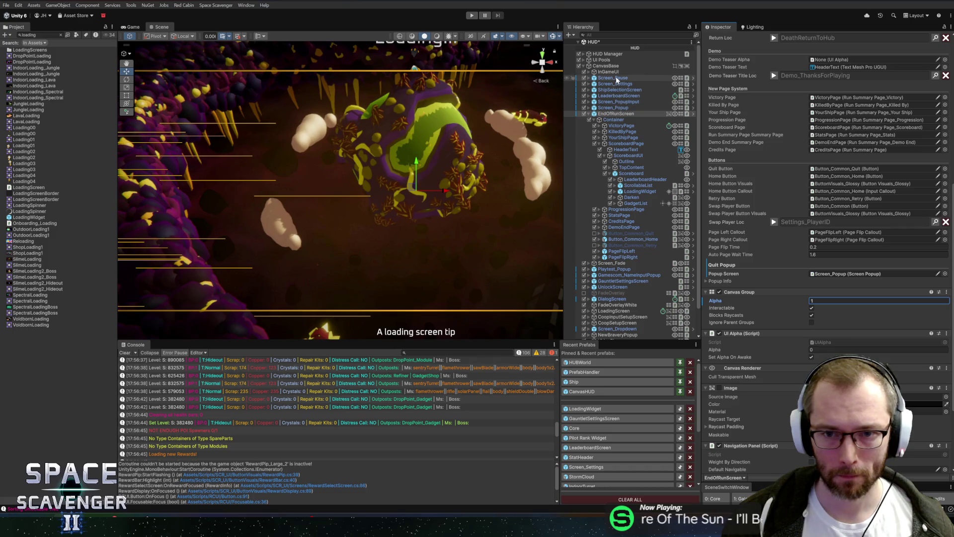
# Set the LoadingScreen's Canvas Group Alpha to 0
pyautogui.click(588, 72)
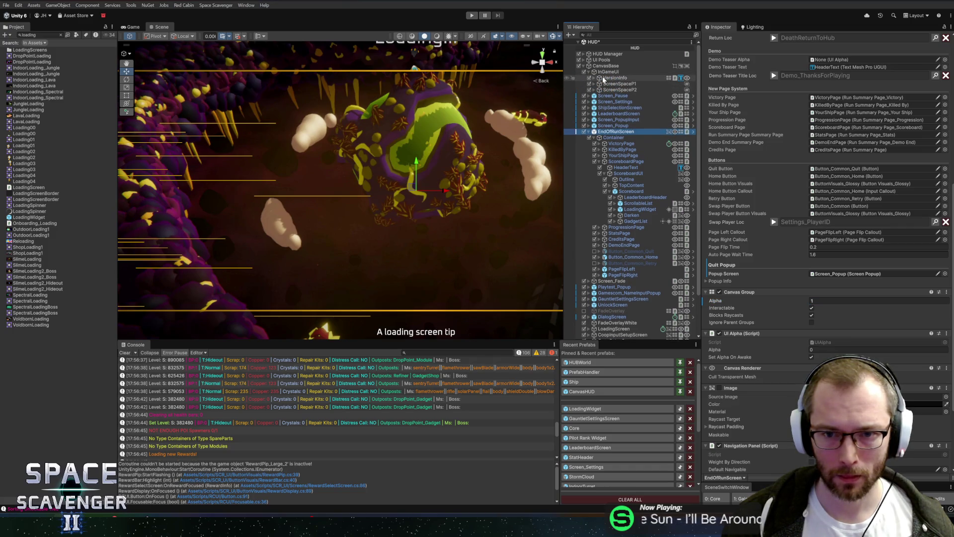
pyautogui.click(594, 84)
pyautogui.click(595, 84)
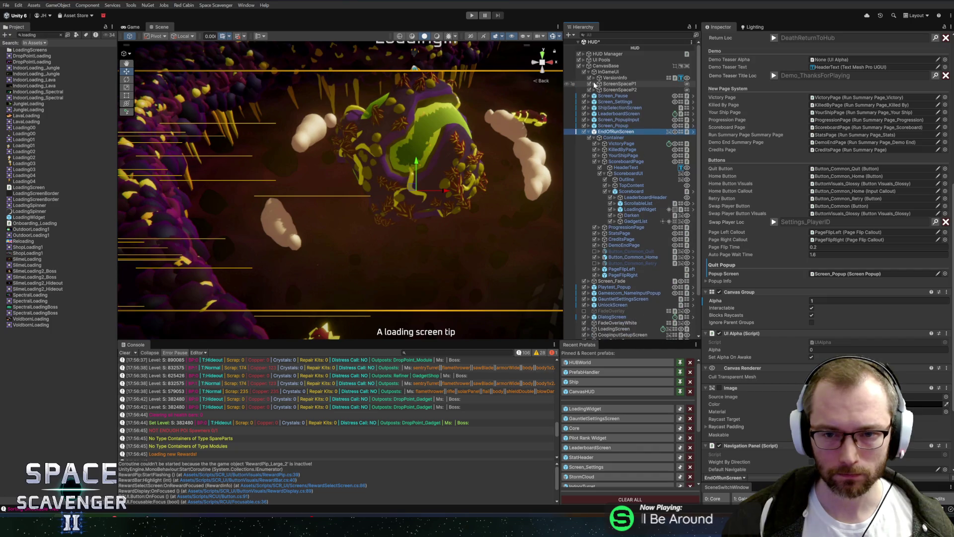
pyautogui.click(588, 72)
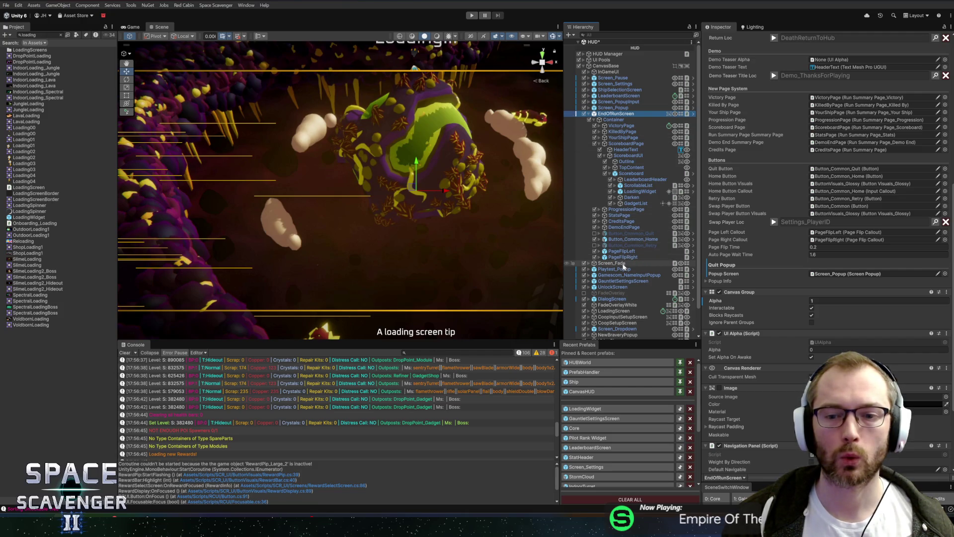
pyautogui.click(614, 310)
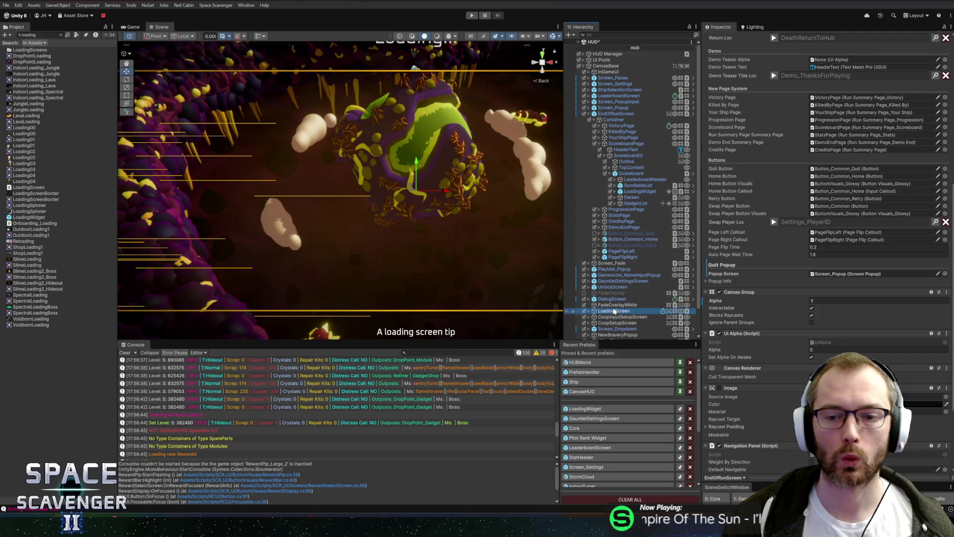
pyautogui.moveTo(741, 231); pyautogui.dragTo(733, 232)
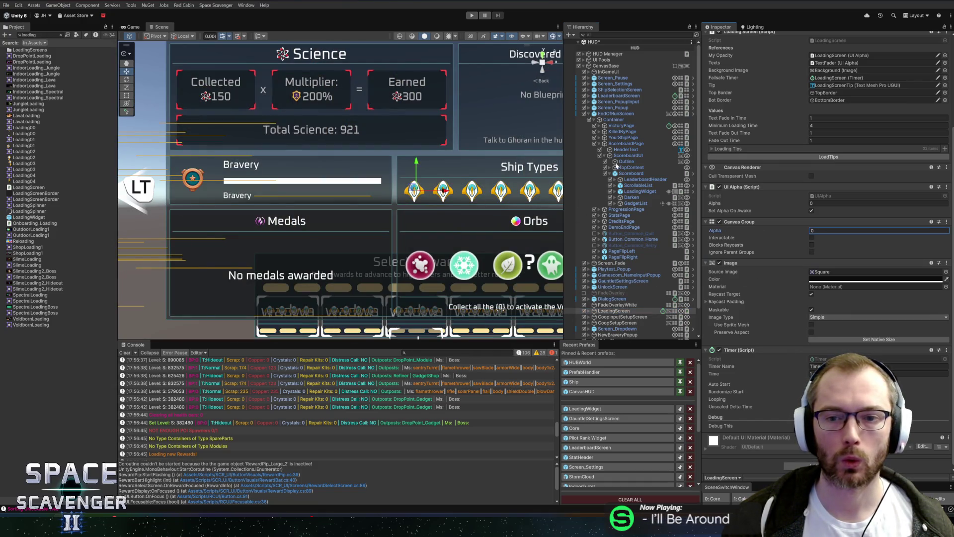
# Set the ScoreboardPage's Canvas Group Alpha to 1
pyautogui.click(612, 114)
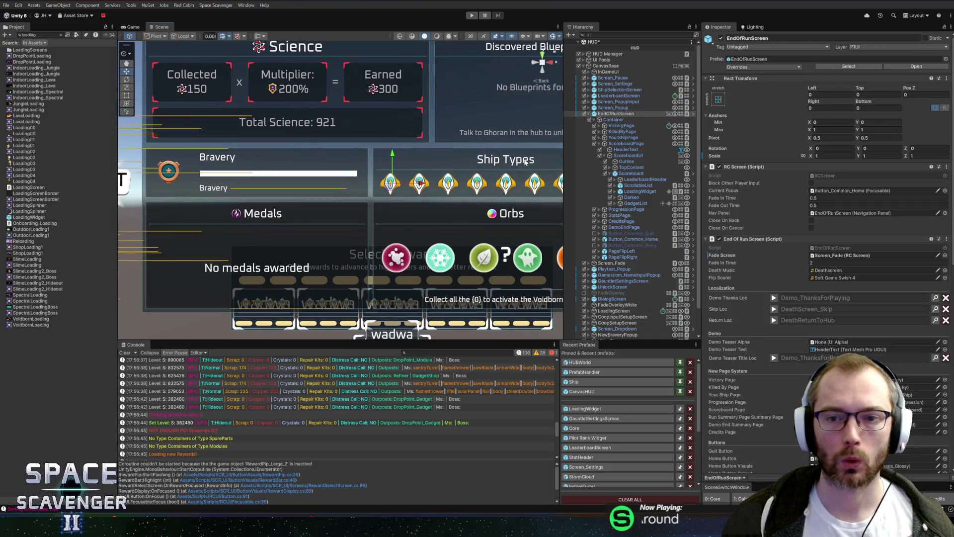
pyautogui.click(626, 143)
pyautogui.click(825, 233)
pyautogui.write('1')
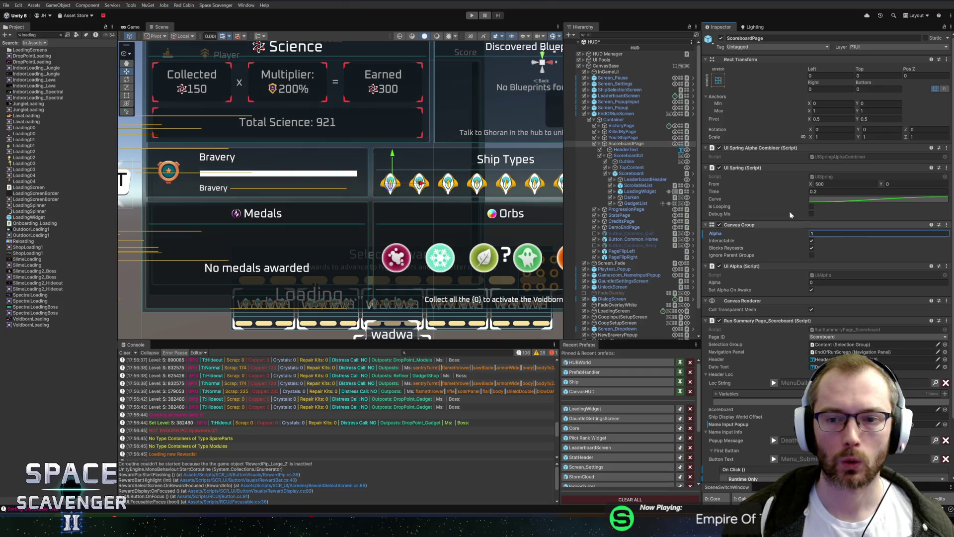
# Lower the ProgressionPage's Canvas Group Alpha to 0 and frame the Daily Leaderboard page
pyautogui.click(627, 209)
pyautogui.click(767, 234)
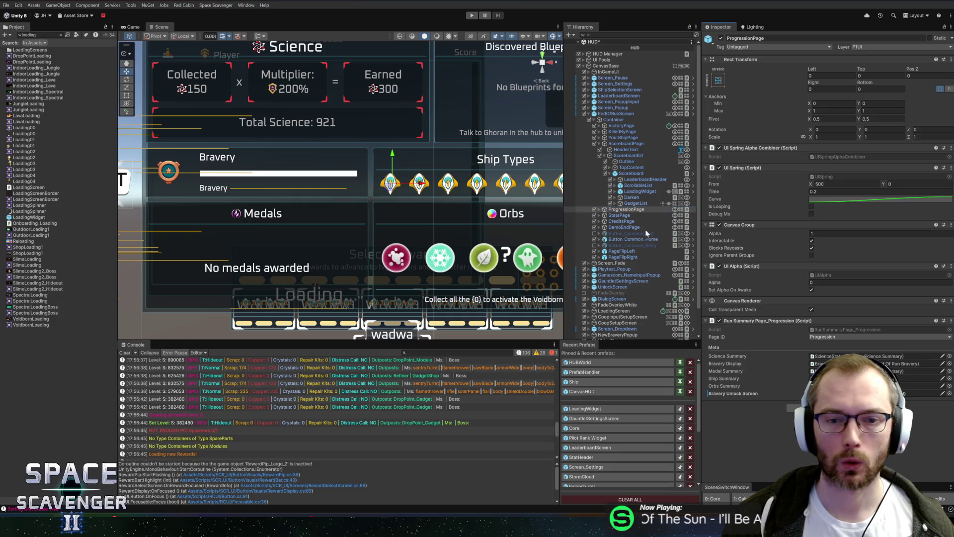
pyautogui.moveTo(766, 234); pyautogui.dragTo(674, 233)
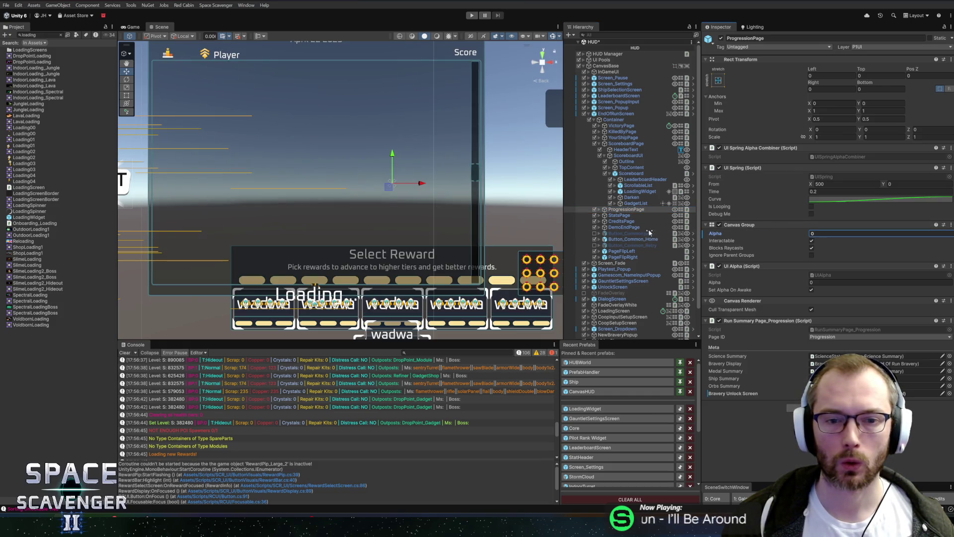
pyautogui.press('f')
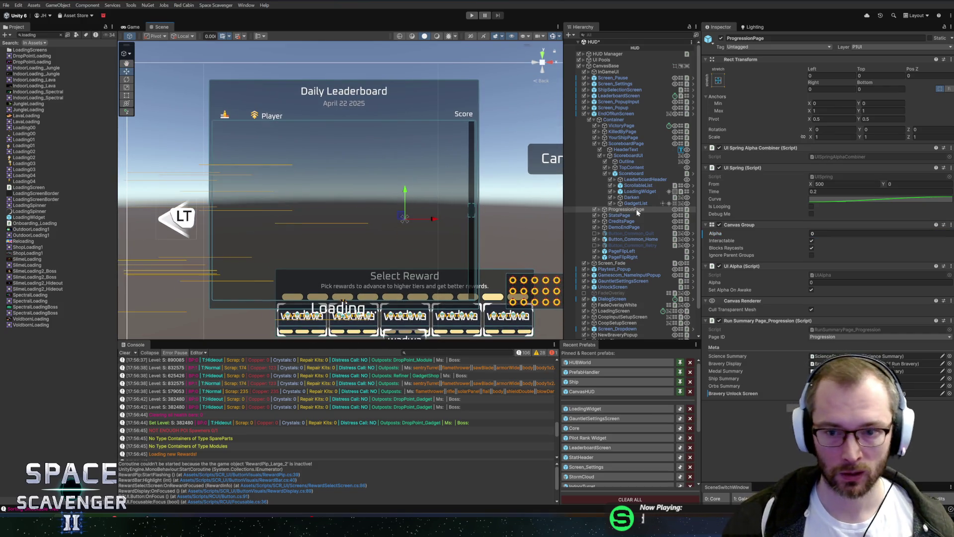
pyautogui.click(633, 192)
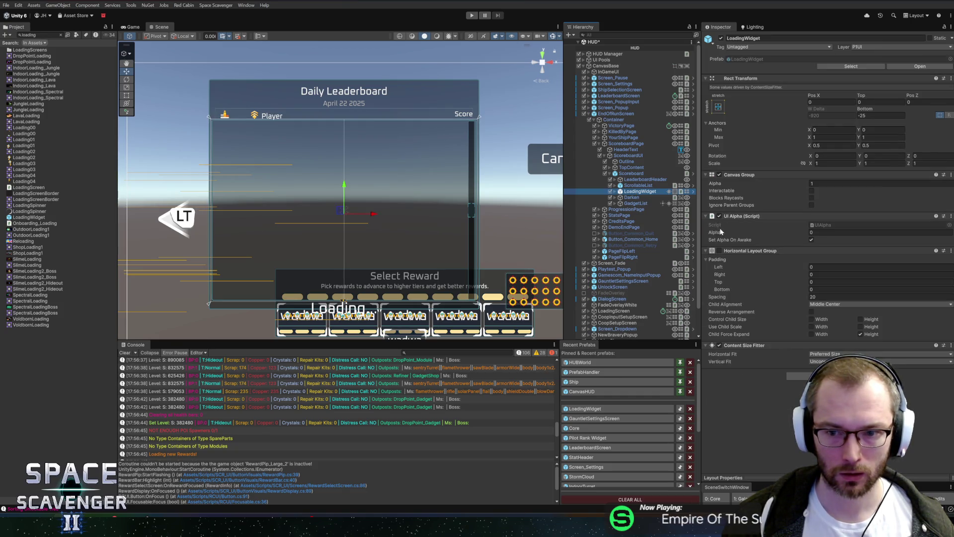
# Locate the scoreboard's LoadingWidget in the Hierarchy and frame its ScavLoading child
pyautogui.click(632, 174)
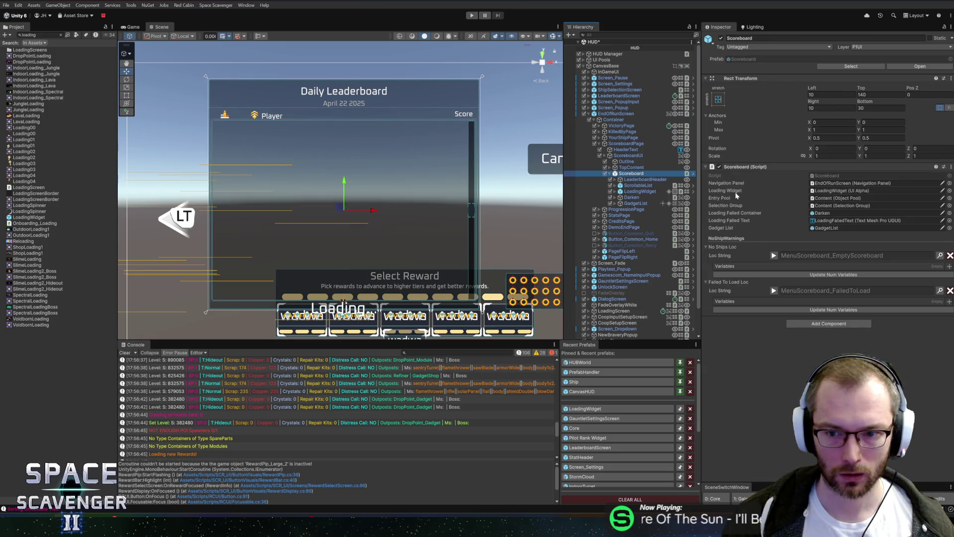
pyautogui.click(632, 156)
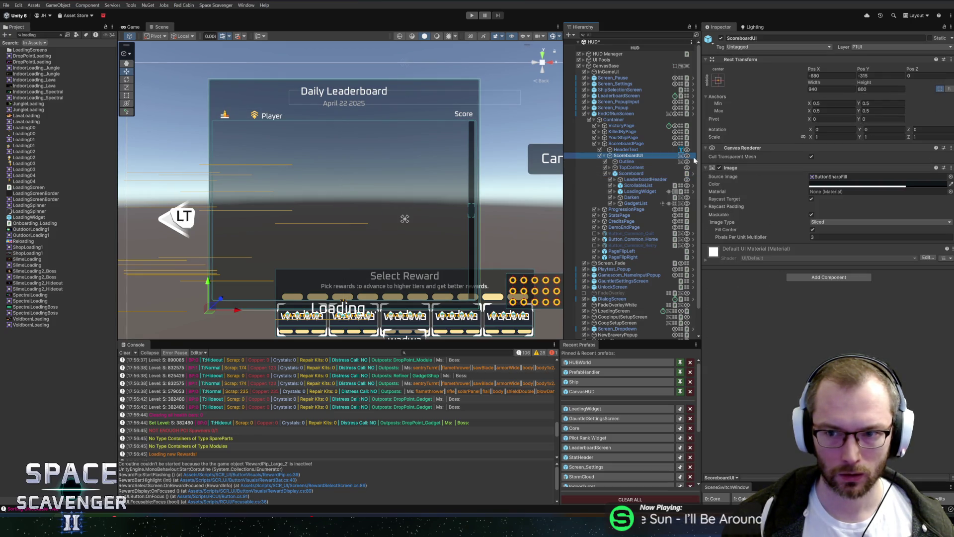
pyautogui.click(627, 143)
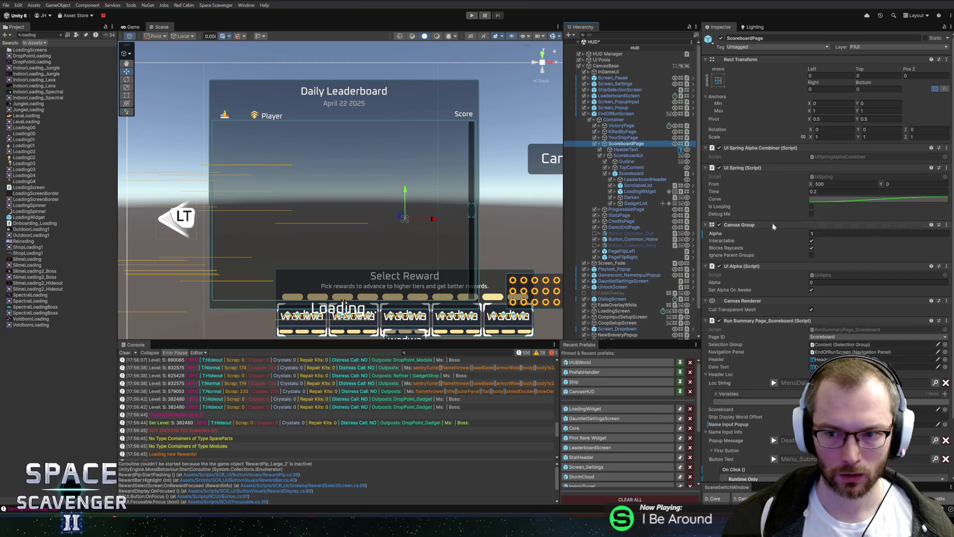
pyautogui.click(621, 150)
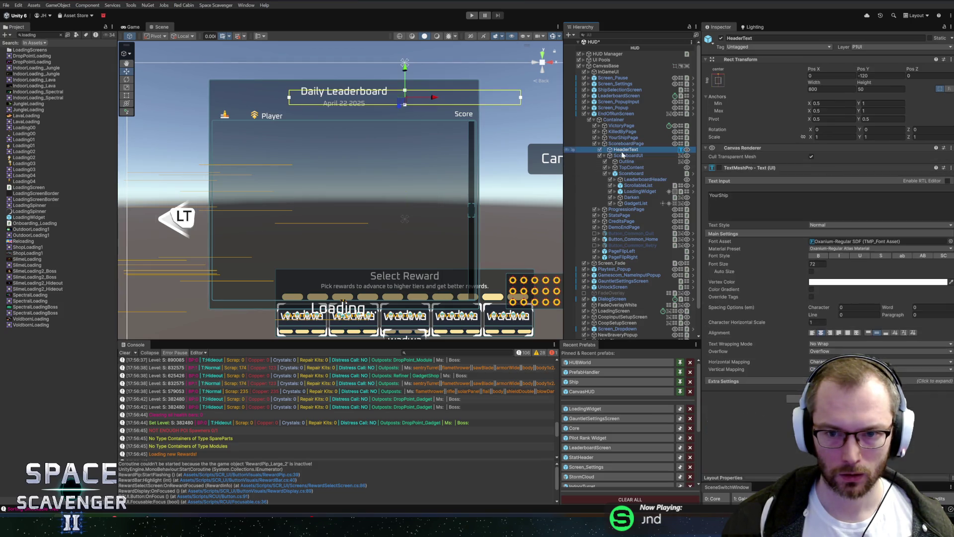
pyautogui.doubleClick(638, 192)
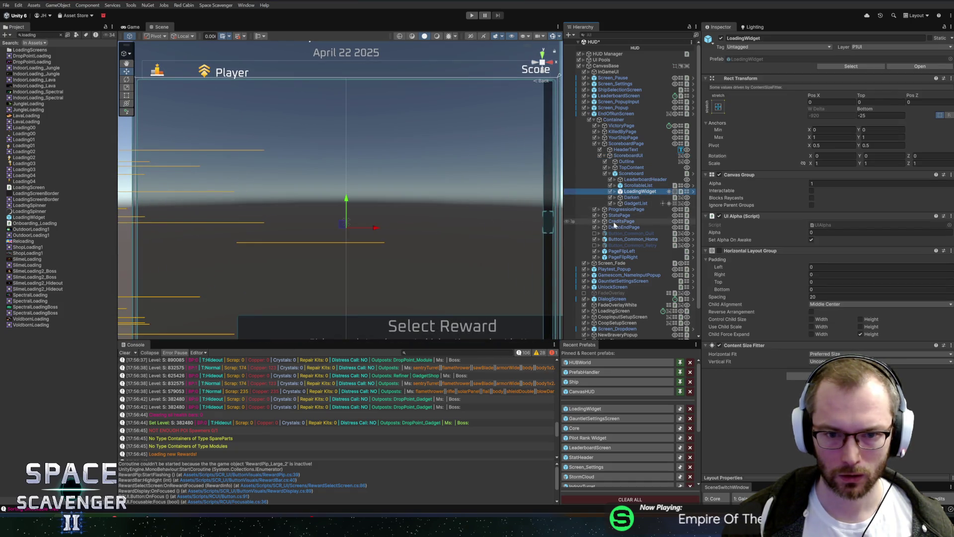
pyautogui.click(614, 192)
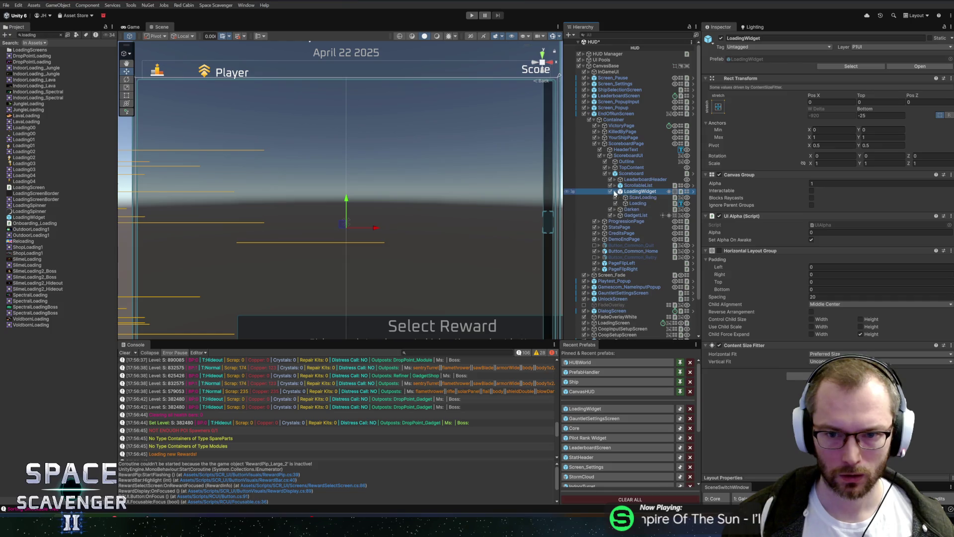
pyautogui.click(632, 198)
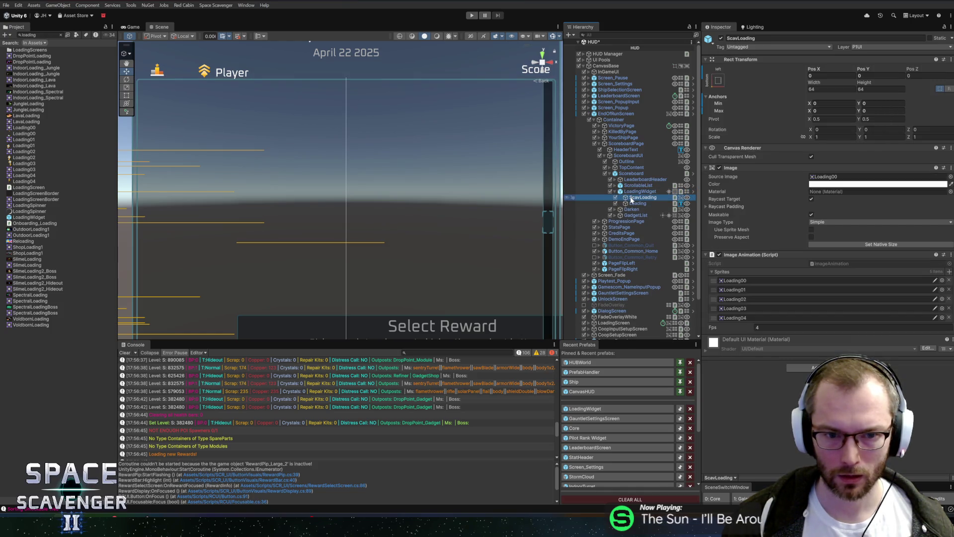
pyautogui.press('f')
pyautogui.scroll(-2, 421, 217)
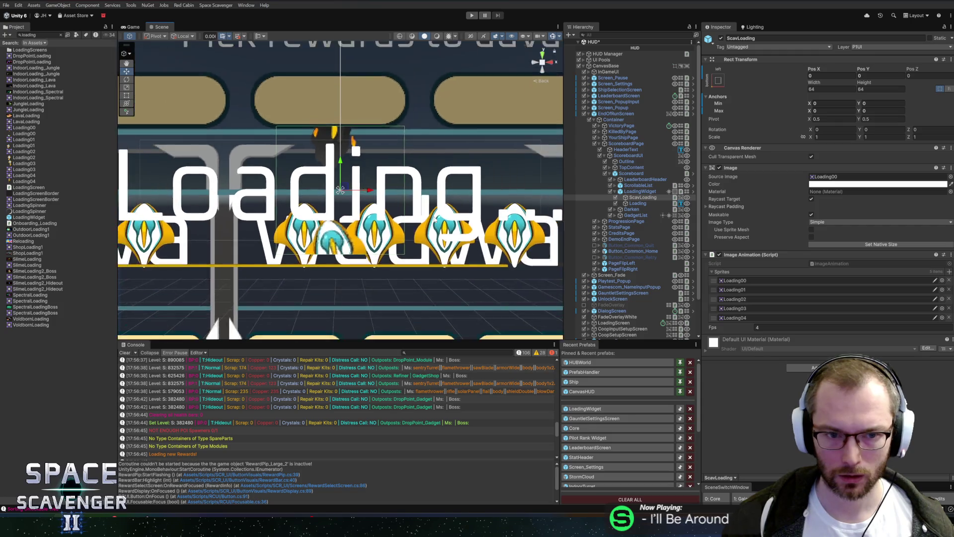
pyautogui.scroll(-5, 421, 217)
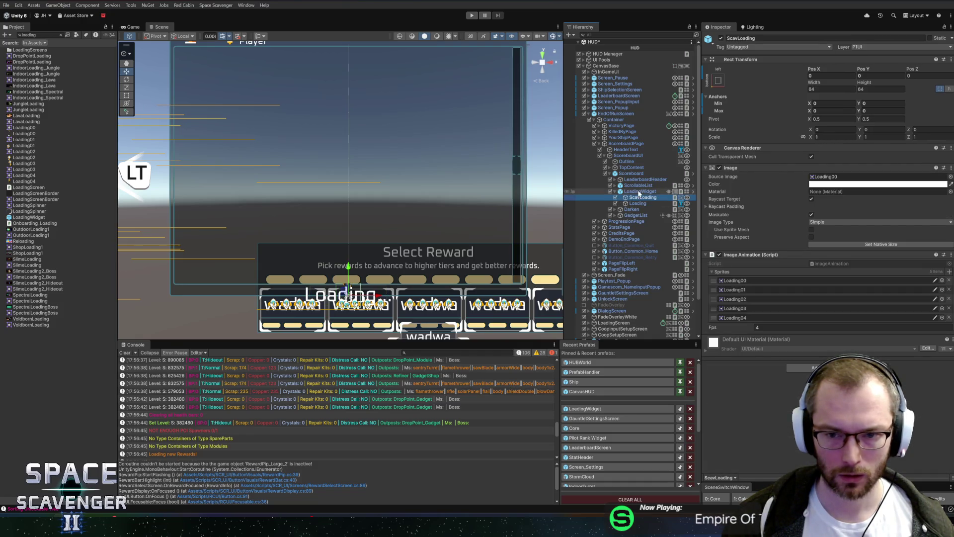
# Drag the scoreboard's LoadingWidget upward and frame its ScavLoading spinner
pyautogui.click(639, 192)
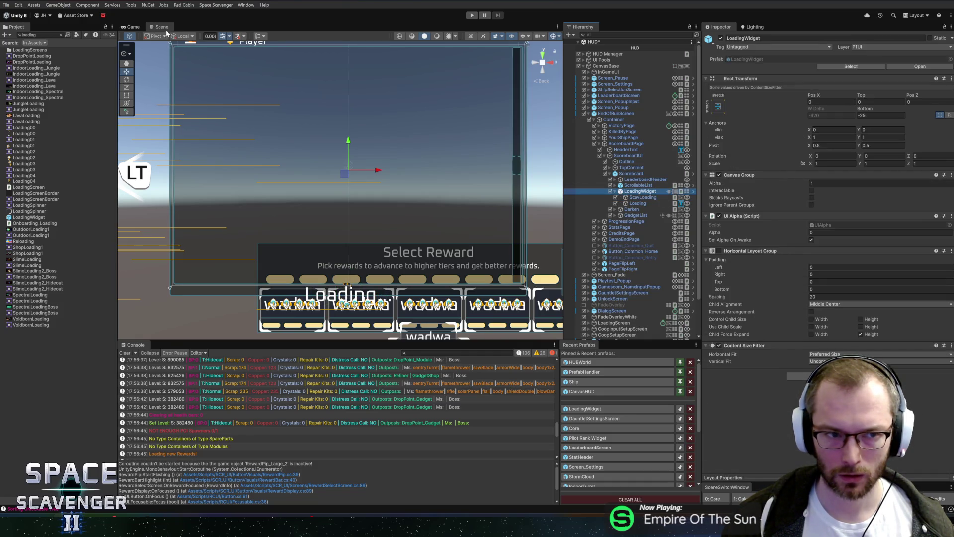
pyautogui.moveTo(349, 141)
pyautogui.mouseDown()
pyautogui.moveTo(347, 60)
pyautogui.moveTo(351, 68)
pyautogui.mouseUp()
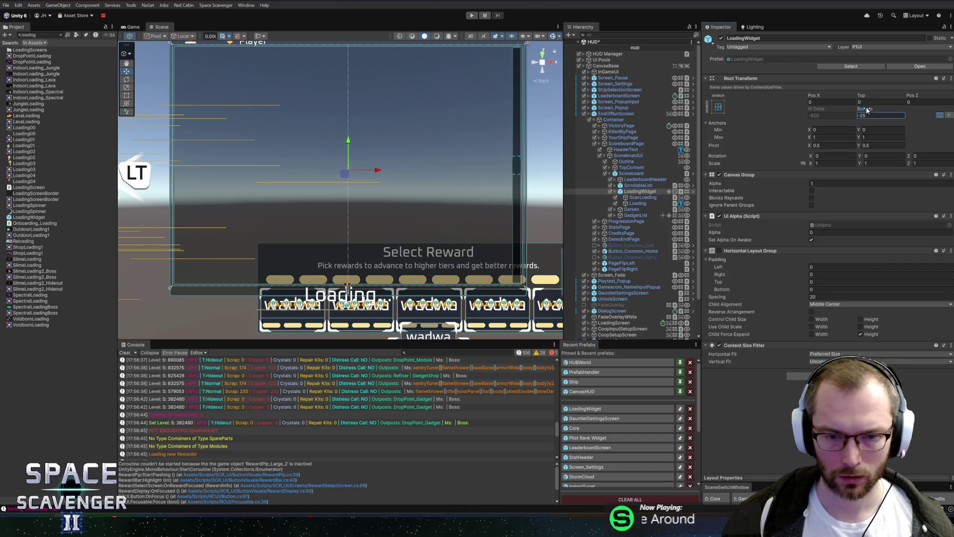
pyautogui.click(490, 129)
pyautogui.press('f')
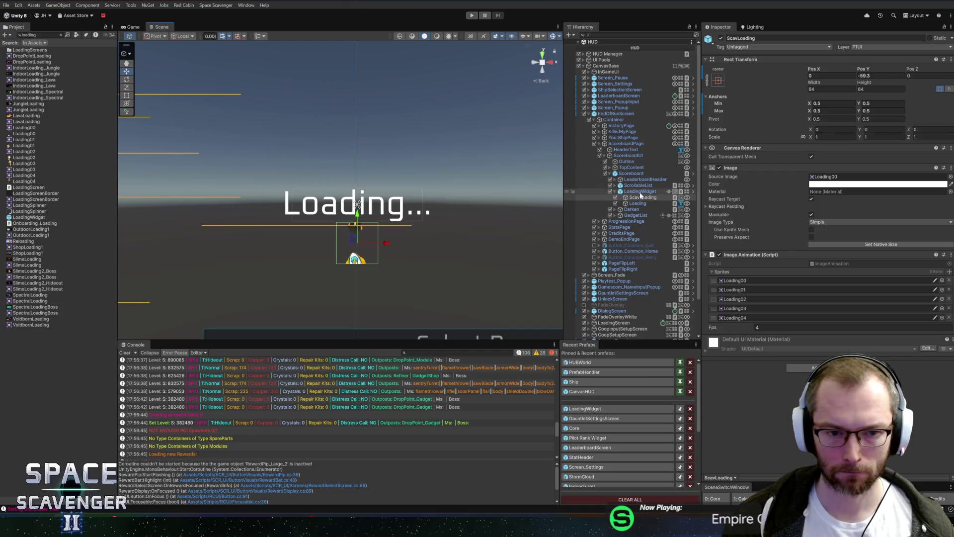
pyautogui.click(609, 43)
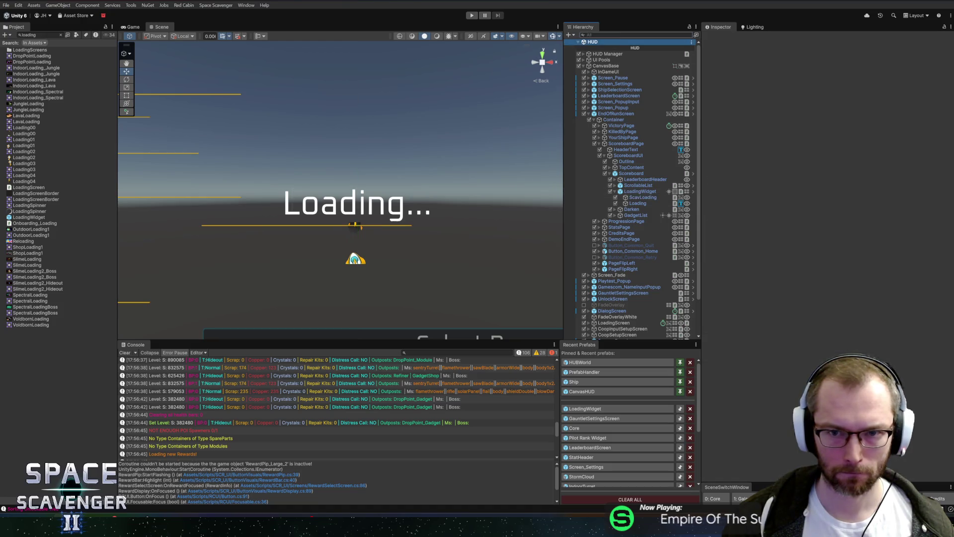
# Frame the LoadingWidget and set the EndOfRunScreen's Canvas Group Alpha to 0
pyautogui.write('loadingw')
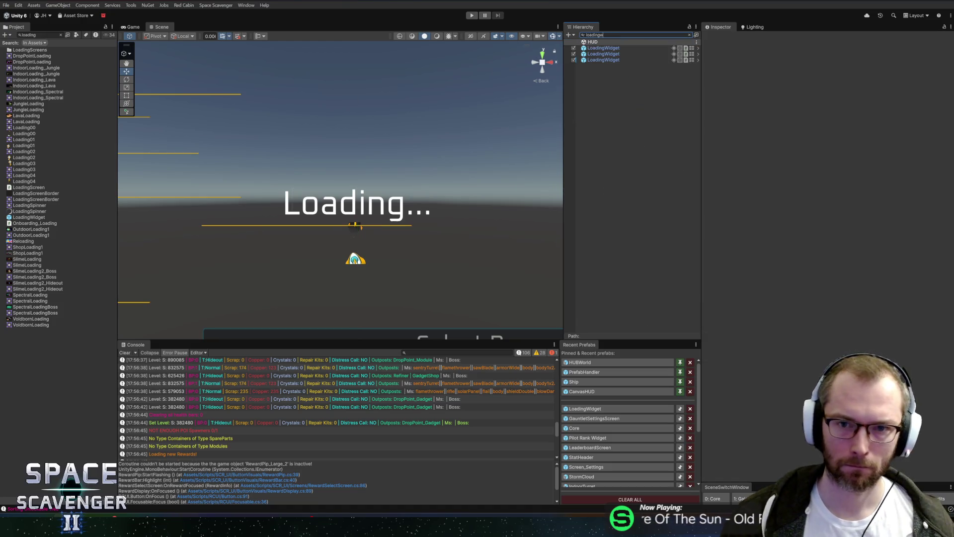
pyautogui.click(621, 49)
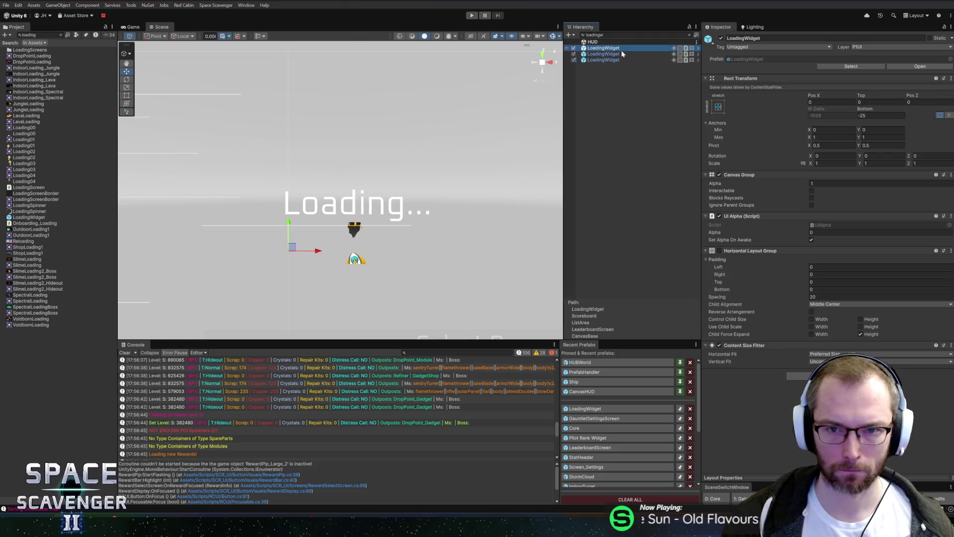
pyautogui.click(689, 35)
pyautogui.press('f')
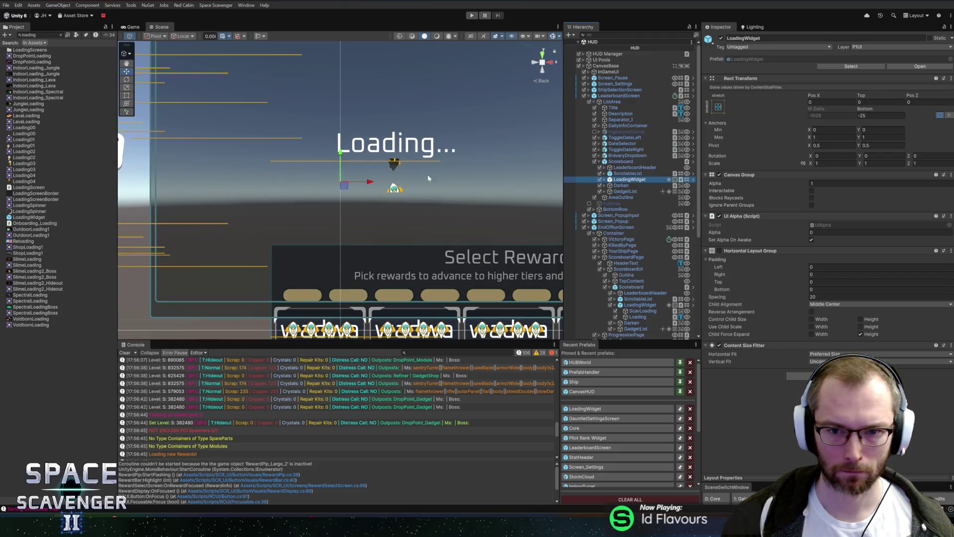
pyautogui.click(616, 227)
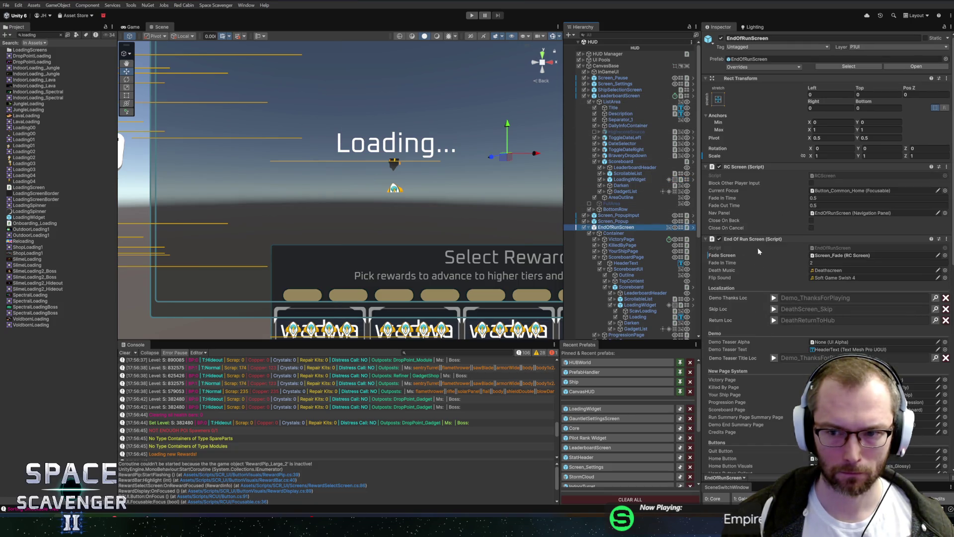
pyautogui.scroll(-10, 780, 318)
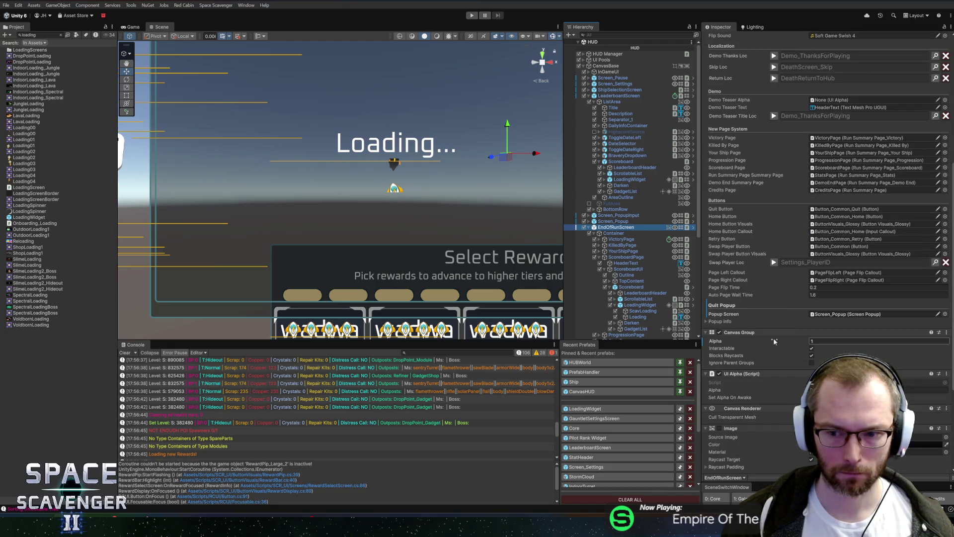
pyautogui.moveTo(773, 341); pyautogui.dragTo(656, 342)
# Set the LeaderboardScreen's Canvas Group Alpha to 1
pyautogui.click(618, 96)
pyautogui.click(588, 227)
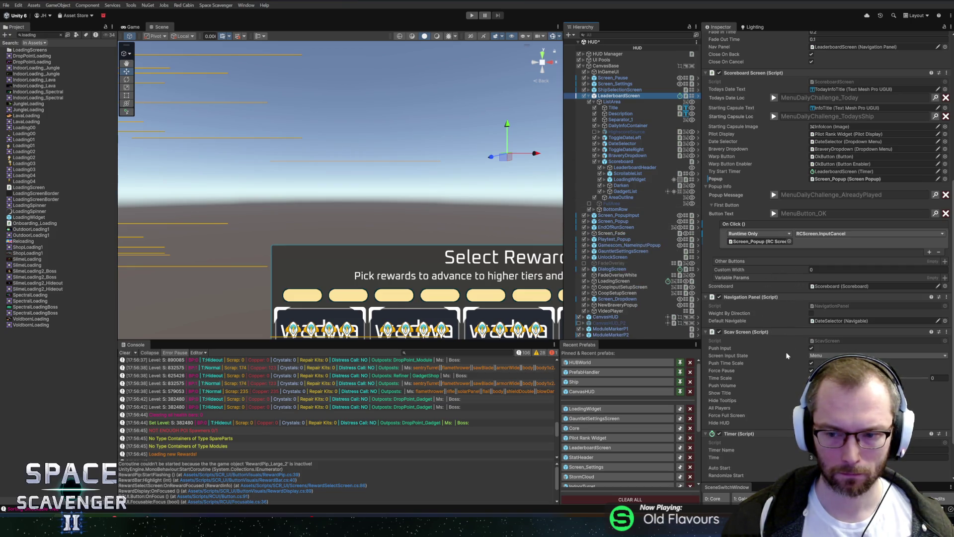
pyautogui.scroll(-3, 764, 363)
pyautogui.scroll(12, 778, 224)
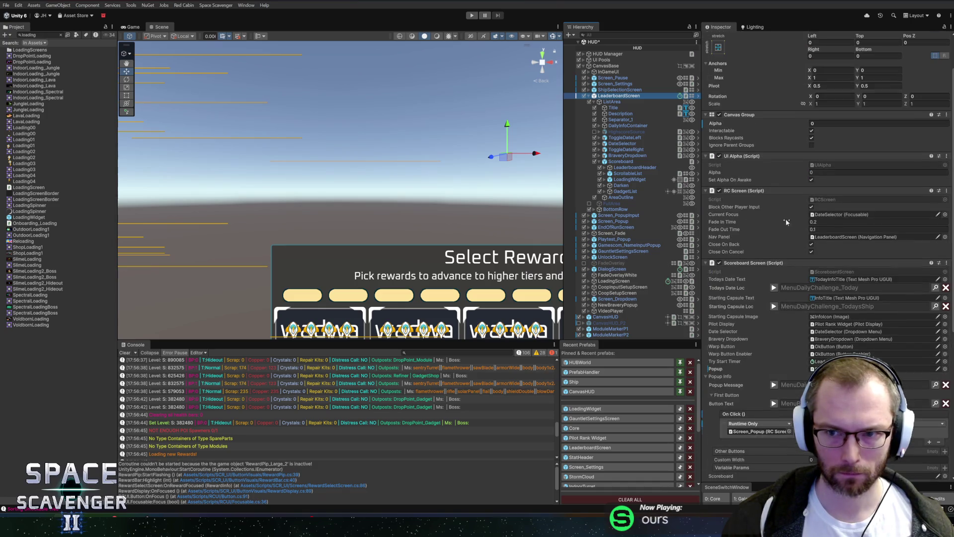
pyautogui.moveTo(729, 127); pyautogui.dragTo(864, 128)
pyautogui.scroll(-2, 437, 195)
pyautogui.moveTo(437, 196); pyautogui.dragTo(438, 164)
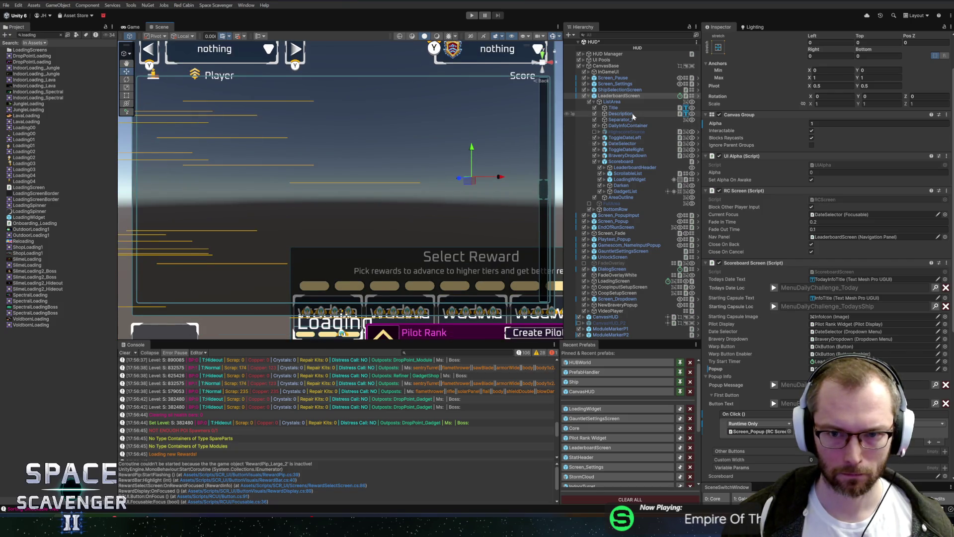
# Anchor the leaderboard LoadingWidget's Loading text and ScavLoading spinner to middle centre
pyautogui.click(616, 101)
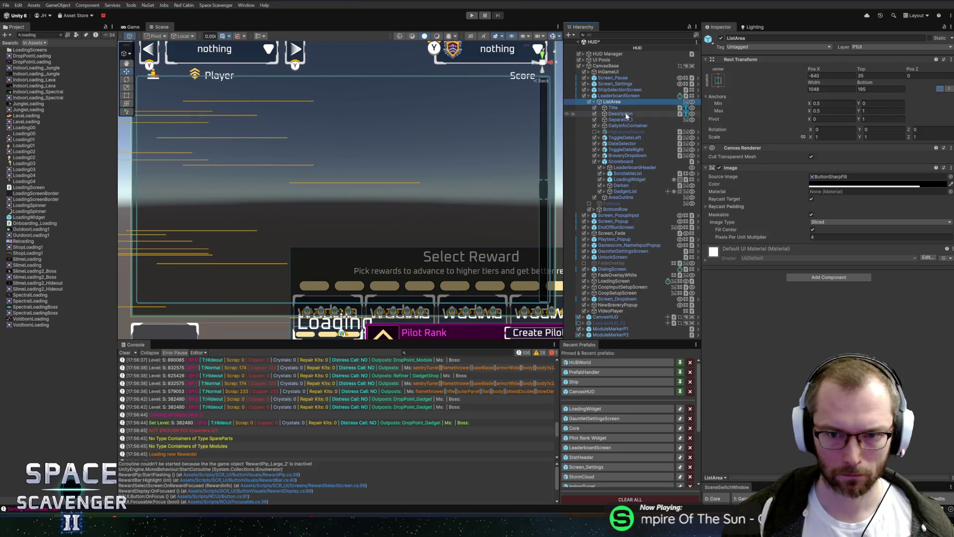
pyautogui.click(620, 162)
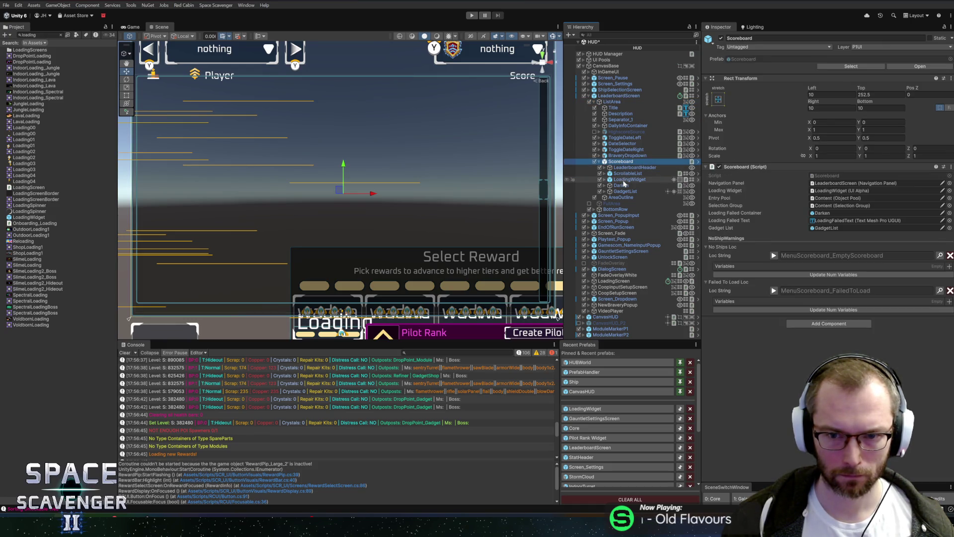
pyautogui.click(627, 179)
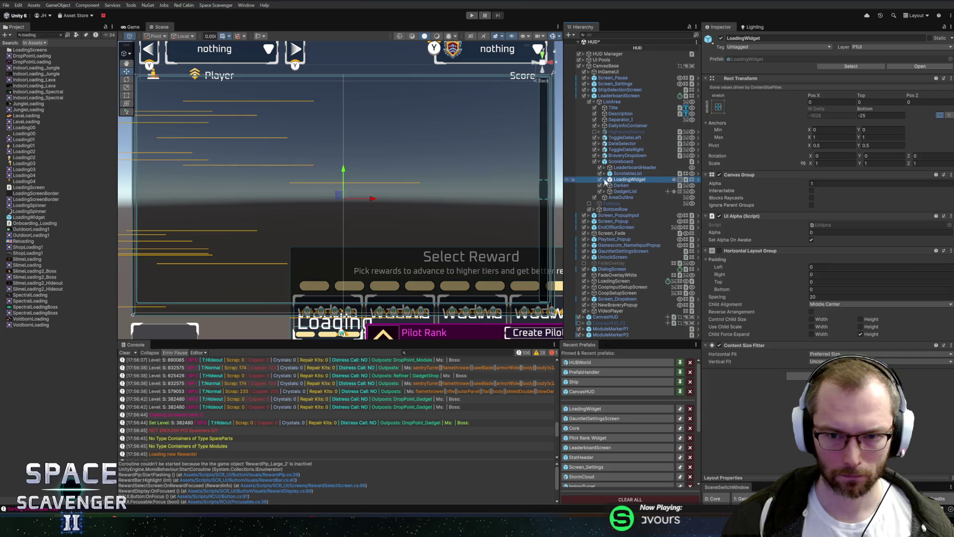
pyautogui.click(604, 180)
pyautogui.click(623, 191)
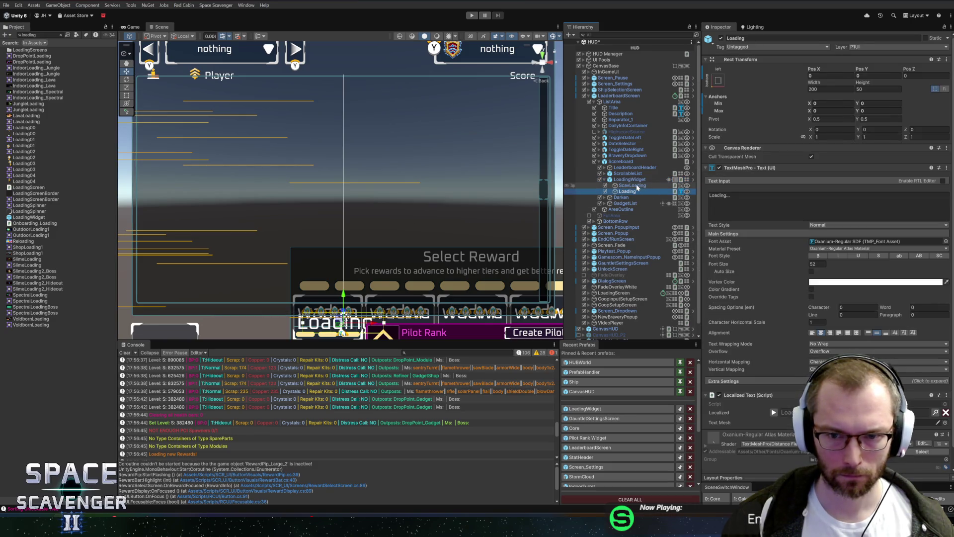
pyautogui.keyDown('ctrl'); pyautogui.click(632, 185); pyautogui.keyUp('ctrl')
pyautogui.click(718, 80)
pyautogui.keyDown('alt'); pyautogui.click(760, 155); pyautogui.keyUp('alt')
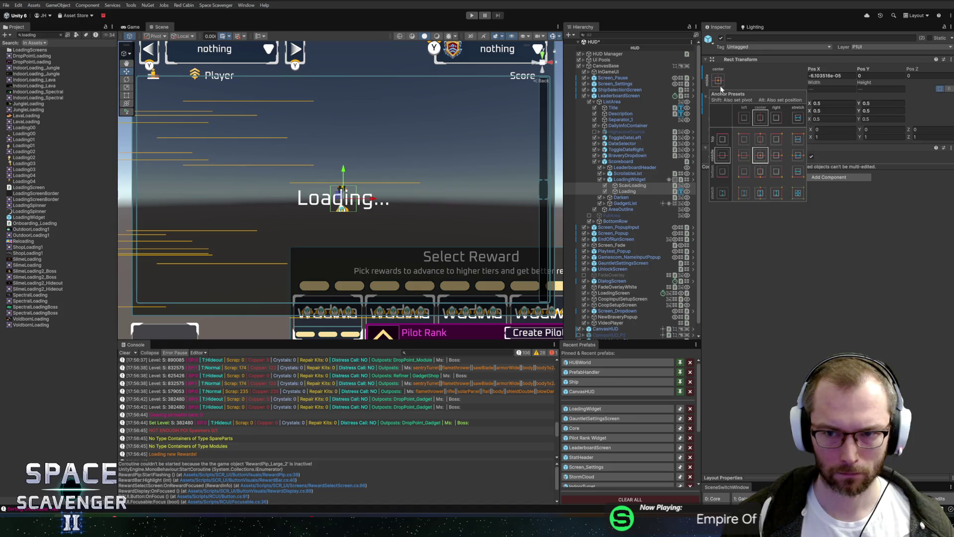
# Raise the leaderboard's LoadingWidget higher and start Play mode
pyautogui.click(627, 185)
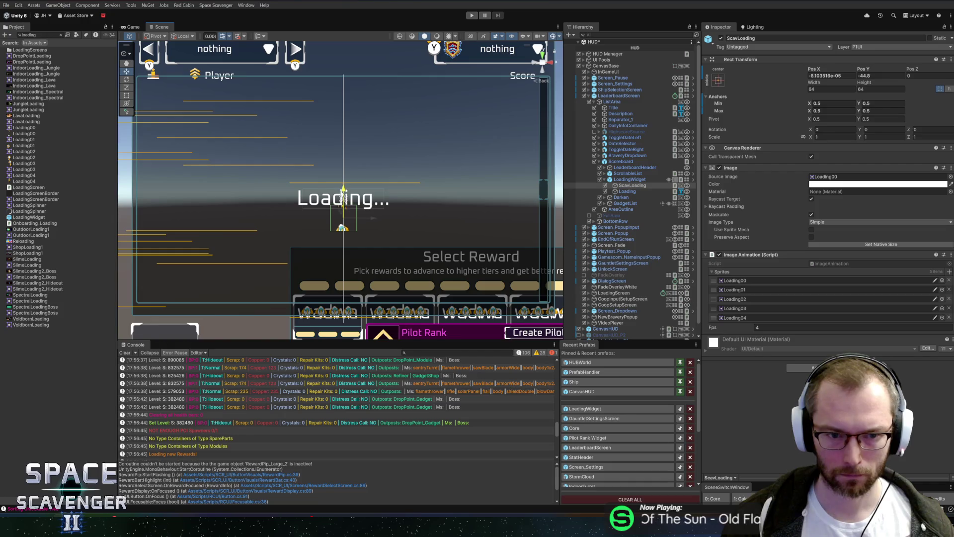
pyautogui.click(627, 179)
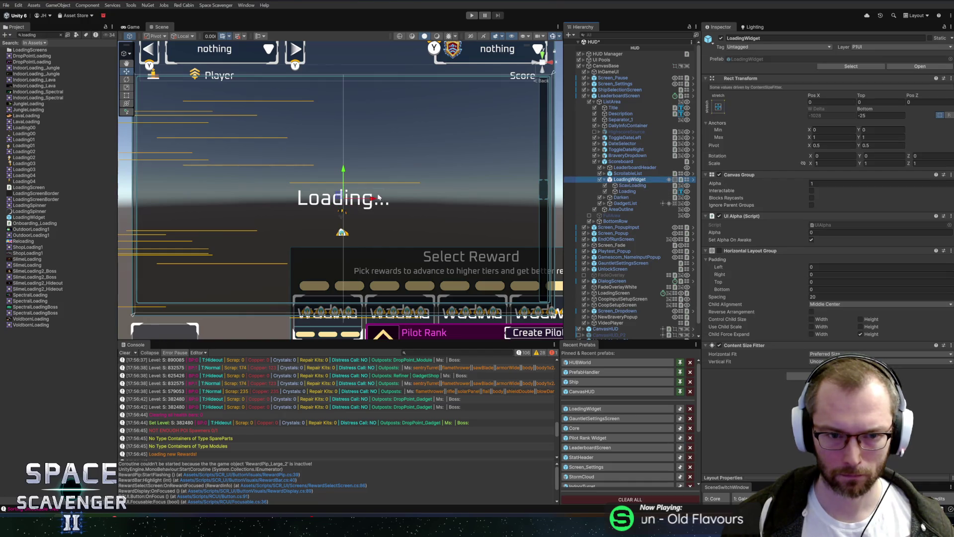
pyautogui.moveTo(343, 172); pyautogui.dragTo(344, 157)
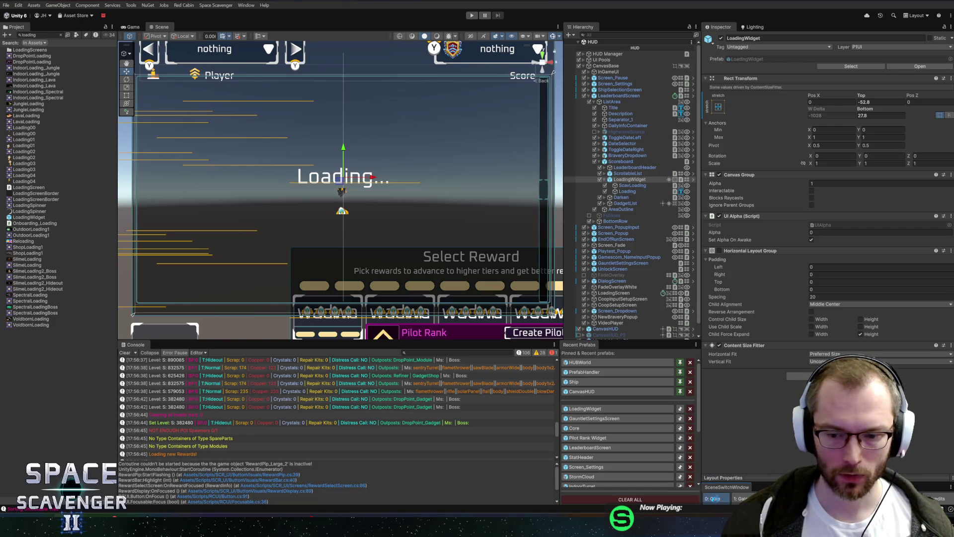
pyautogui.click(471, 16)
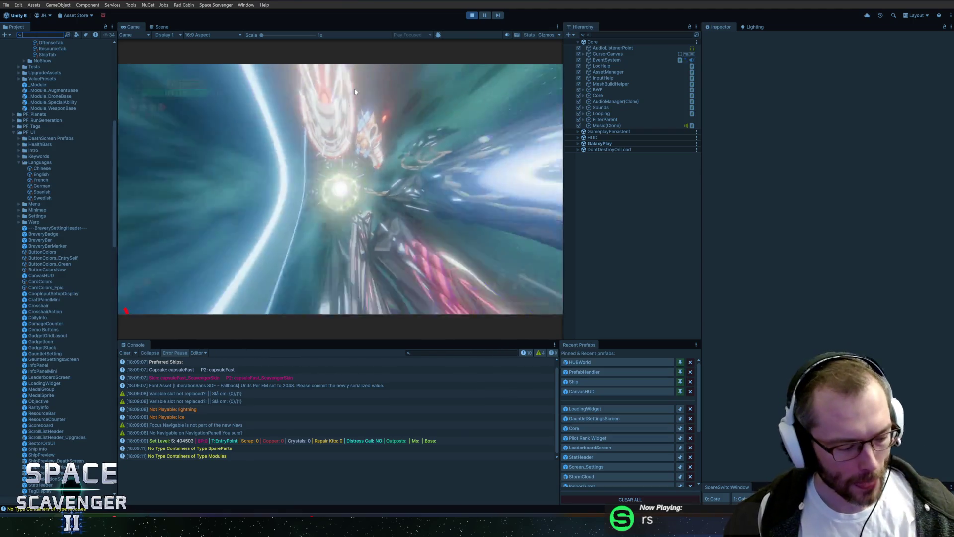
# Maximise the Game view, switch the game language to Chinese (中国人), and resume play
pyautogui.hotkey('shift', 'space')
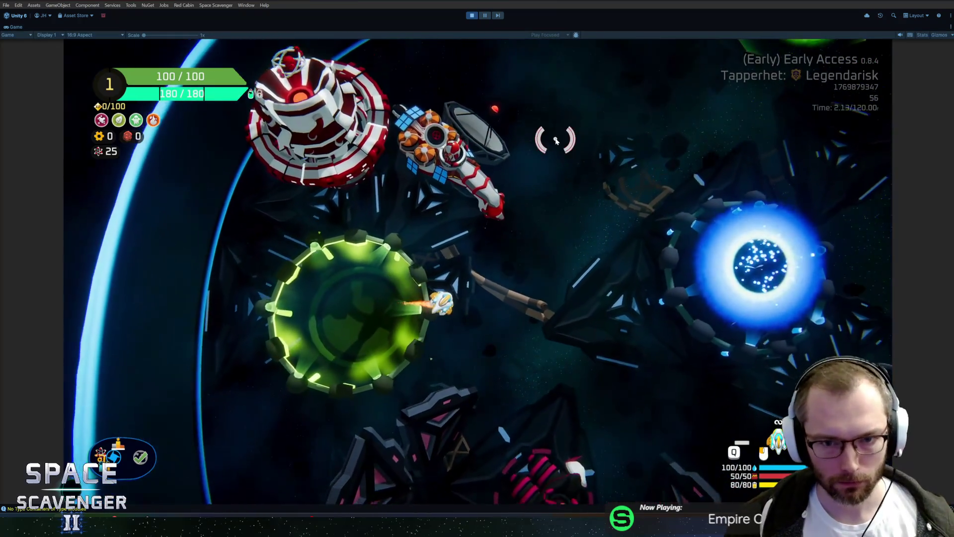
pyautogui.press('Escape')
pyautogui.click(234, 389)
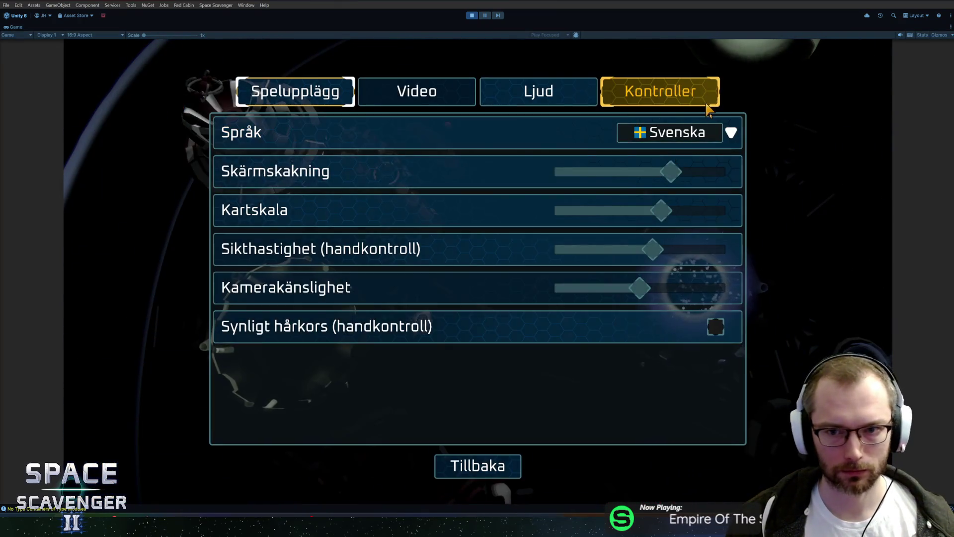
pyautogui.click(671, 131)
pyautogui.click(672, 249)
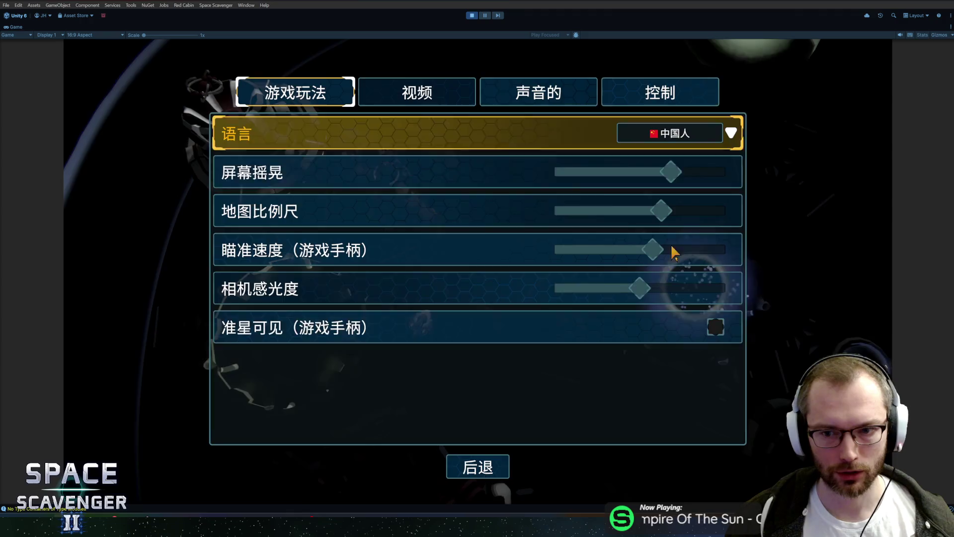
pyautogui.click(497, 464)
pyautogui.press('Escape')
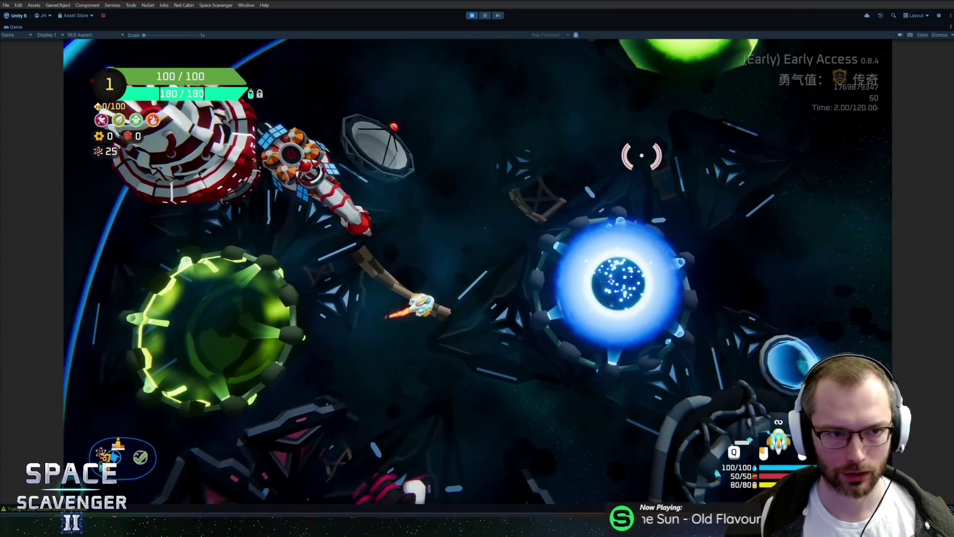
pyautogui.press('Tab')
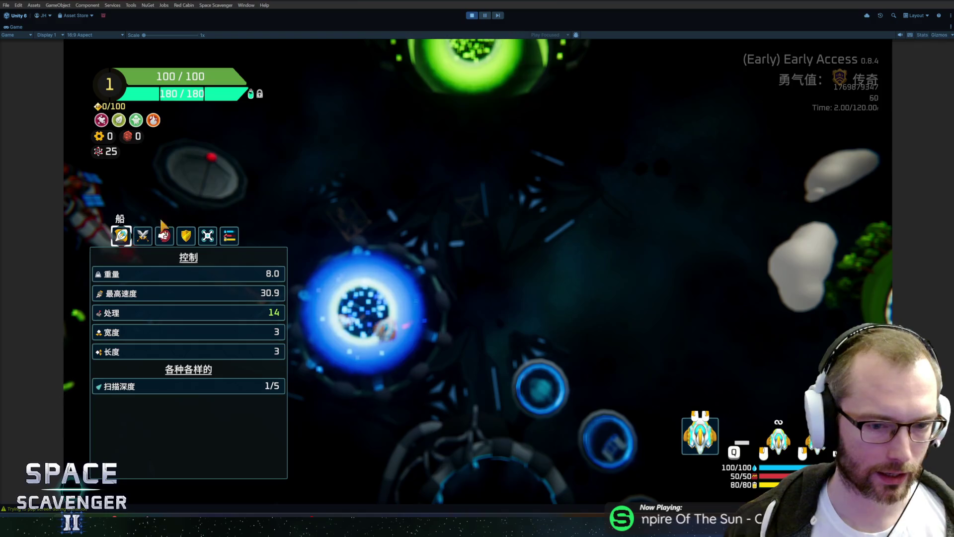
# Close the ship stats panel and line the ship up with the portal's centre
pyautogui.press('Tab')
pyautogui.press('a')
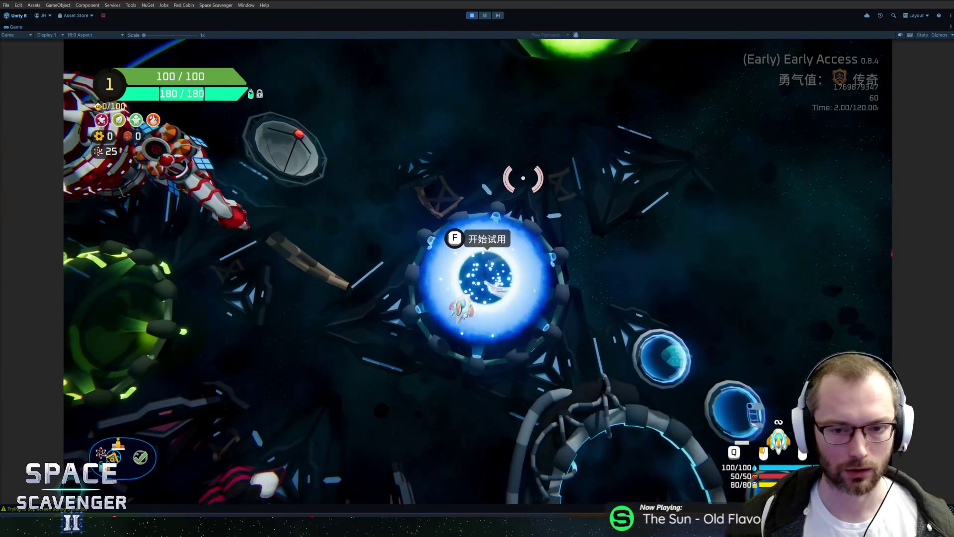
pyautogui.press('d')
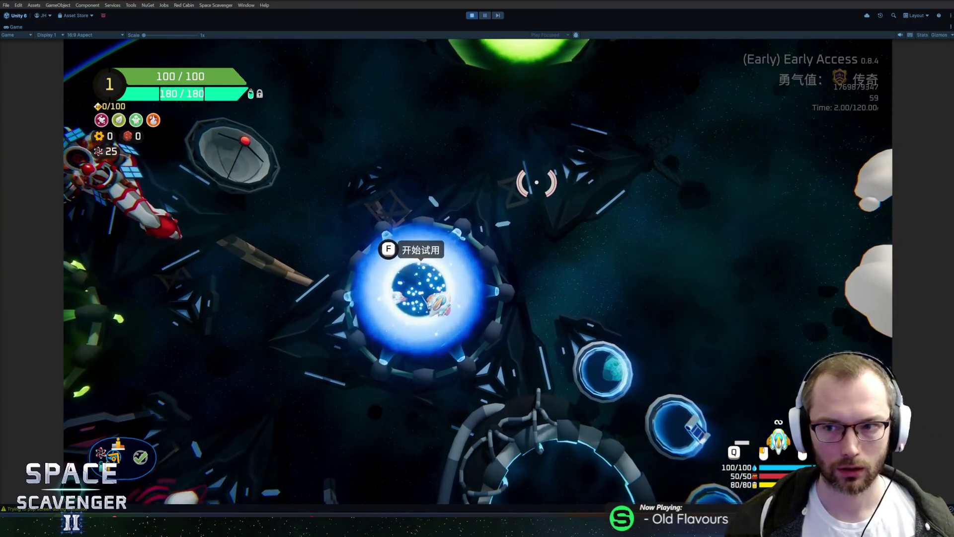
# Preview the locked courage level, then pick 传奇 and start the run
pyautogui.press('f')
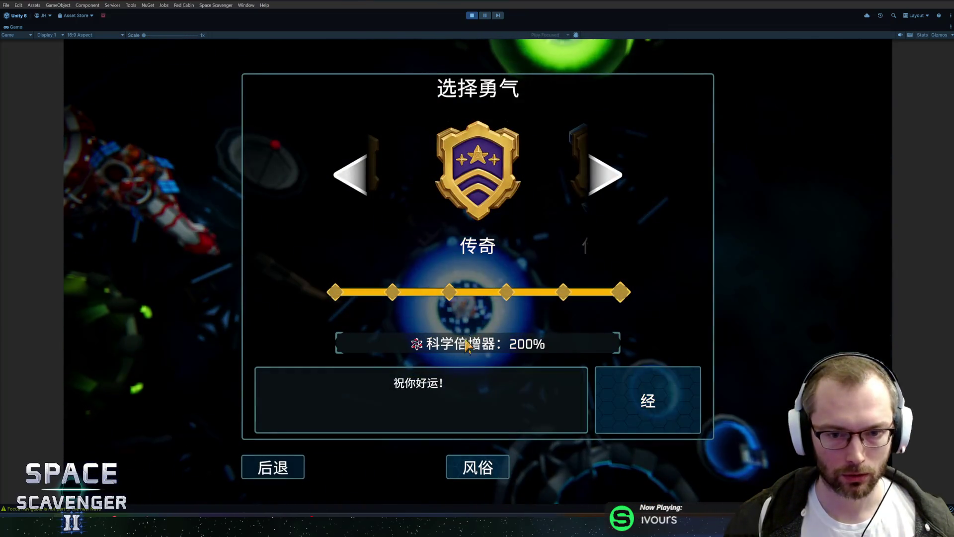
pyautogui.click(591, 189)
pyautogui.click(351, 175)
pyautogui.click(603, 390)
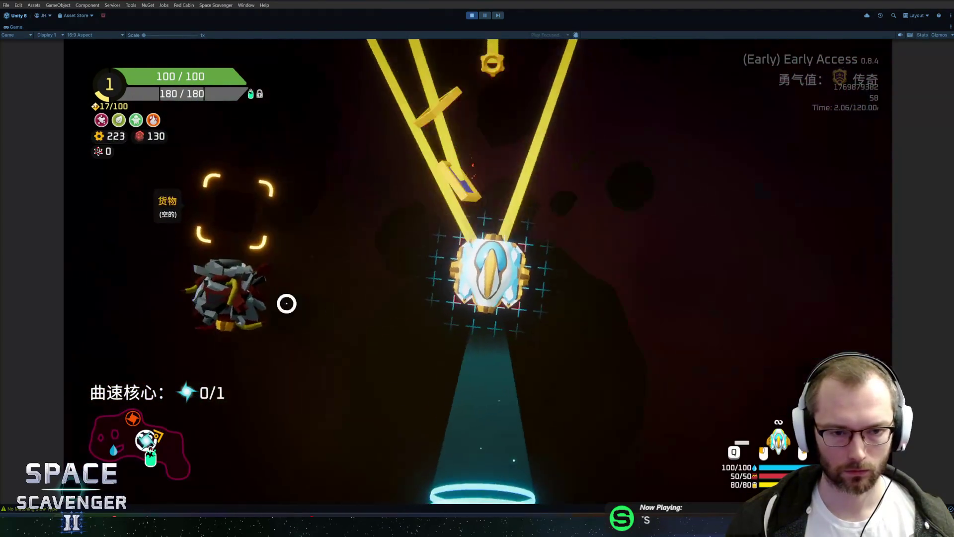
# Buy the crown part, then use the machine and take its reward
pyautogui.click(375, 271)
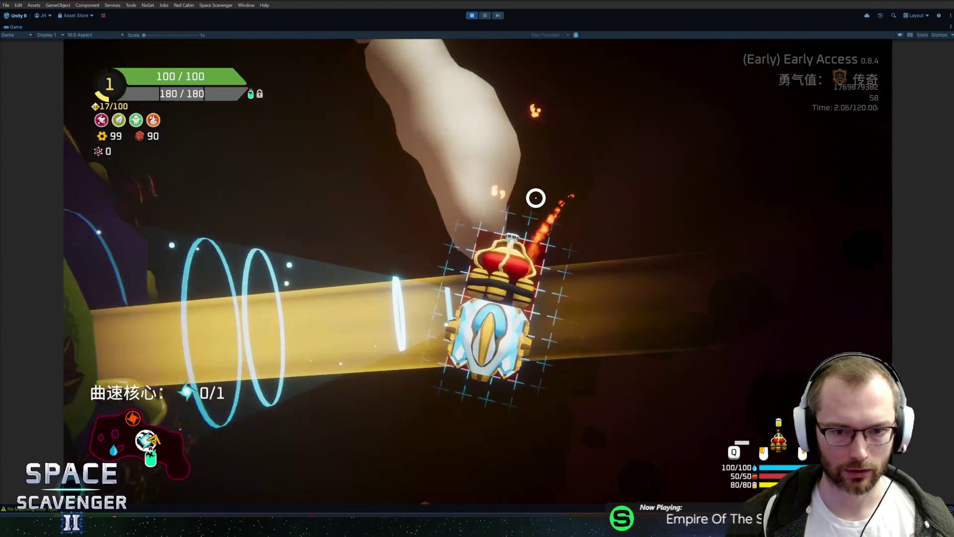
pyautogui.press('Tab')
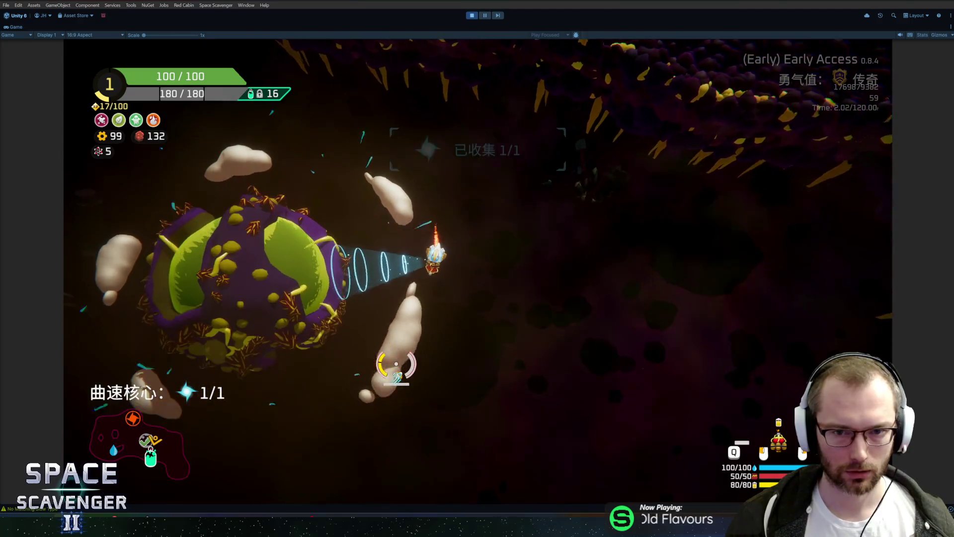
pyautogui.press('f')
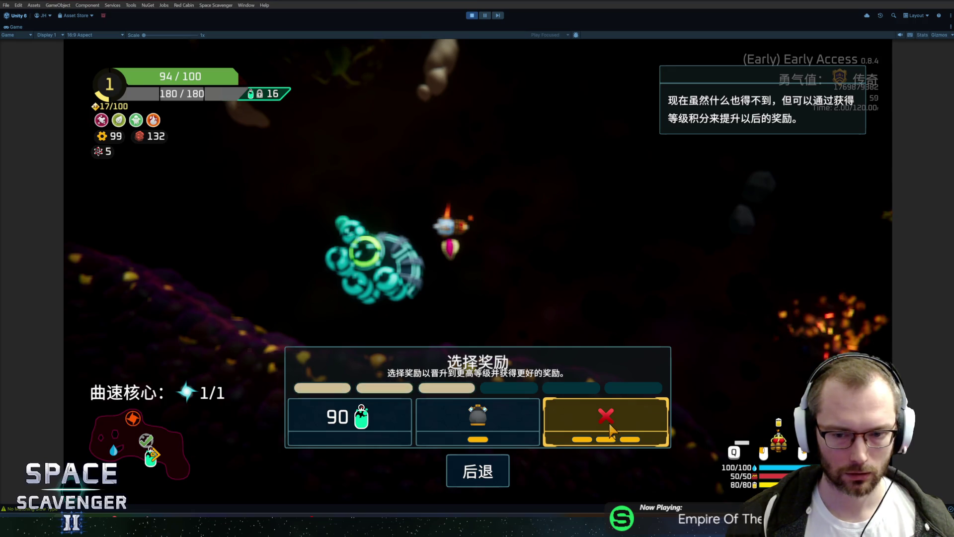
pyautogui.click(611, 430)
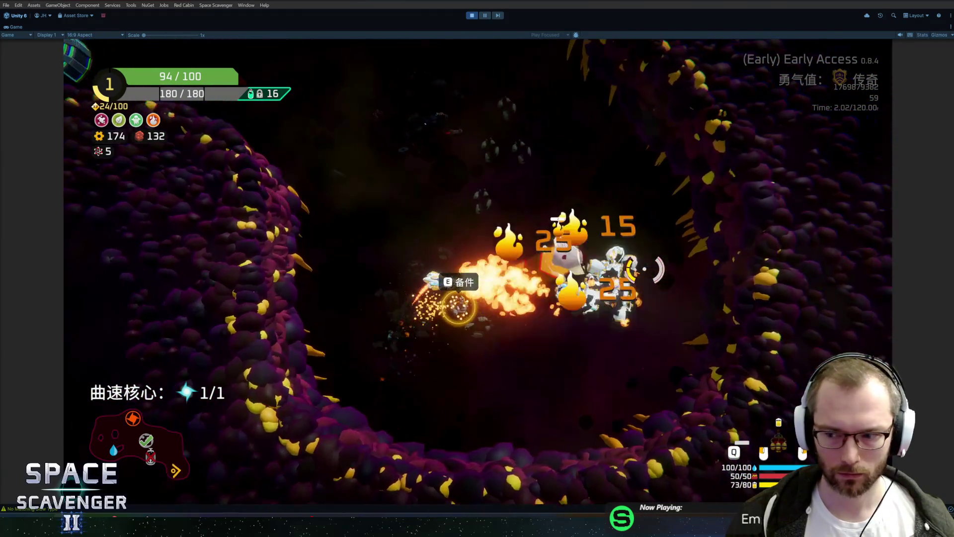
# Buy modules, attach one to raise the hull to 119/125, and warp out
pyautogui.press('Tab')
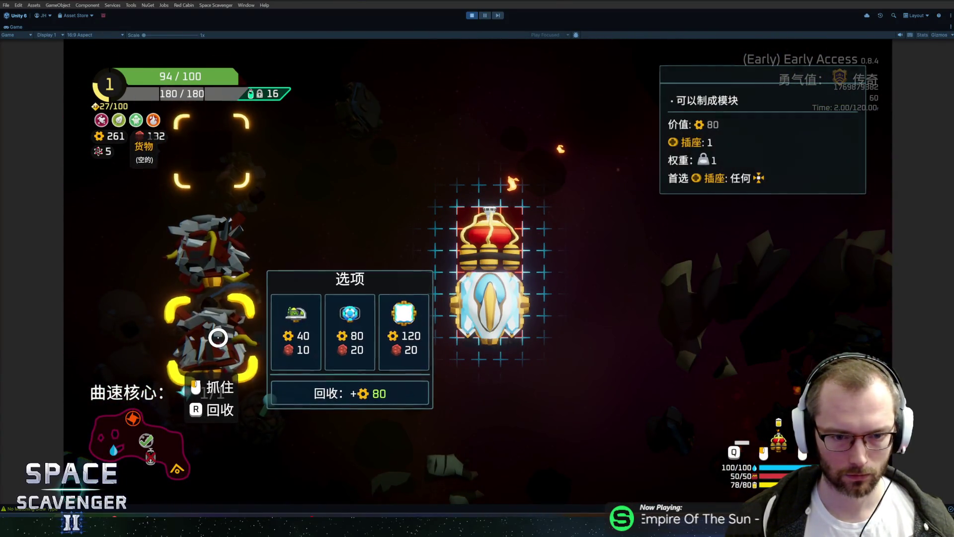
pyautogui.click(408, 263)
pyautogui.click(460, 301)
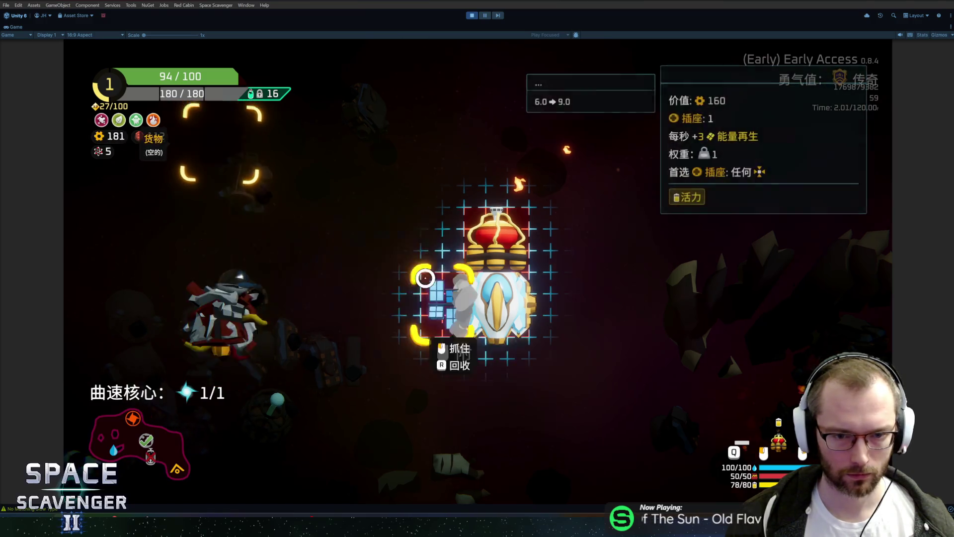
pyautogui.click(353, 264)
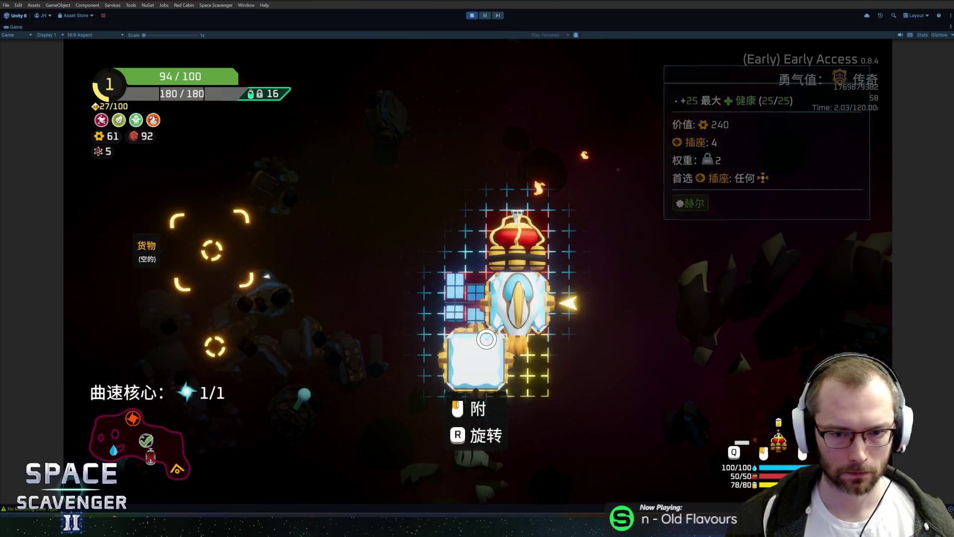
pyautogui.click(486, 338)
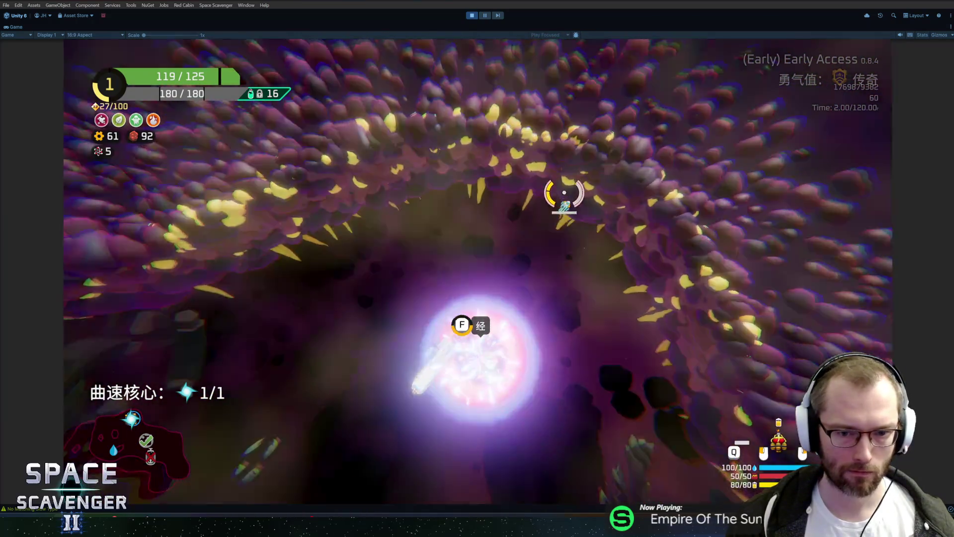
pyautogui.press('f')
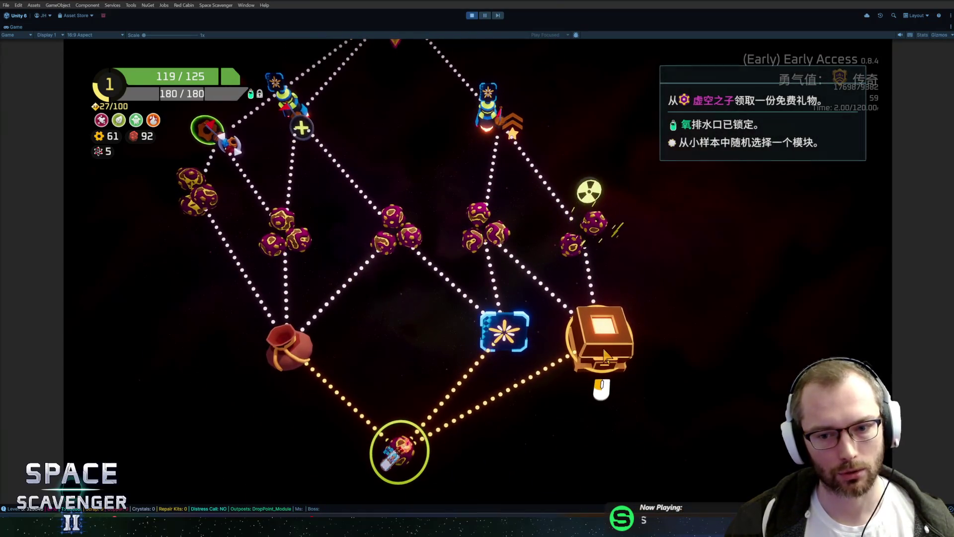
# Reach the blue star node, claim 200 XP, and pick the first and chain lightning upgrades
pyautogui.click(499, 341)
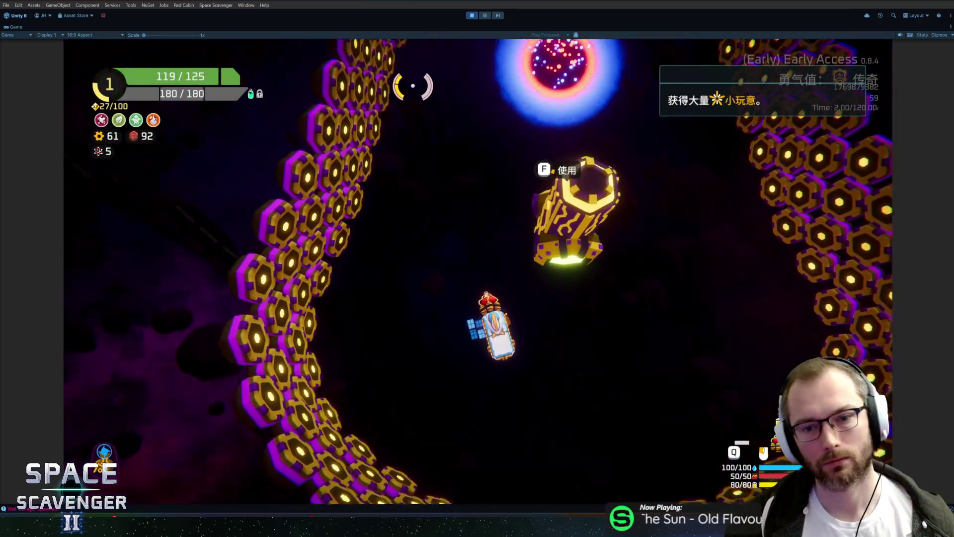
pyautogui.press('f')
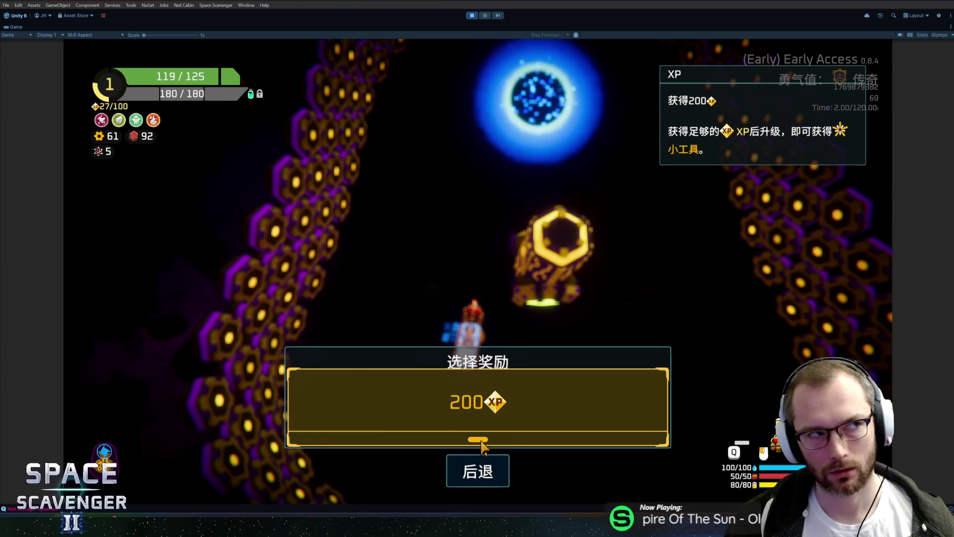
pyautogui.click(499, 419)
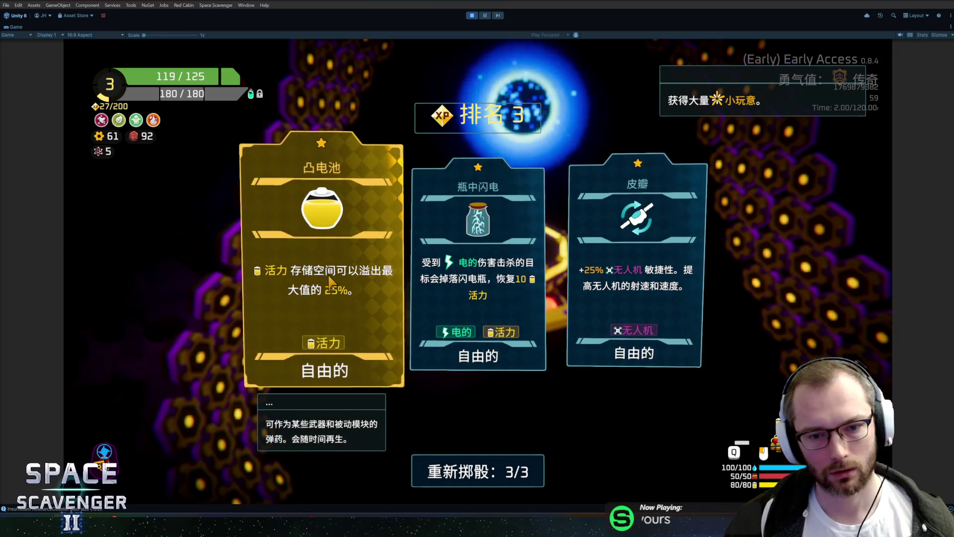
pyautogui.click(334, 245)
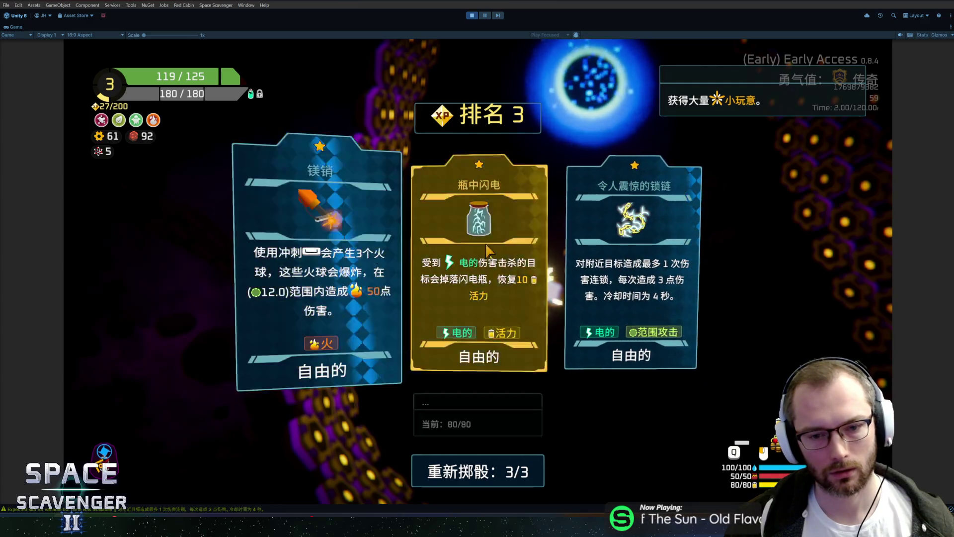
pyautogui.click(632, 247)
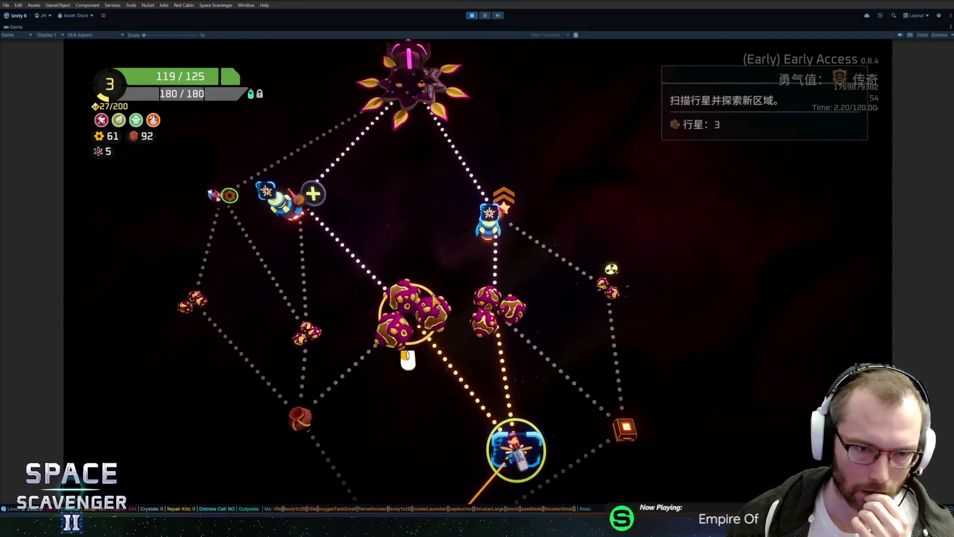
# Travel to the next planet and burn the attacking creatures with the flamethrower
pyautogui.click(478, 306)
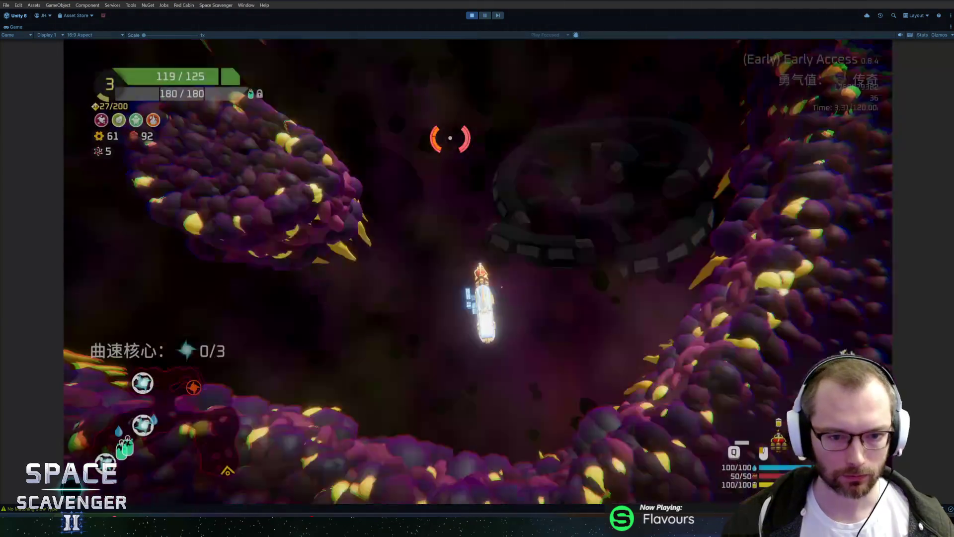
pyautogui.moveTo(368, 184)
pyautogui.mouseDown()
pyautogui.moveTo(376, 178)
pyautogui.moveTo(355, 277)
pyautogui.moveTo(368, 394)
pyautogui.moveTo(396, 431)
pyautogui.moveTo(363, 346)
pyautogui.moveTo(366, 202)
pyautogui.moveTo(319, 335)
pyautogui.moveTo(327, 309)
pyautogui.moveTo(205, 308)
pyautogui.moveTo(565, 171)
pyautogui.moveTo(319, 198)
pyautogui.moveTo(516, 155)
pyautogui.moveTo(681, 180)
pyautogui.moveTo(667, 315)
pyautogui.moveTo(579, 195)
pyautogui.moveTo(549, 281)
pyautogui.moveTo(351, 394)
pyautogui.moveTo(324, 362)
pyautogui.moveTo(415, 255)
pyautogui.moveTo(398, 236)
pyautogui.moveTo(673, 102)
pyautogui.moveTo(457, 100)
pyautogui.moveTo(611, 111)
pyautogui.moveTo(539, 117)
pyautogui.moveTo(548, 128)
pyautogui.moveTo(426, 170)
pyautogui.moveTo(479, 201)
pyautogui.moveTo(330, 224)
pyautogui.moveTo(383, 277)
pyautogui.moveTo(422, 268)
pyautogui.moveTo(346, 253)
pyautogui.moveTo(228, 270)
pyautogui.moveTo(298, 273)
pyautogui.moveTo(420, 362)
pyautogui.moveTo(223, 373)
pyautogui.moveTo(177, 298)
pyautogui.moveTo(157, 204)
pyautogui.moveTo(363, 140)
pyautogui.moveTo(487, 301)
pyautogui.moveTo(588, 390)
pyautogui.moveTo(671, 298)
pyautogui.mouseUp()
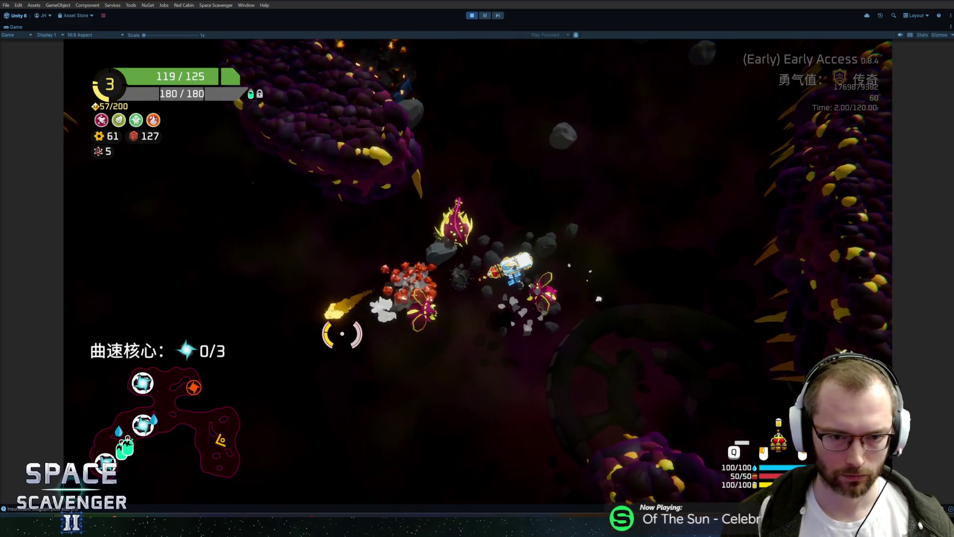
pyautogui.moveTo(329, 333)
pyautogui.mouseDown()
pyautogui.moveTo(705, 192)
pyautogui.moveTo(607, 191)
pyautogui.moveTo(630, 179)
pyautogui.moveTo(541, 251)
pyautogui.mouseUp()
pyautogui.moveTo(375, 182)
pyautogui.mouseDown()
pyautogui.moveTo(293, 196)
pyautogui.moveTo(308, 281)
pyautogui.moveTo(592, 379)
pyautogui.moveTo(466, 406)
pyautogui.moveTo(703, 214)
pyautogui.moveTo(543, 219)
pyautogui.moveTo(426, 409)
pyautogui.moveTo(539, 132)
pyautogui.moveTo(688, 202)
pyautogui.moveTo(543, 181)
pyautogui.moveTo(564, 330)
pyautogui.moveTo(604, 296)
pyautogui.moveTo(522, 315)
pyautogui.moveTo(543, 335)
pyautogui.moveTo(458, 352)
pyautogui.moveTo(340, 338)
pyautogui.moveTo(453, 341)
pyautogui.moveTo(426, 223)
pyautogui.moveTo(314, 164)
pyautogui.moveTo(563, 224)
pyautogui.mouseUp()
# Toggle build mode briefly, then keep flaming enemies while flying upward
pyautogui.press('Tab')
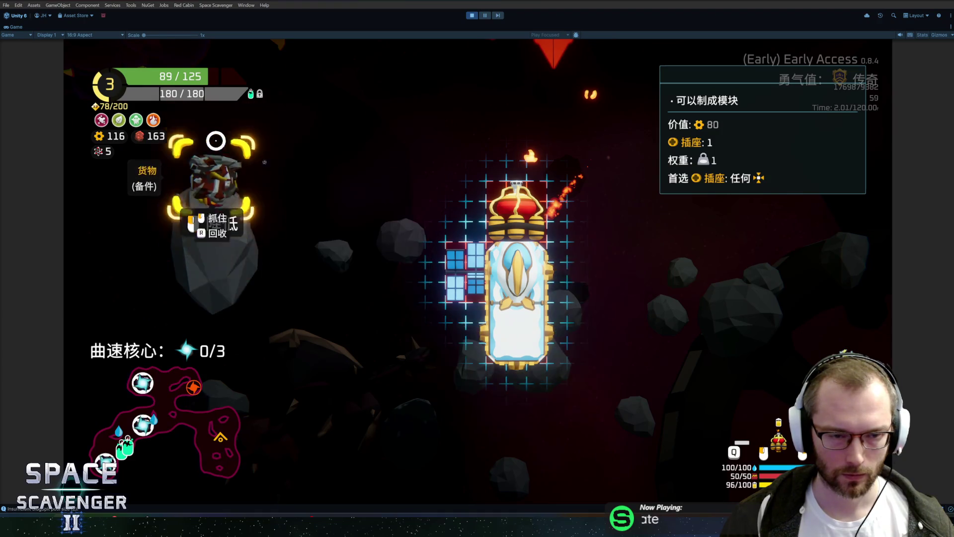
pyautogui.press('Tab')
pyautogui.moveTo(443, 145)
pyautogui.mouseDown()
pyautogui.moveTo(432, 157)
pyautogui.moveTo(624, 257)
pyautogui.moveTo(511, 118)
pyautogui.mouseUp()
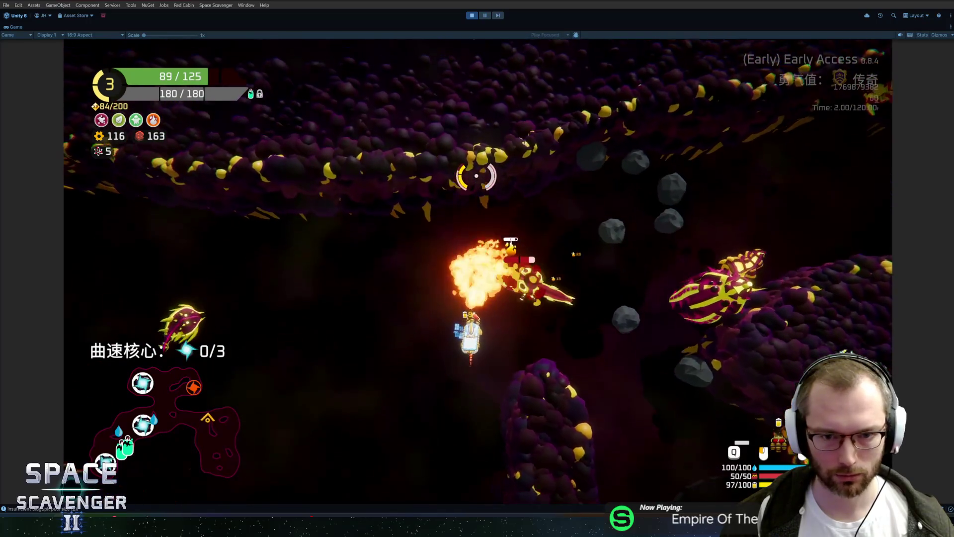
pyautogui.moveTo(607, 381)
pyautogui.mouseDown()
pyautogui.moveTo(624, 336)
pyautogui.moveTo(528, 343)
pyautogui.moveTo(547, 166)
pyautogui.moveTo(541, 122)
pyautogui.moveTo(619, 284)
pyautogui.mouseUp()
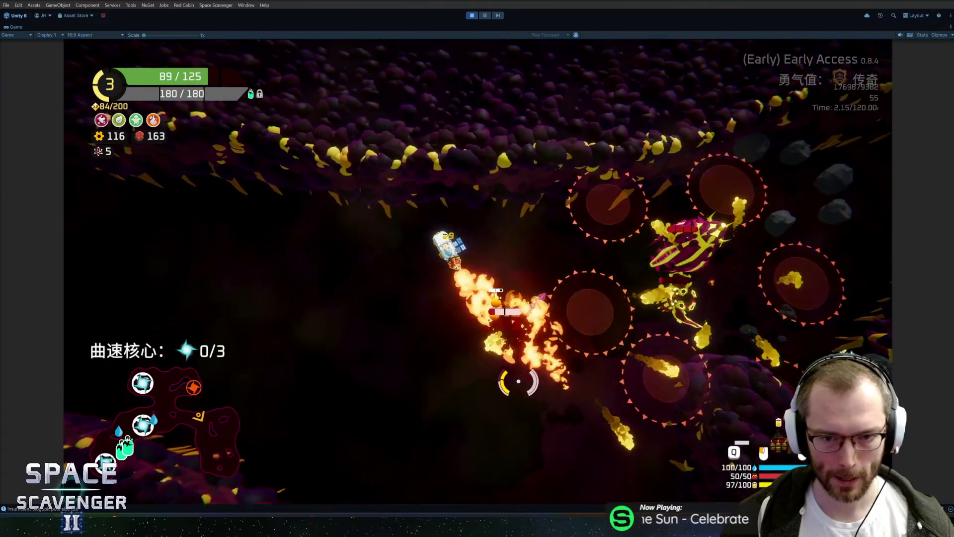
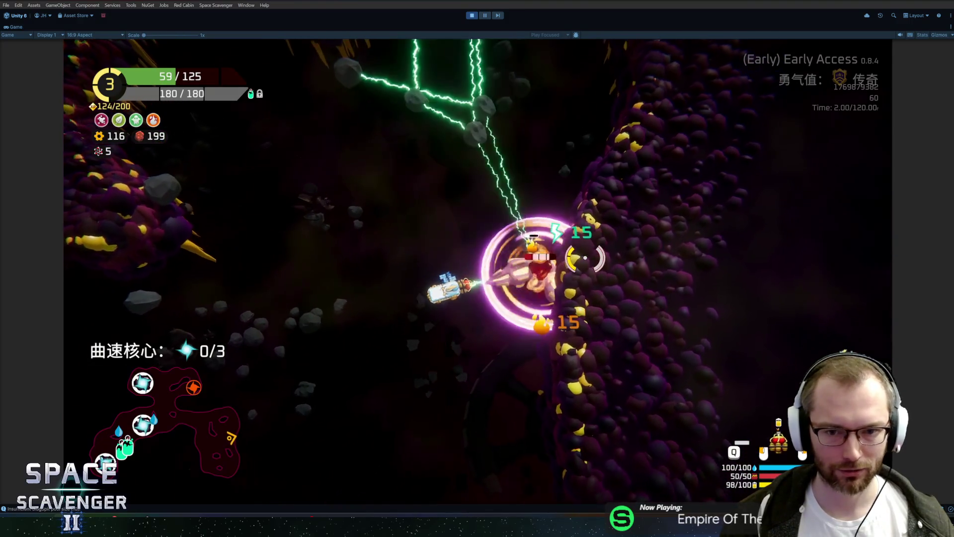
# Fly and dash into a new area, firing the laser at enemies to the right
pyautogui.press('w')
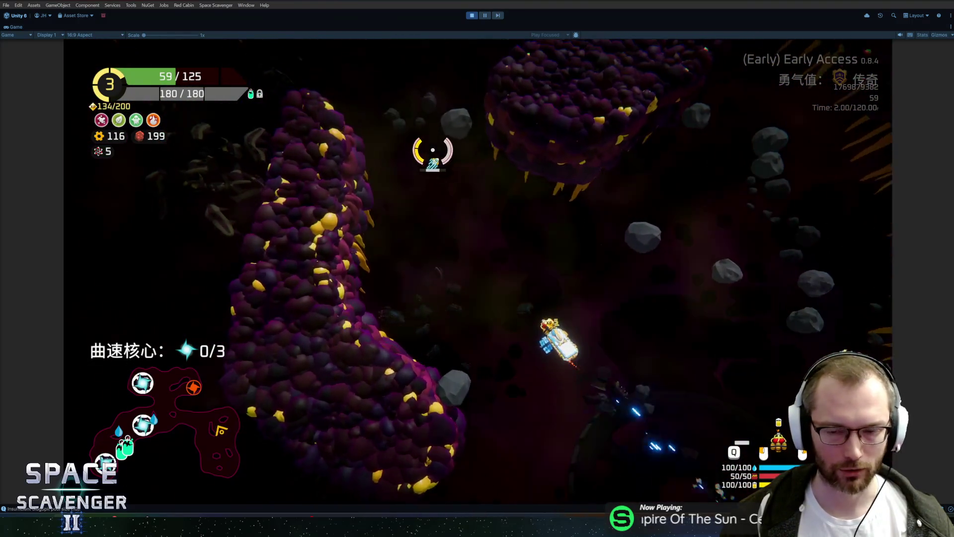
pyautogui.press('shift')
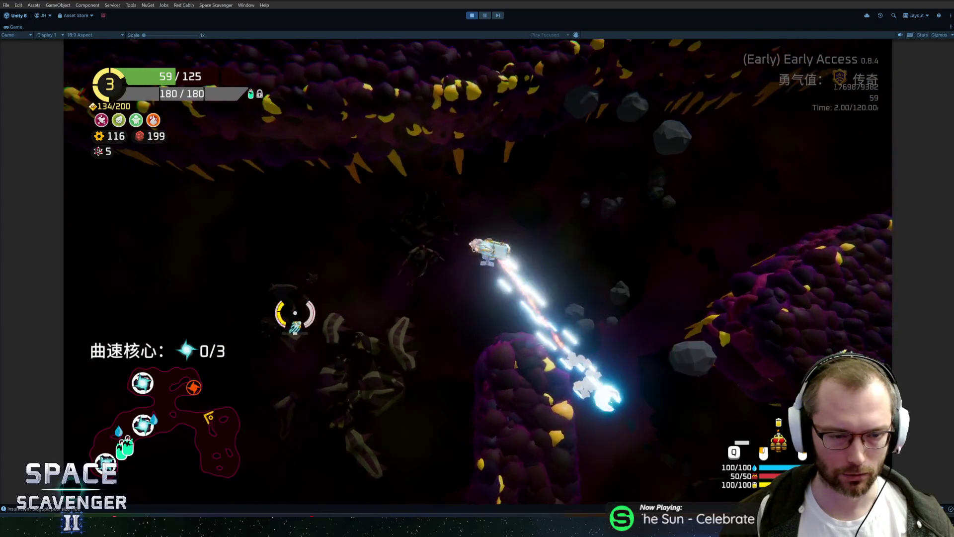
pyautogui.click(317, 404)
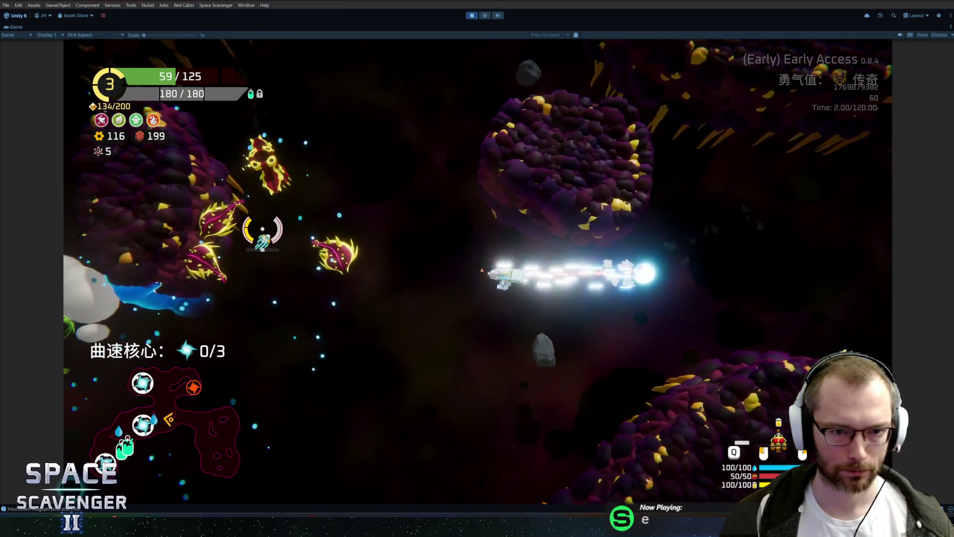
pyautogui.press('w')
pyautogui.press('w')
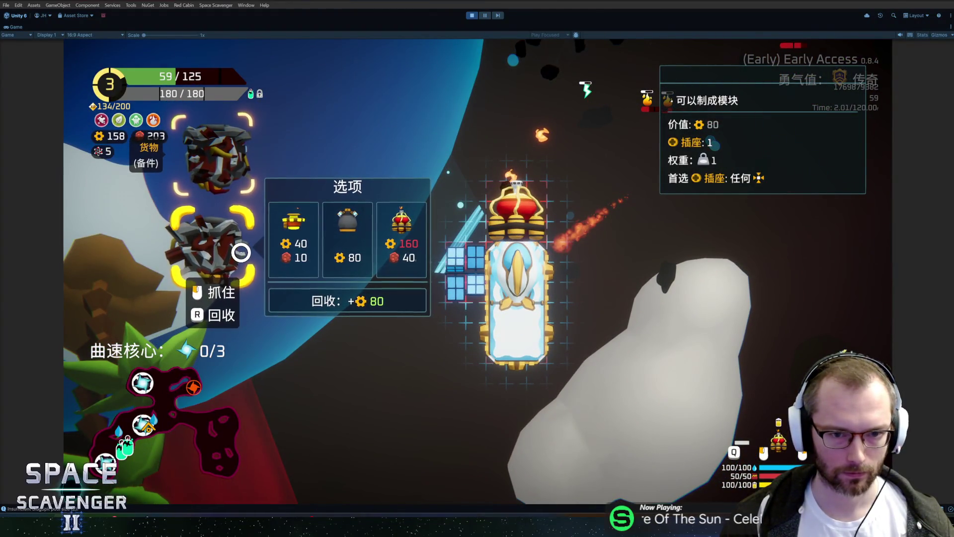
pyautogui.click(286, 279)
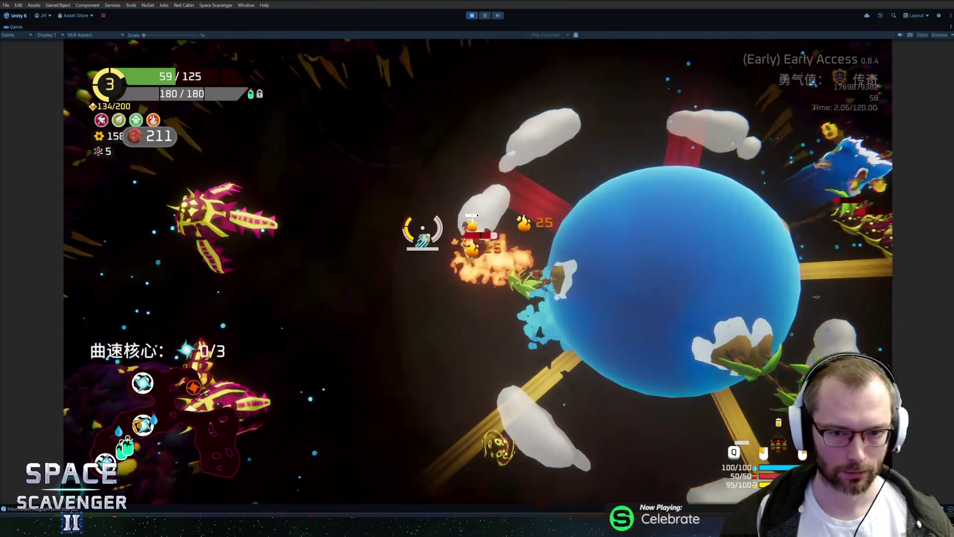
# Fight through the cave, then circle the planet firing to collect the second warp core
pyautogui.press('w')
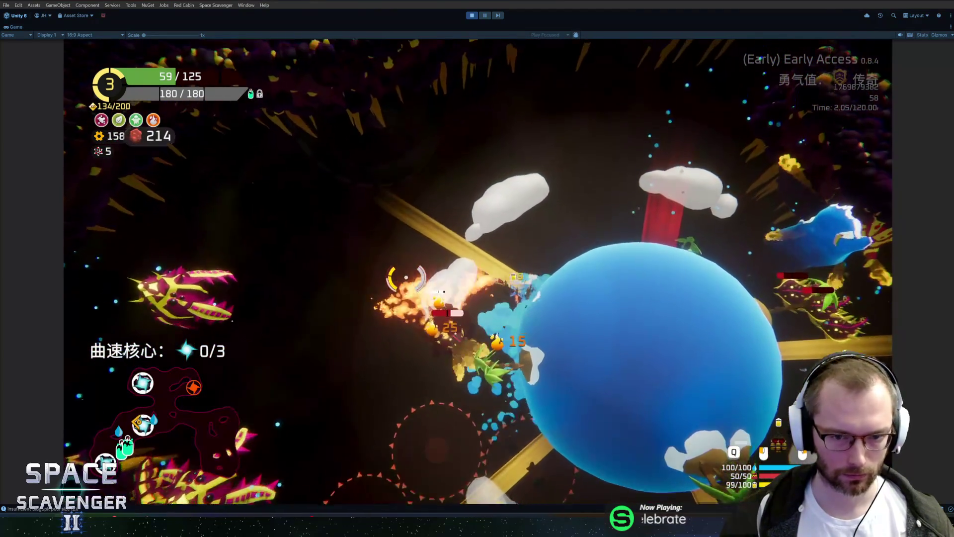
pyautogui.press('w')
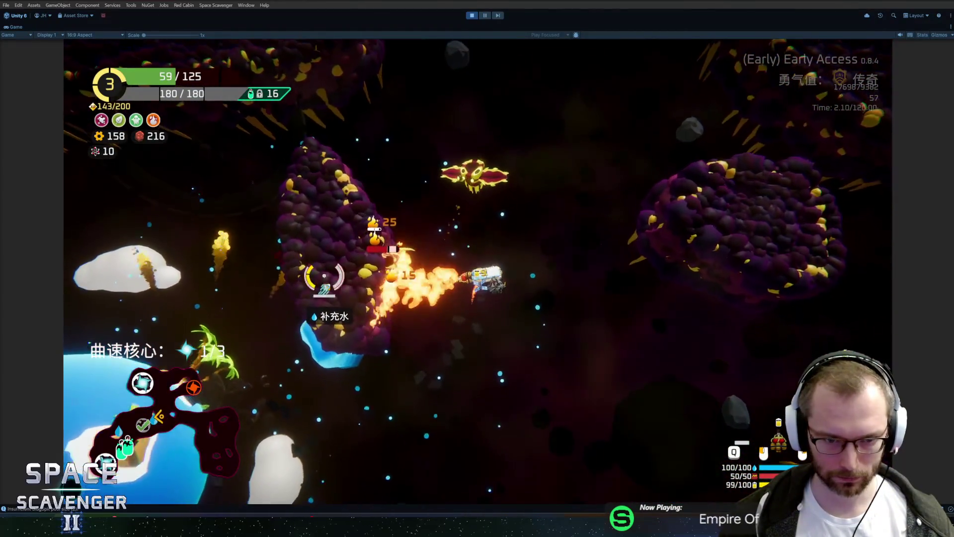
pyautogui.press('w')
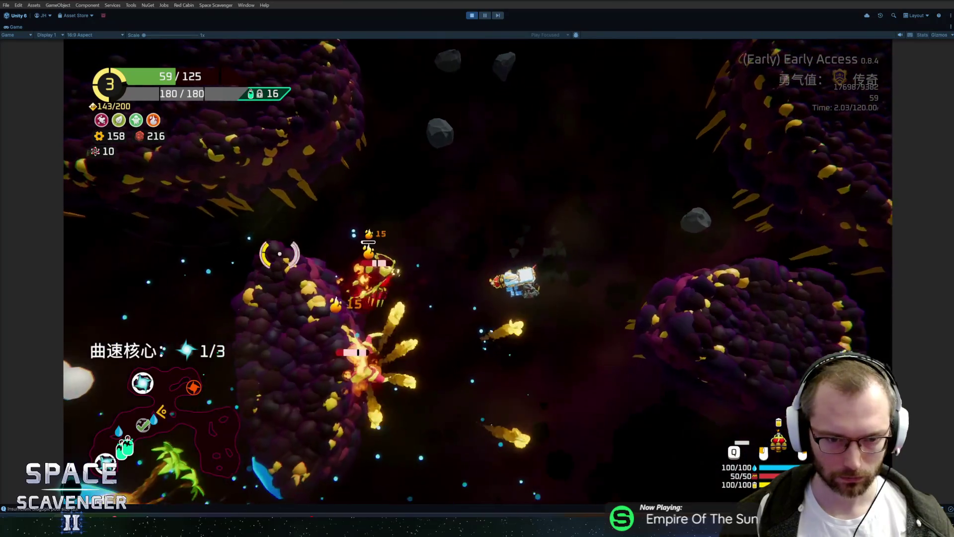
pyautogui.press('w')
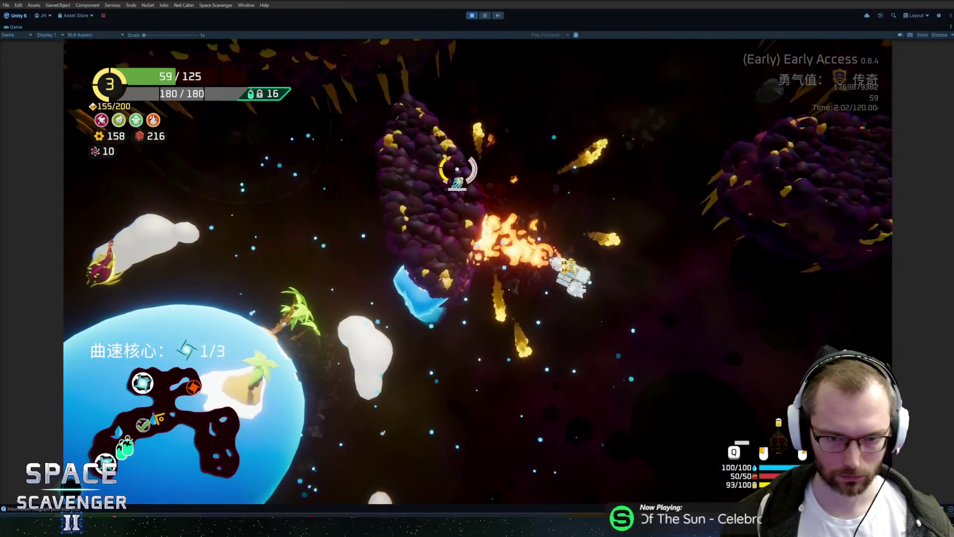
pyautogui.press('w')
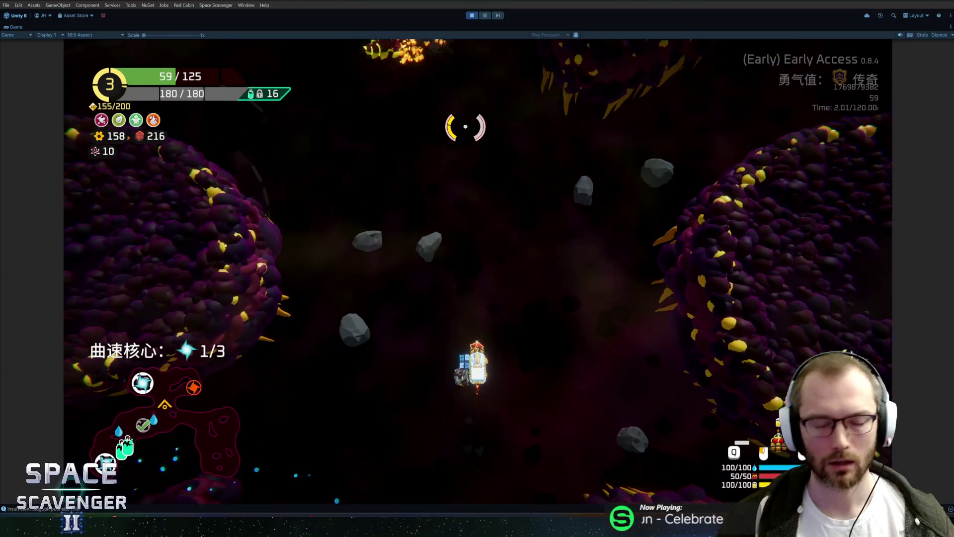
pyautogui.press('w')
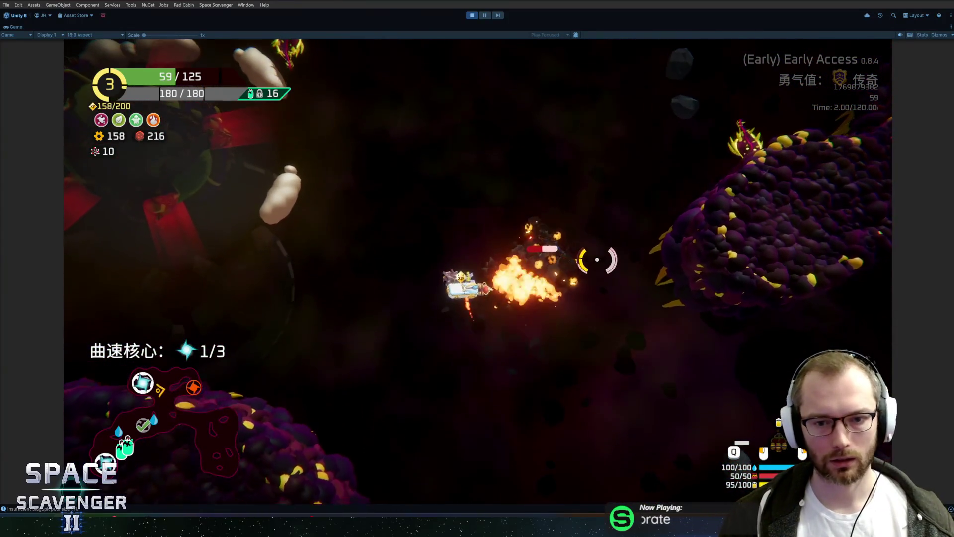
pyautogui.press('w')
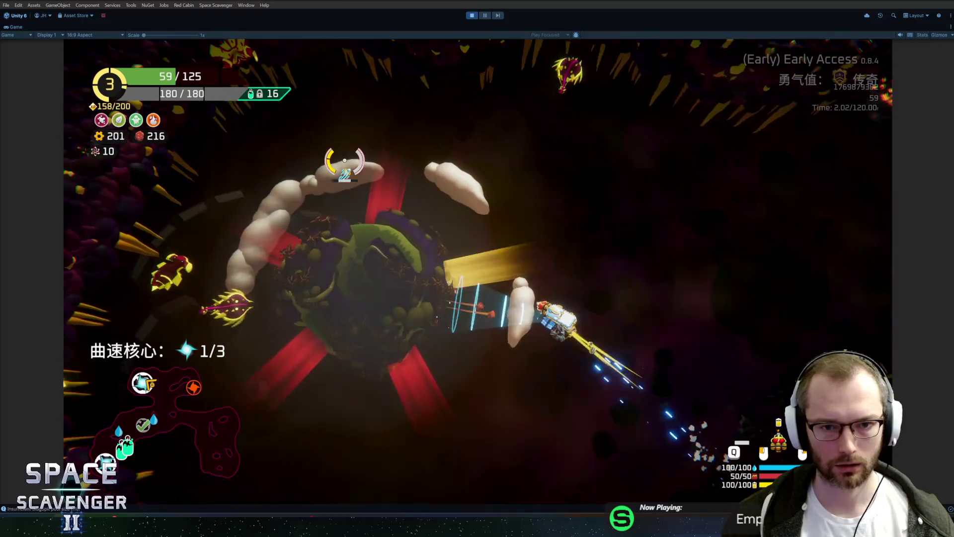
pyautogui.press('w')
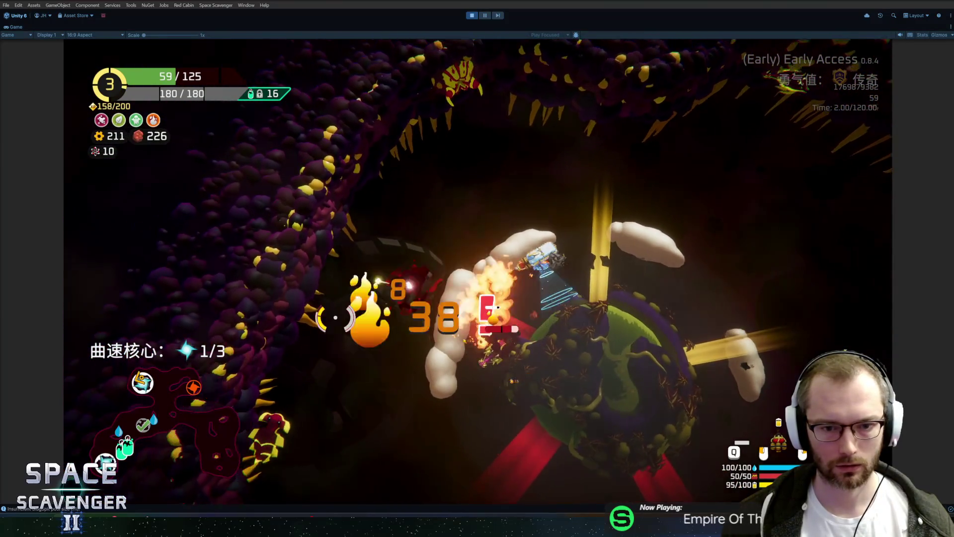
pyautogui.press('w')
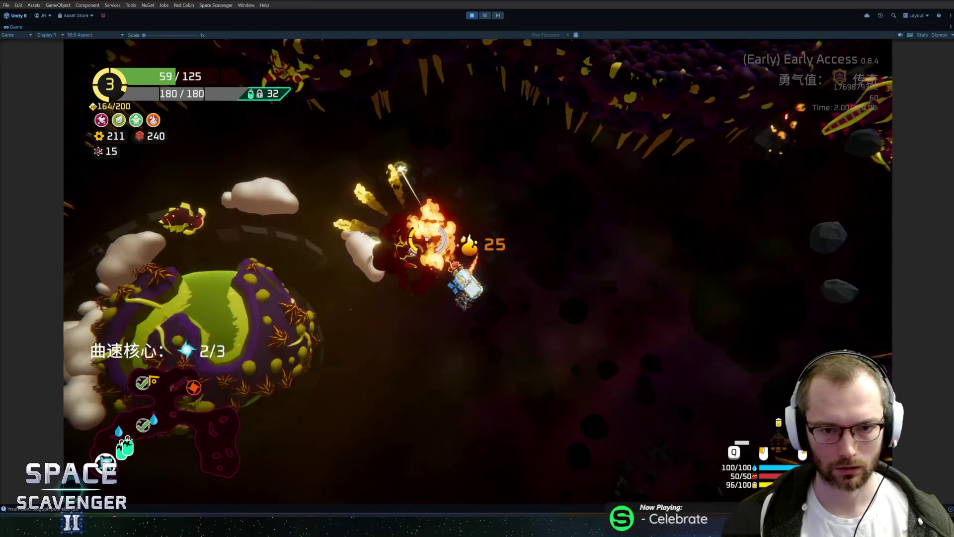
pyautogui.press('w')
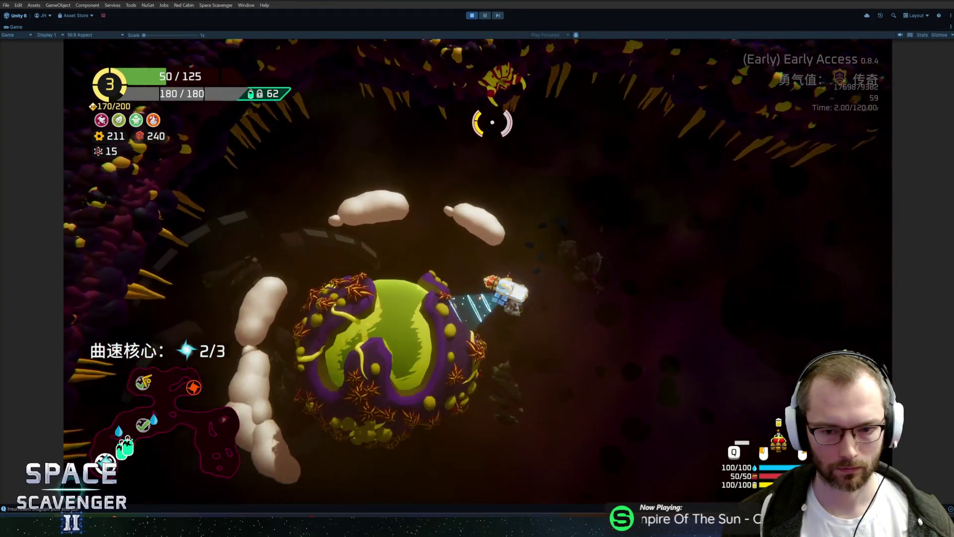
# Aim shots at the cave wall and upper right, then inspect the spare cargo module's crafting options
pyautogui.moveTo(492, 122)
pyautogui.mouseDown()
pyautogui.moveTo(512, 154)
pyautogui.moveTo(423, 158)
pyautogui.mouseUp()
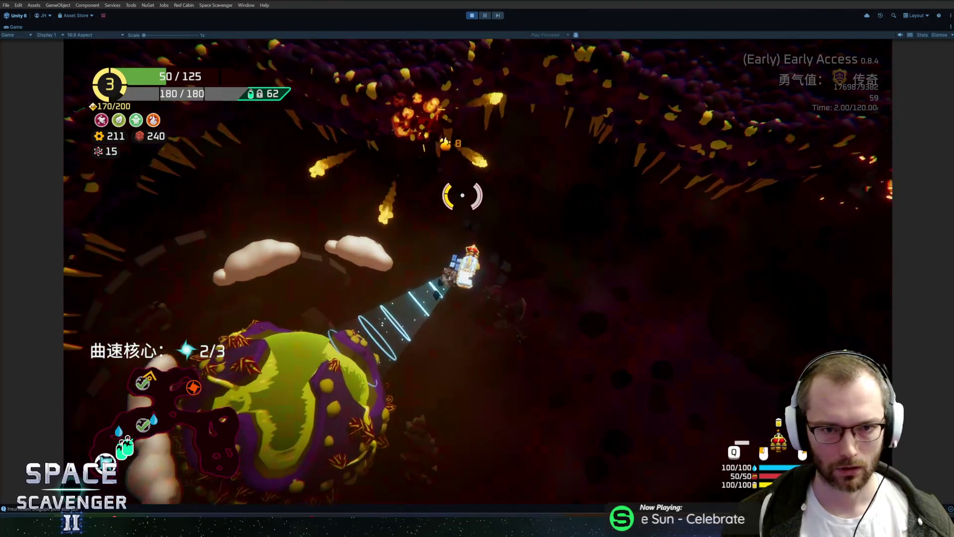
pyautogui.moveTo(538, 169)
pyautogui.mouseDown()
pyautogui.moveTo(315, 334)
pyautogui.moveTo(702, 241)
pyautogui.moveTo(559, 146)
pyautogui.mouseUp()
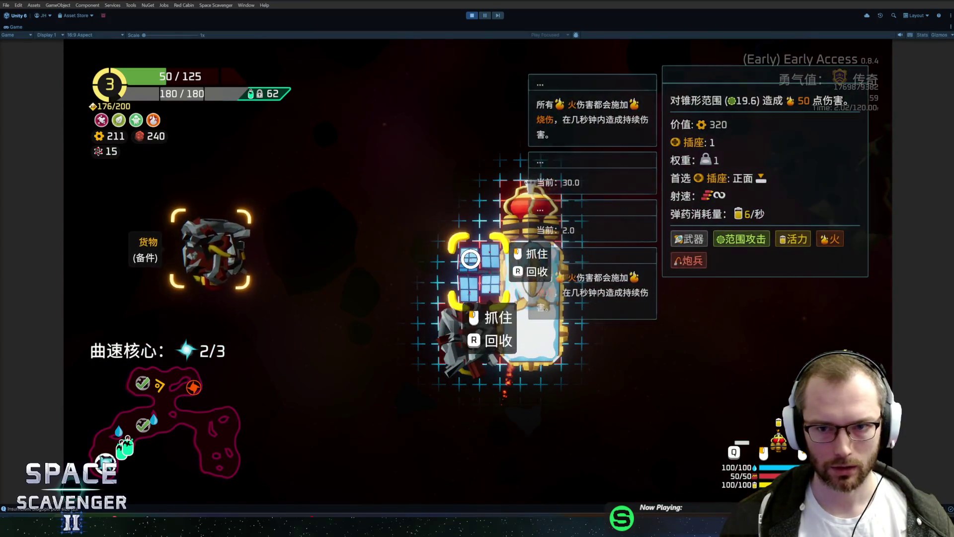
pyautogui.moveTo(470, 322)
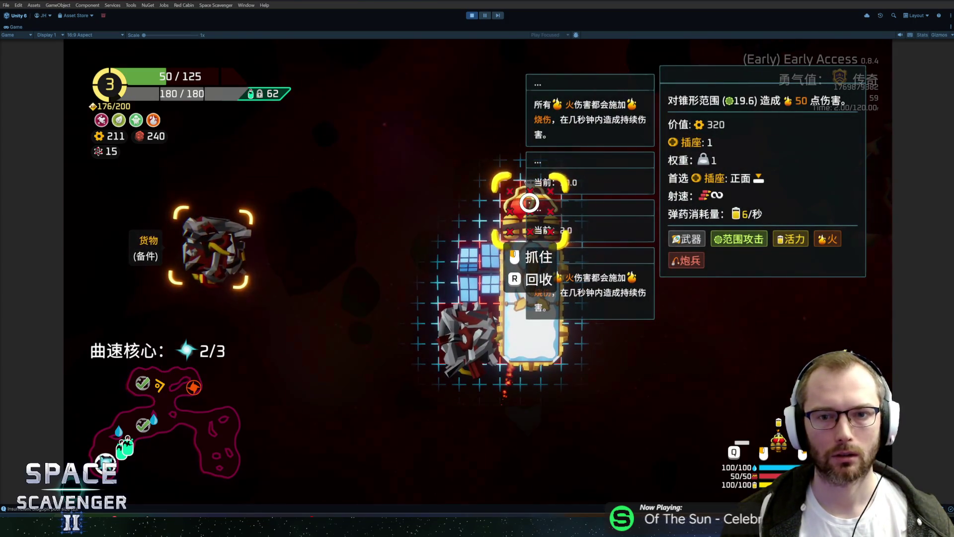
pyautogui.moveTo(225, 252)
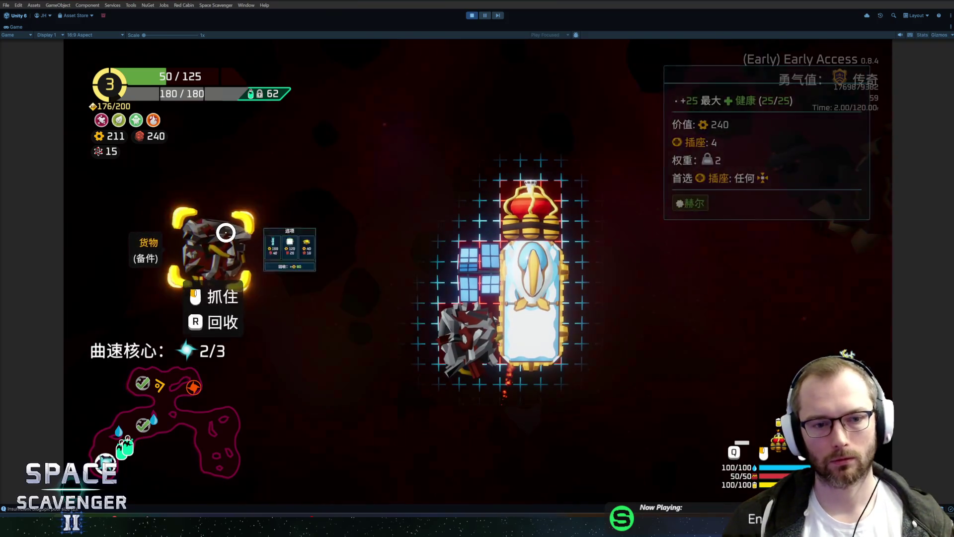
# Resume flying, aim at enemies to the right, and look over the scrap modules
pyautogui.press('Tab')
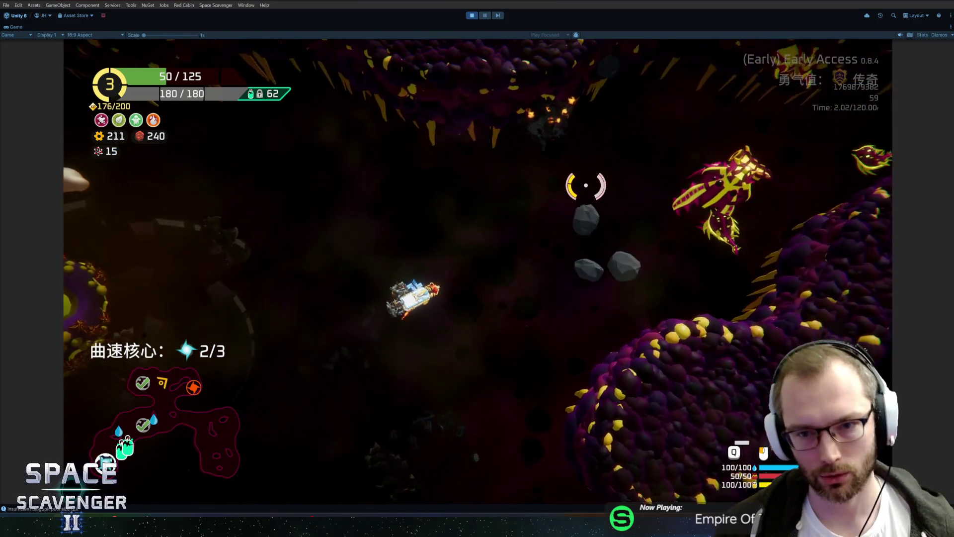
pyautogui.moveTo(539, 198)
pyautogui.mouseDown()
pyautogui.moveTo(477, 196)
pyautogui.moveTo(597, 279)
pyautogui.moveTo(672, 293)
pyautogui.moveTo(646, 278)
pyautogui.moveTo(663, 278)
pyautogui.moveTo(616, 288)
pyautogui.moveTo(595, 305)
pyautogui.moveTo(635, 215)
pyautogui.moveTo(606, 183)
pyautogui.moveTo(437, 150)
pyautogui.moveTo(374, 177)
pyautogui.moveTo(517, 90)
pyautogui.moveTo(577, 219)
pyautogui.moveTo(594, 372)
pyautogui.moveTo(469, 456)
pyautogui.moveTo(351, 387)
pyautogui.moveTo(453, 145)
pyautogui.moveTo(588, 227)
pyautogui.moveTo(603, 330)
pyautogui.moveTo(249, 341)
pyautogui.moveTo(581, 162)
pyautogui.mouseUp()
pyautogui.moveTo(200, 268)
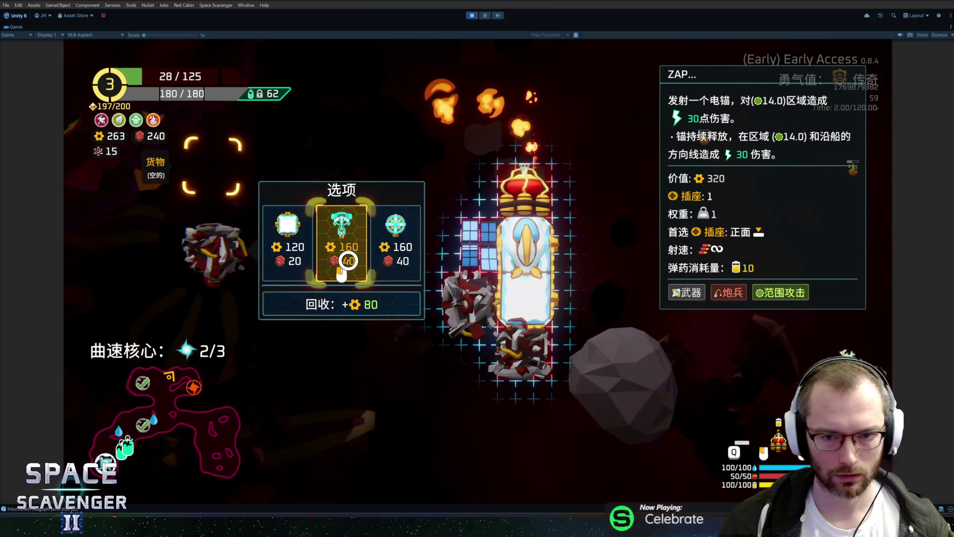
pyautogui.moveTo(528, 359)
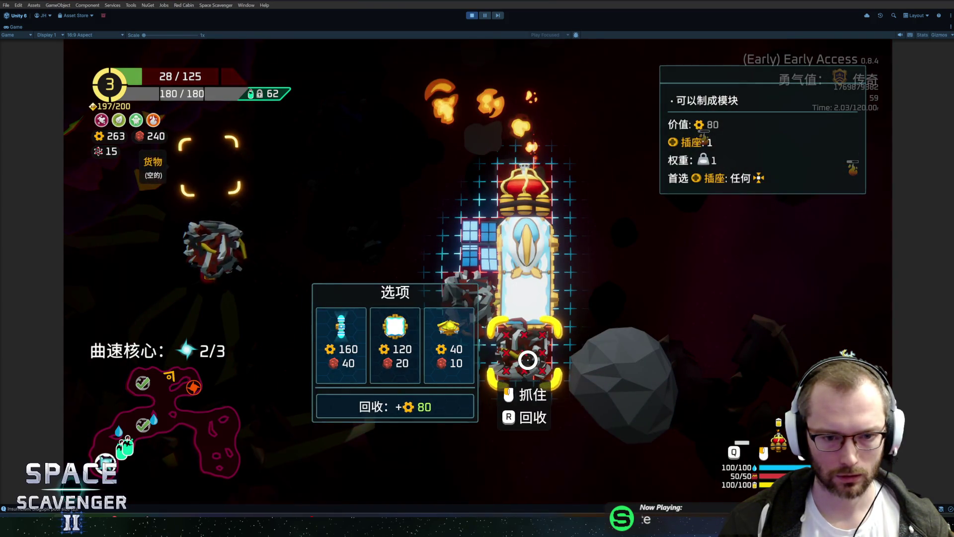
pyautogui.moveTo(213, 217)
pyautogui.moveTo(522, 343)
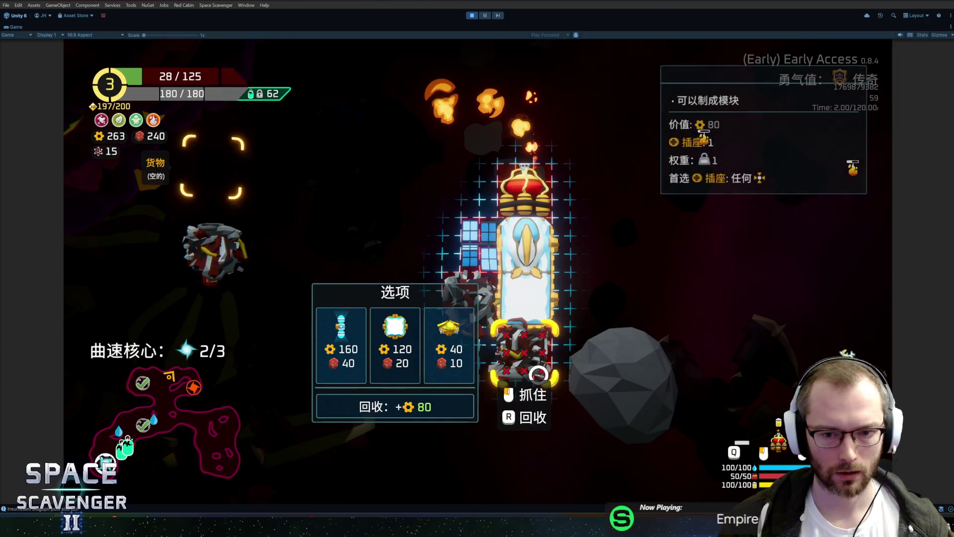
# Craft the golden lightning module from scrap and attach the green and golden modules to the ship
pyautogui.click(438, 342)
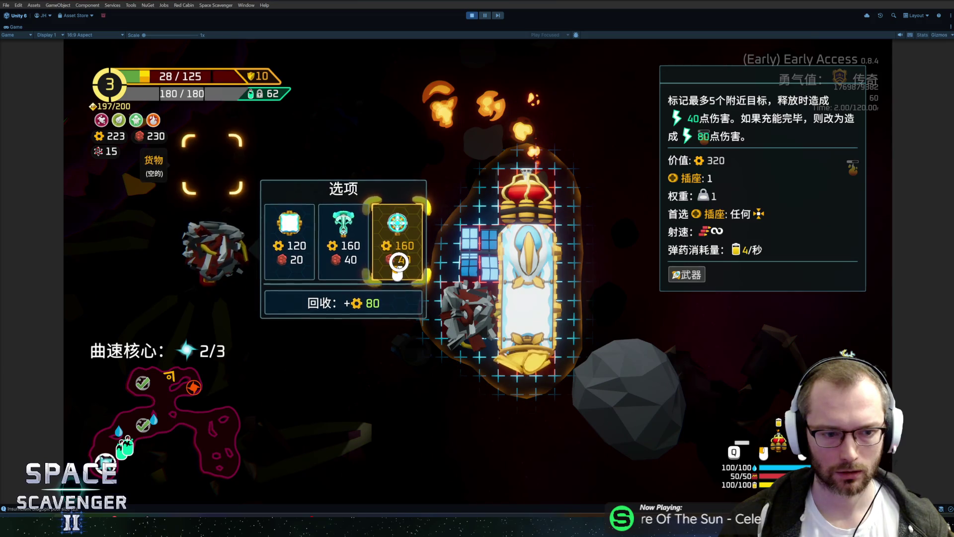
pyautogui.click(398, 262)
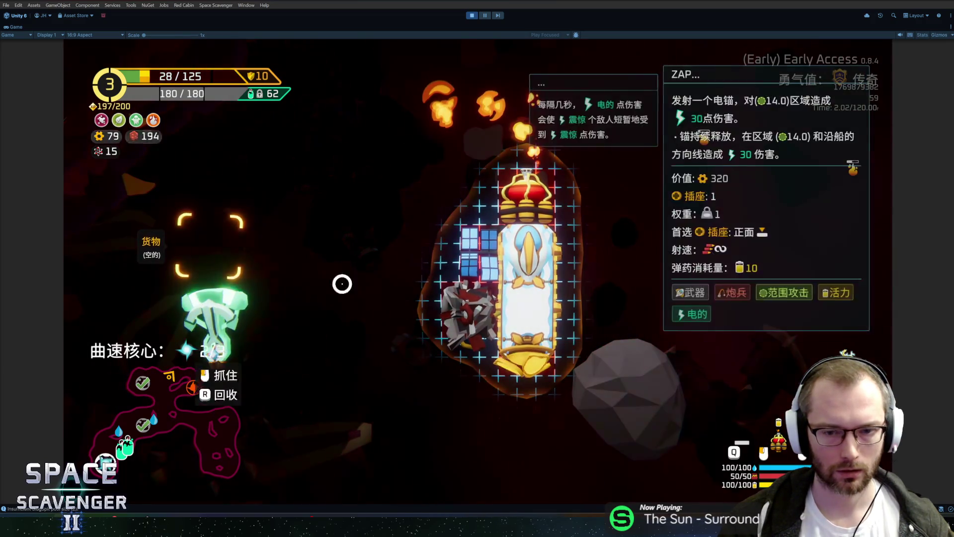
pyautogui.click(586, 234)
pyautogui.click(546, 363)
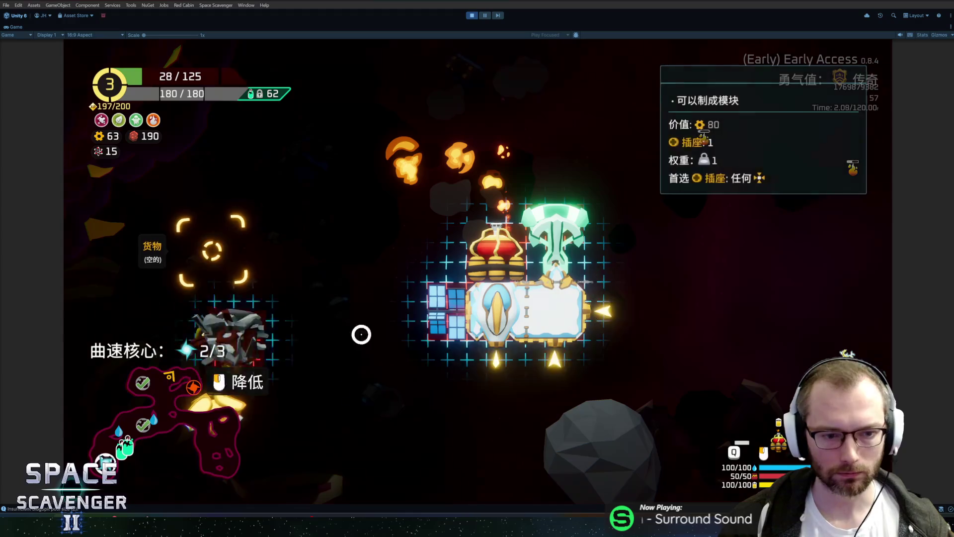
pyautogui.click(520, 316)
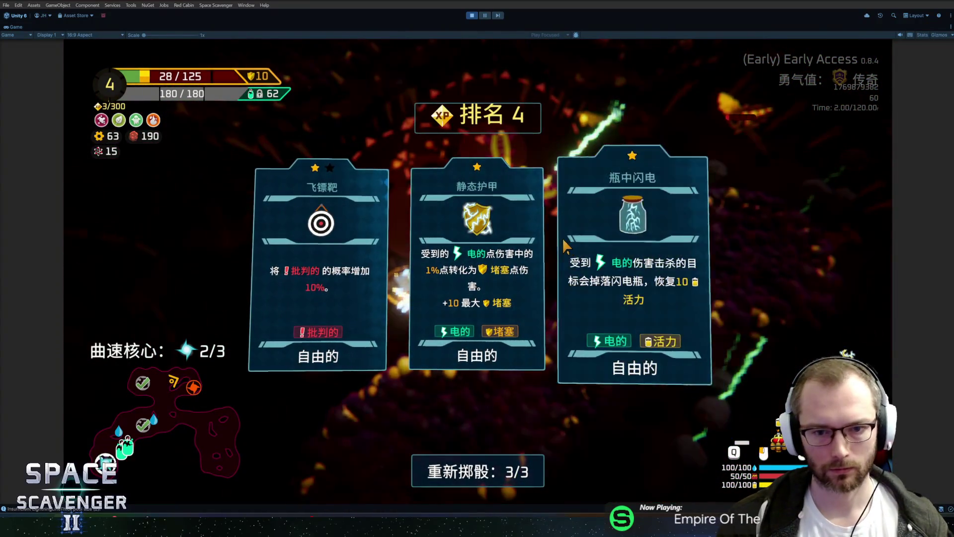
# Choose the middle rank-4 upgrade card to raise maximum shield
pyautogui.click(514, 247)
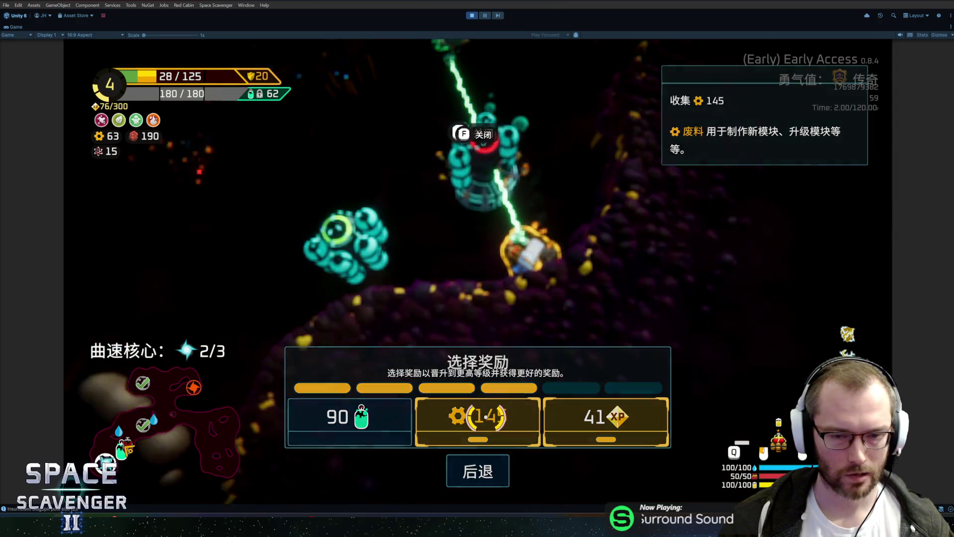
# Claim the scrap and third rewards, then use the repair item to restore the hull
pyautogui.click(486, 417)
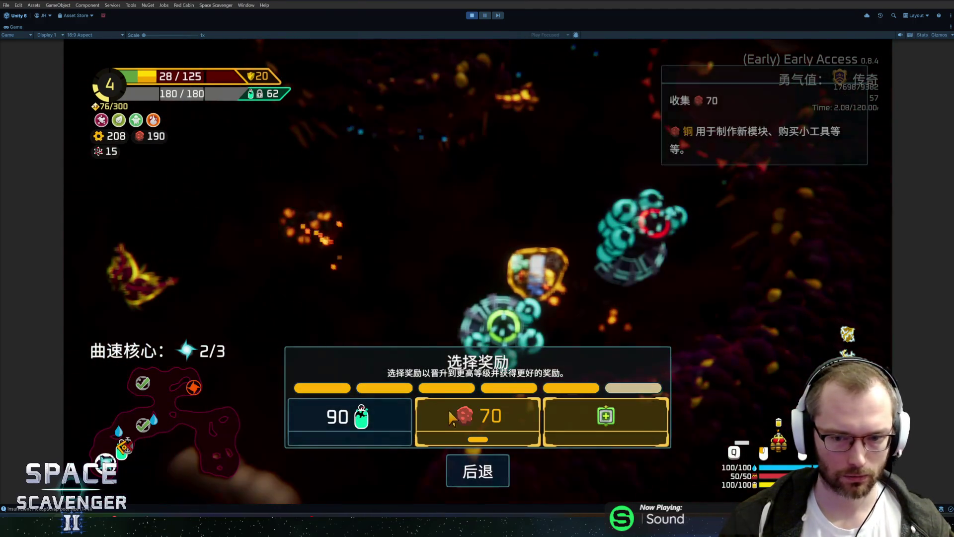
pyautogui.click(592, 430)
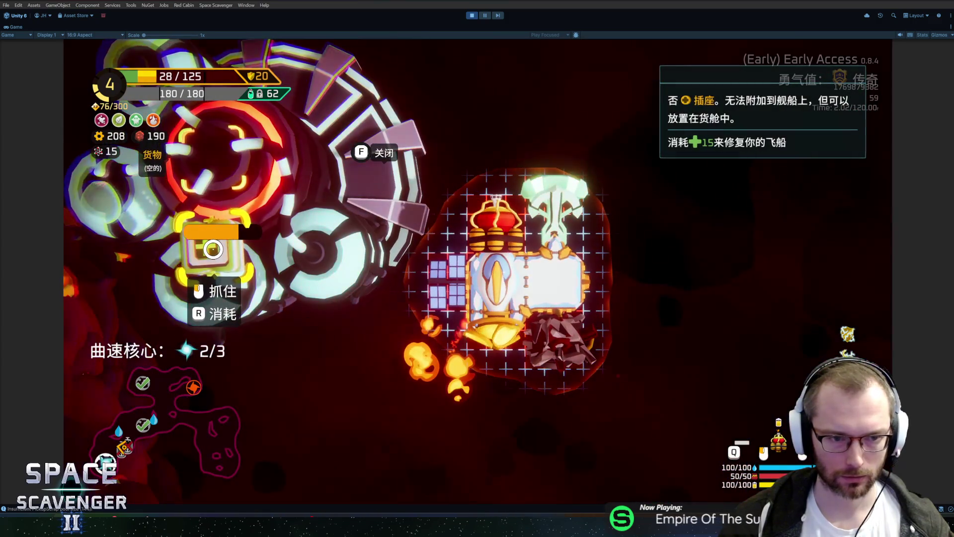
pyautogui.press('r')
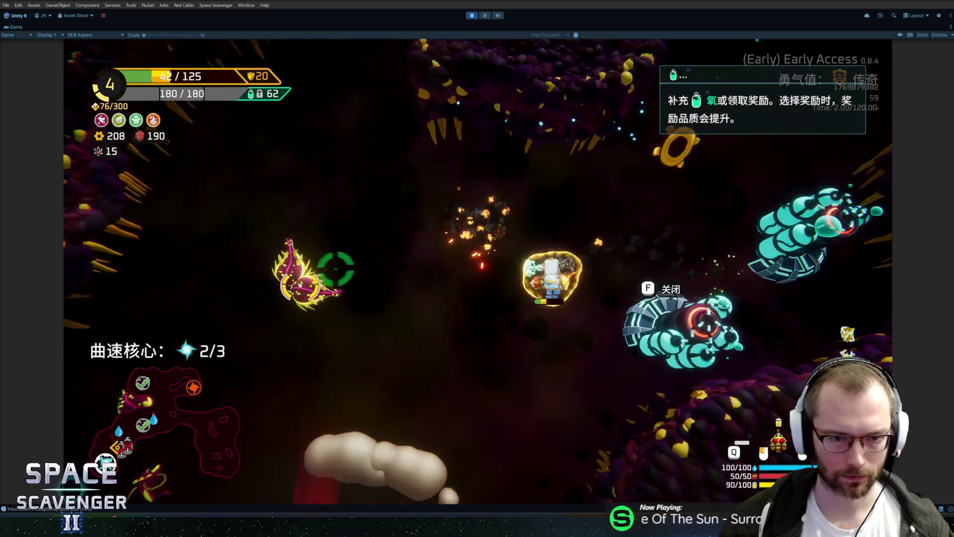
# Steer through the cave fighting enemies and pick up the third warp core
pyautogui.press('s')
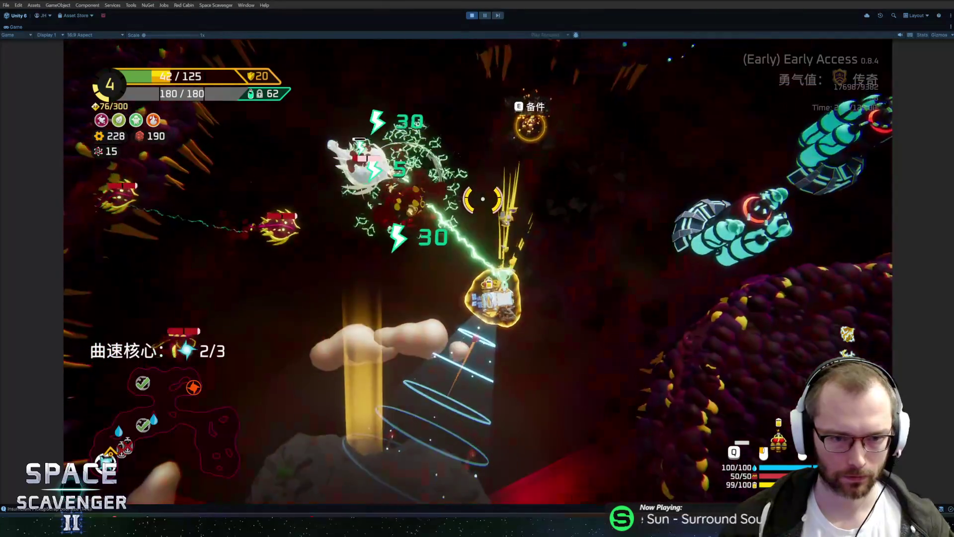
pyautogui.press('d')
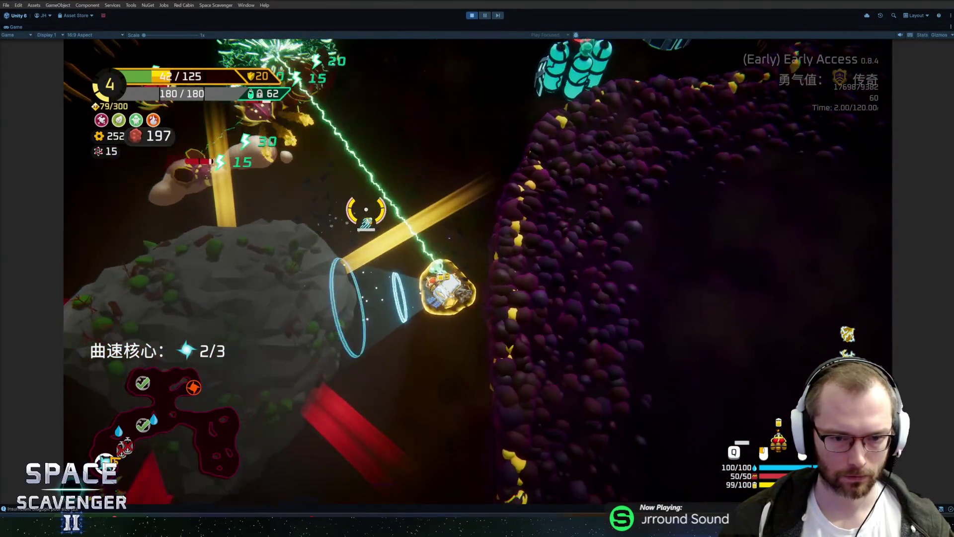
pyautogui.press('s')
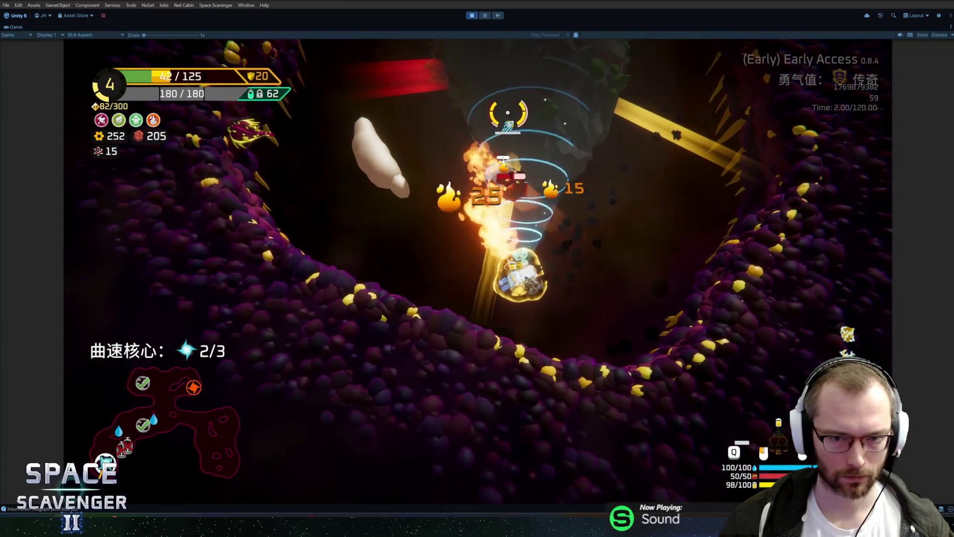
pyautogui.press('d')
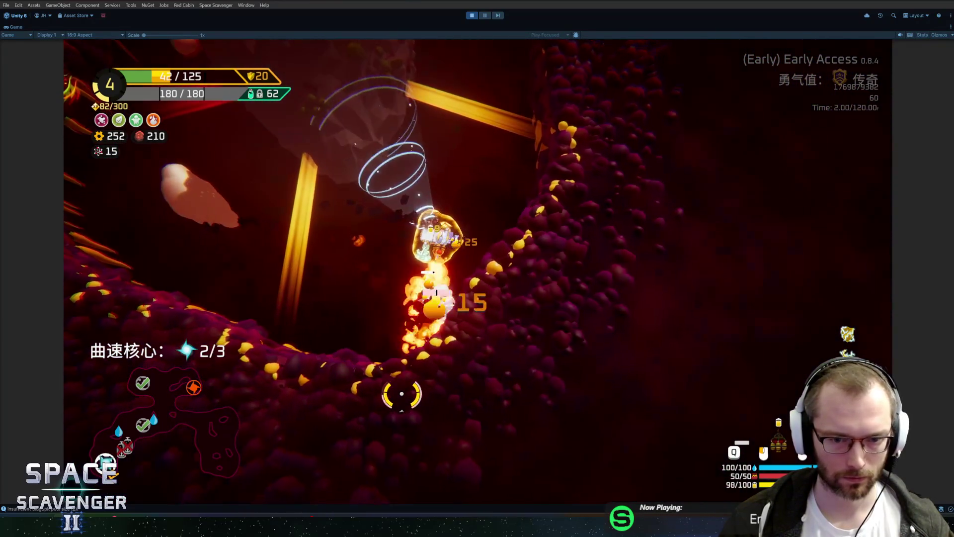
pyautogui.press('w')
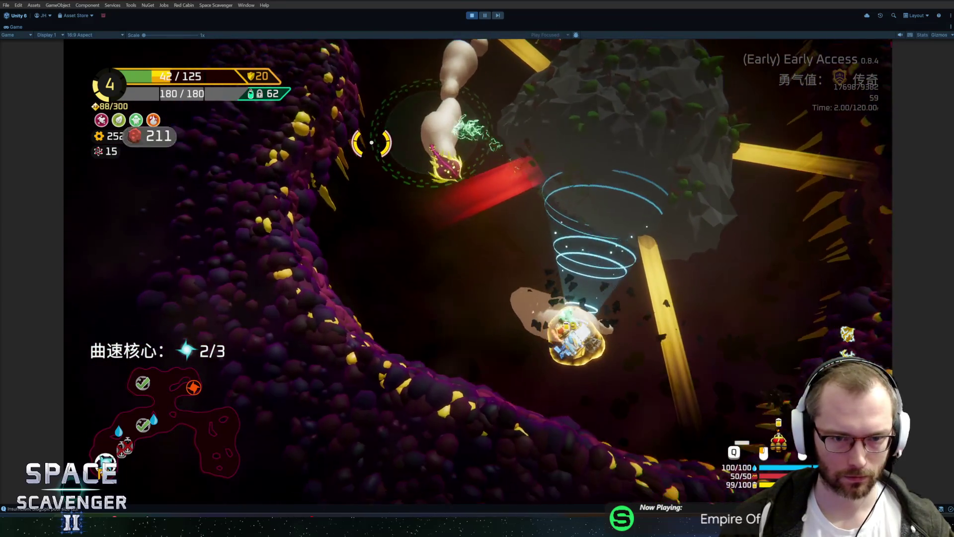
pyautogui.press('a')
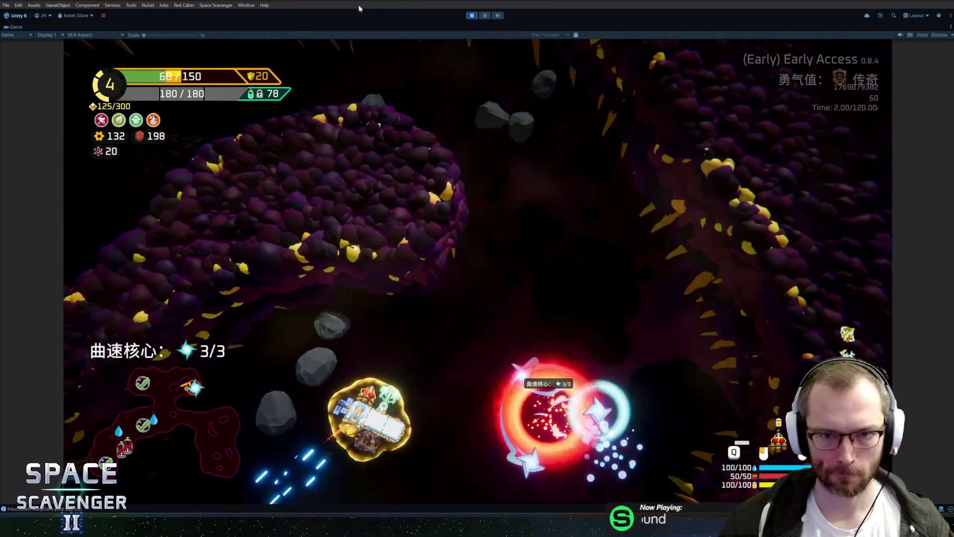
# Warp out through the portal and fly over to inspect the shop's five modules
pyautogui.press('e')
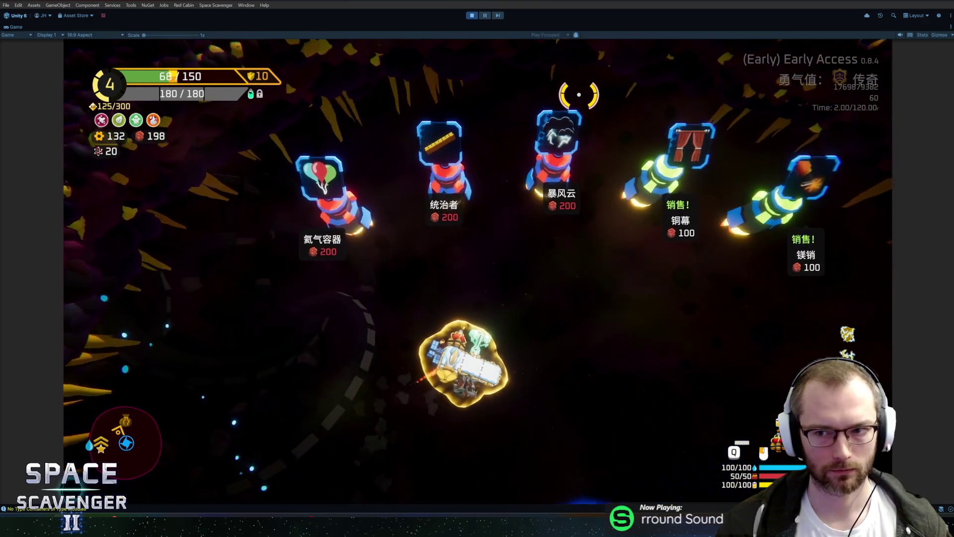
pyautogui.press('w')
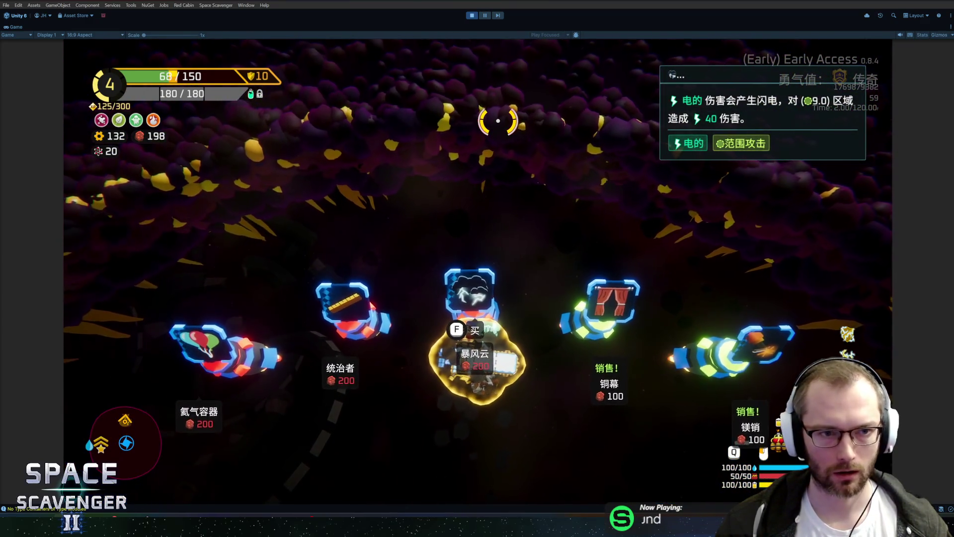
pyautogui.press('s')
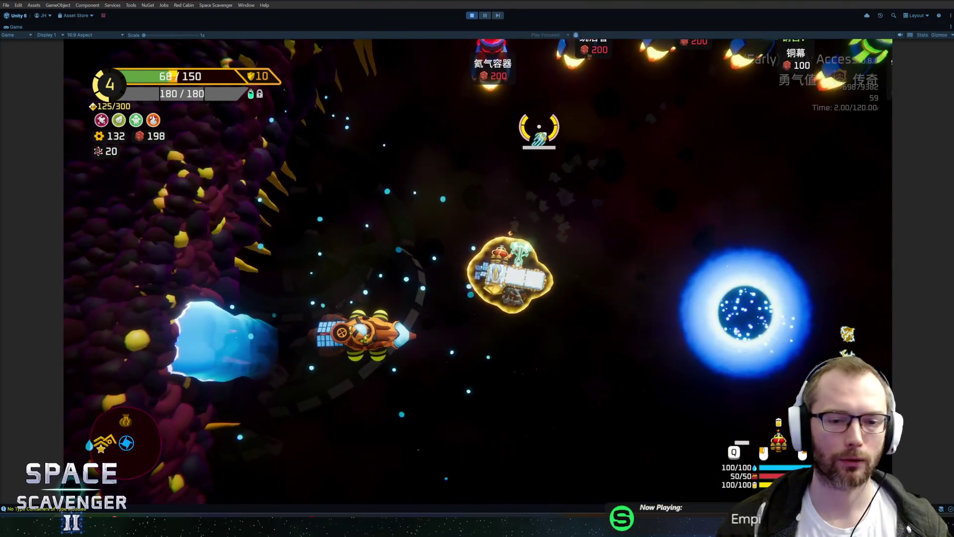
# At the upgrade station, recycle a module for gold and buy the bottom module's Royal Shield upgrade
pyautogui.press('f')
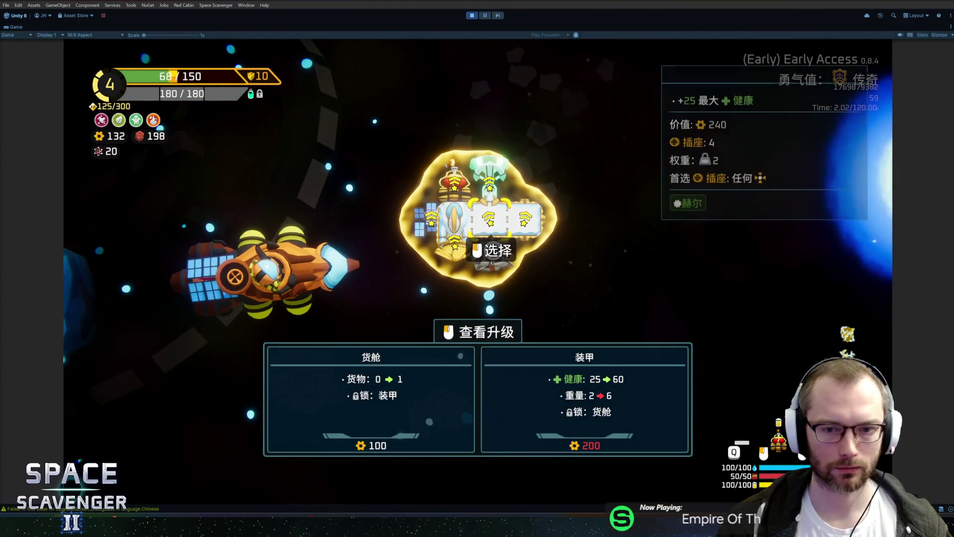
pyautogui.moveTo(463, 250)
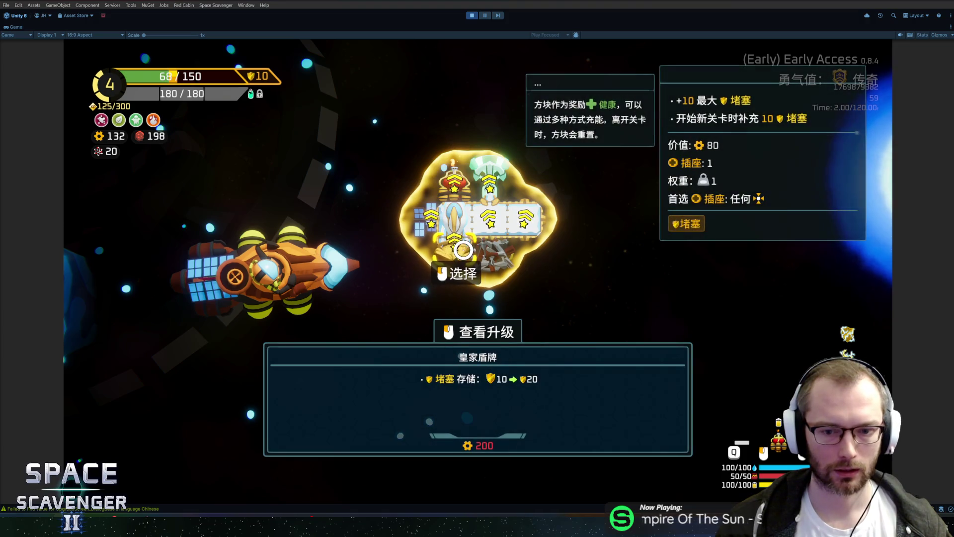
pyautogui.press('Escape')
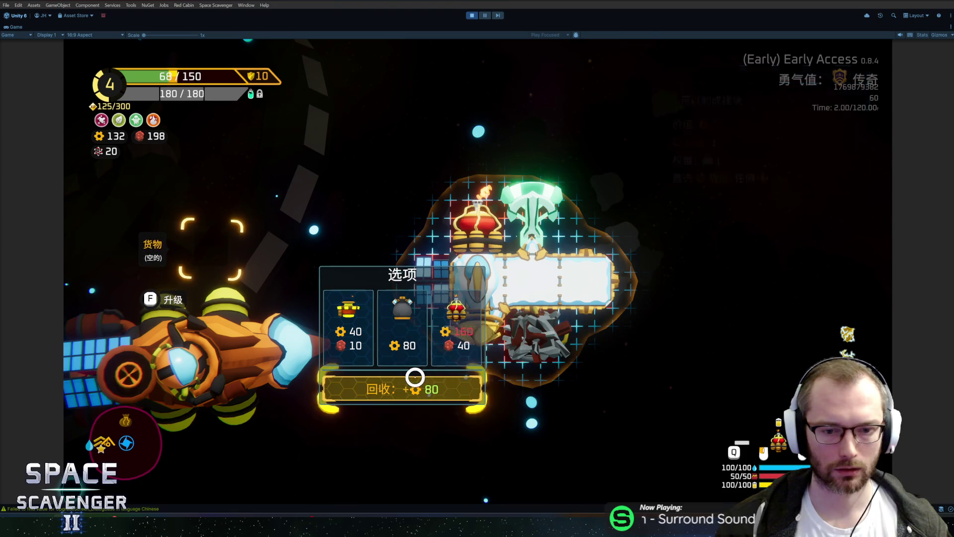
pyautogui.click(407, 387)
pyautogui.press('f')
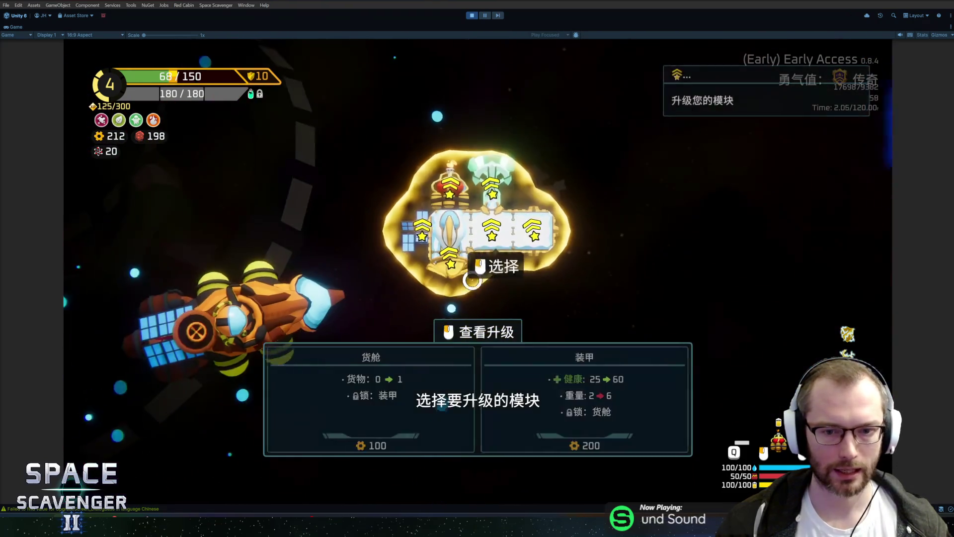
pyautogui.click(452, 273)
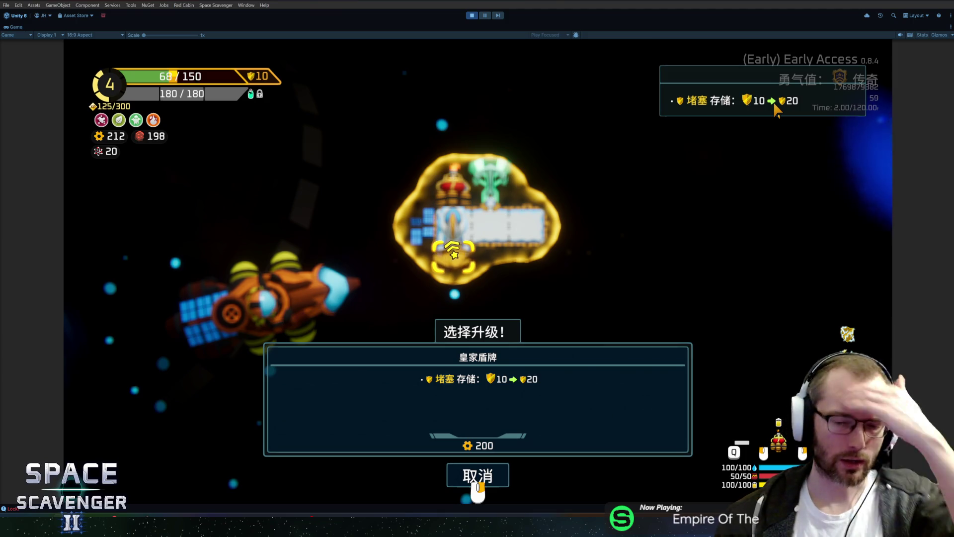
pyautogui.click(543, 378)
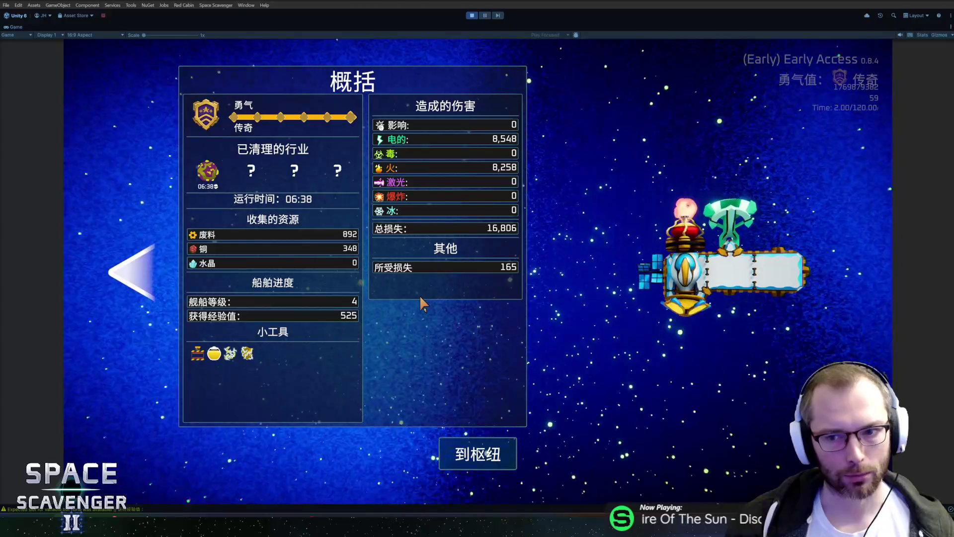
# Page back through the progress and death pages, view the run summary, then return to the hub
pyautogui.press('Left')
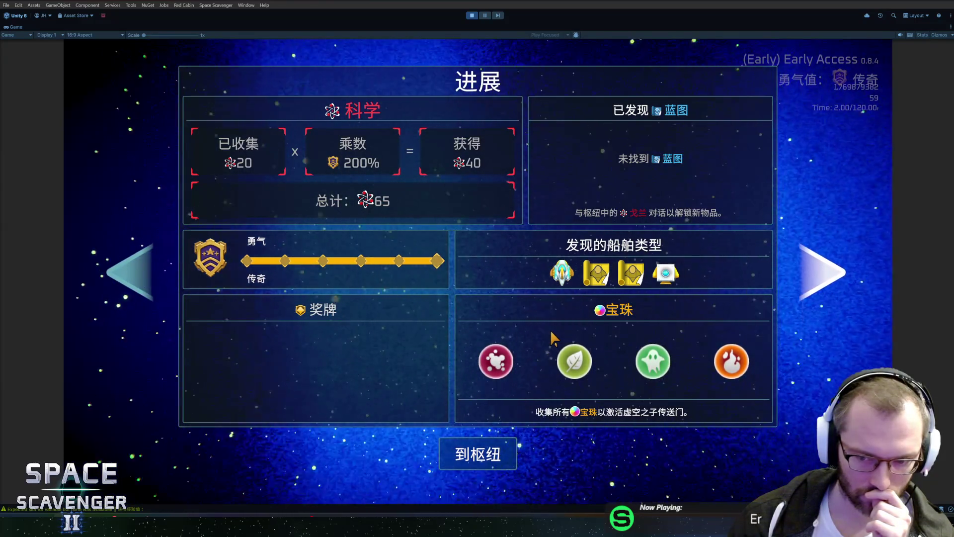
pyautogui.press('Left')
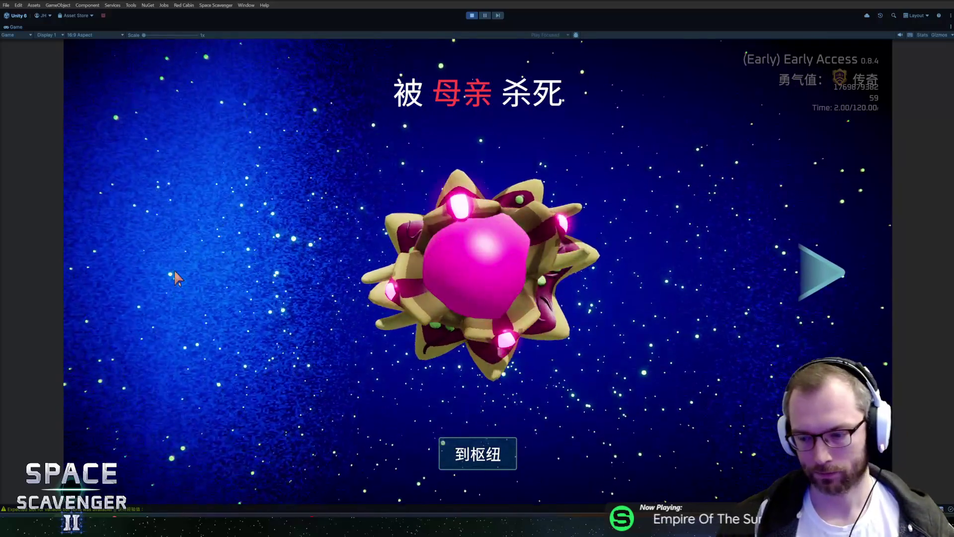
pyautogui.press('Right')
pyautogui.press('Right')
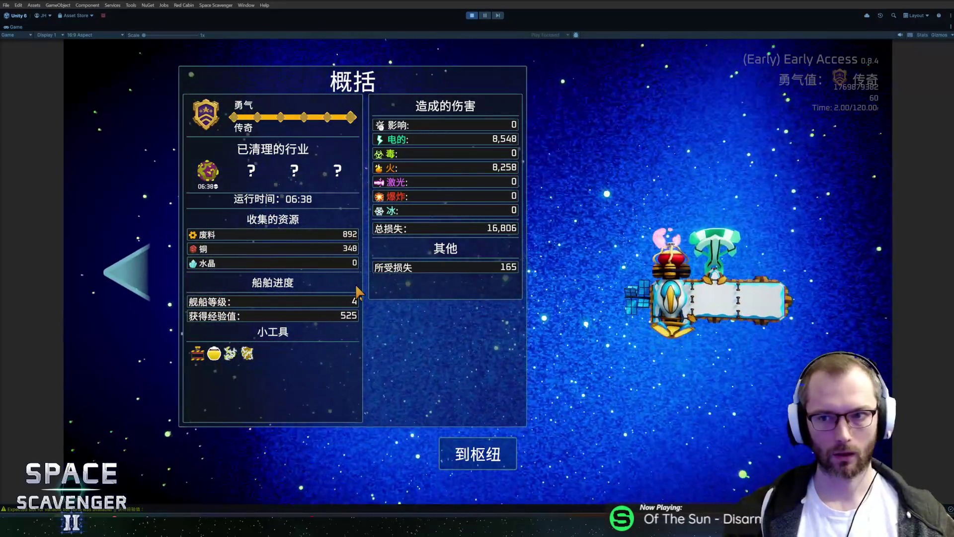
pyautogui.press('Return')
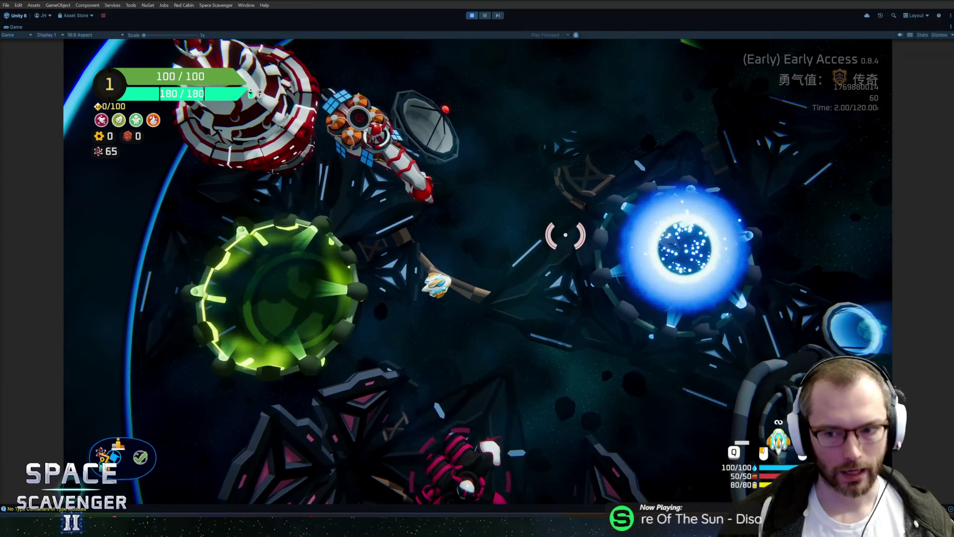
# Fly toward the co-op NPC and portals, then stop the play session with Ctrl+P
pyautogui.press('s')
pyautogui.press('w')
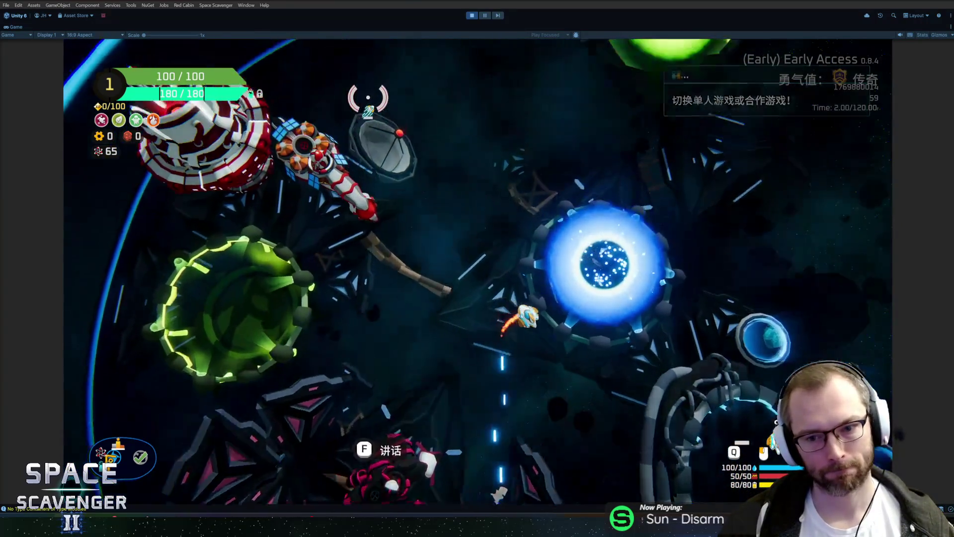
pyautogui.press('w')
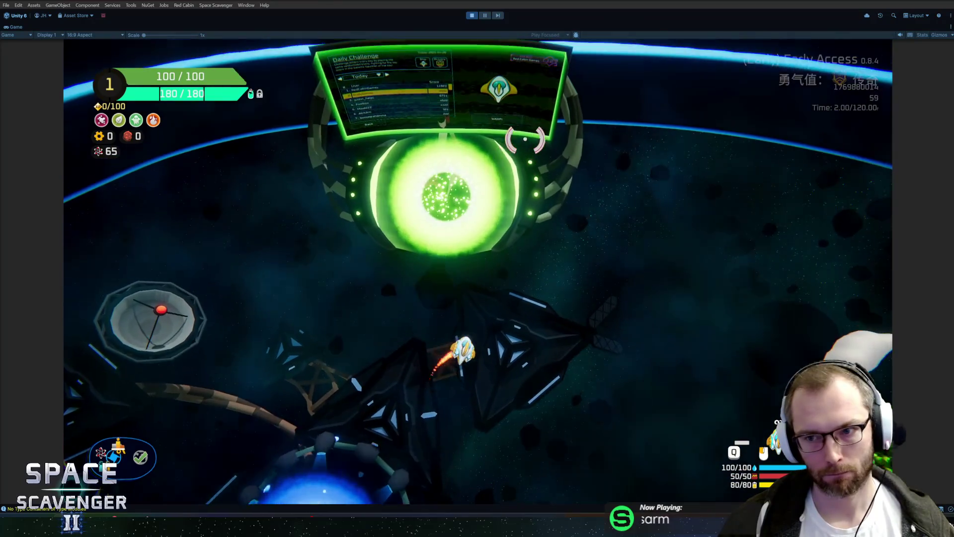
pyautogui.hotkey('ctrl', 'p')
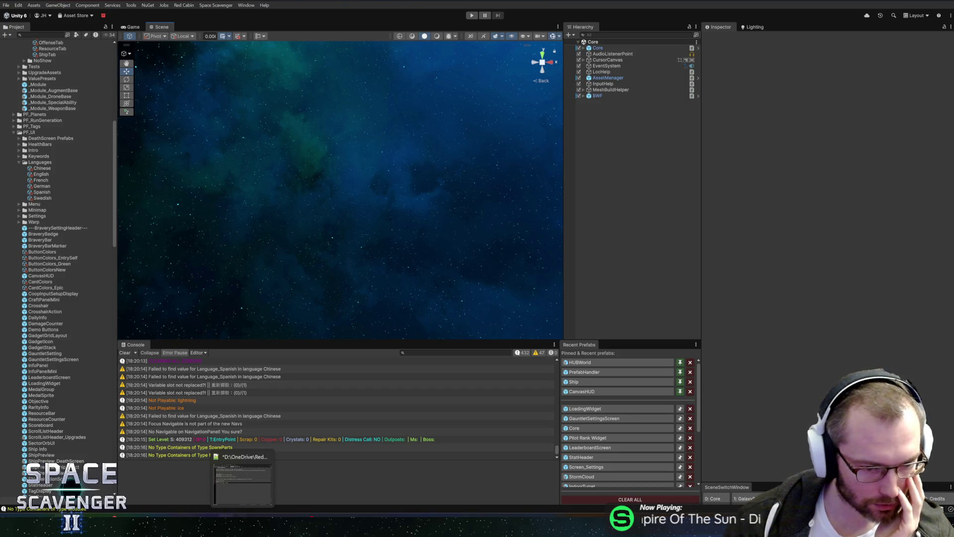
# Bring up the HacknPlan task board, then the Localization spreadsheet, from the taskbar
pyautogui.moveTo(160, 529)
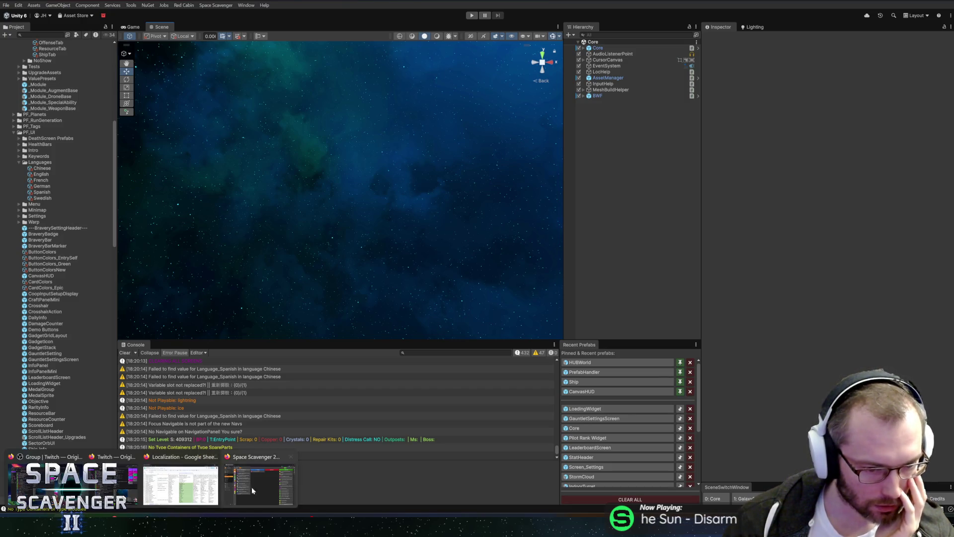
pyautogui.click(242, 492)
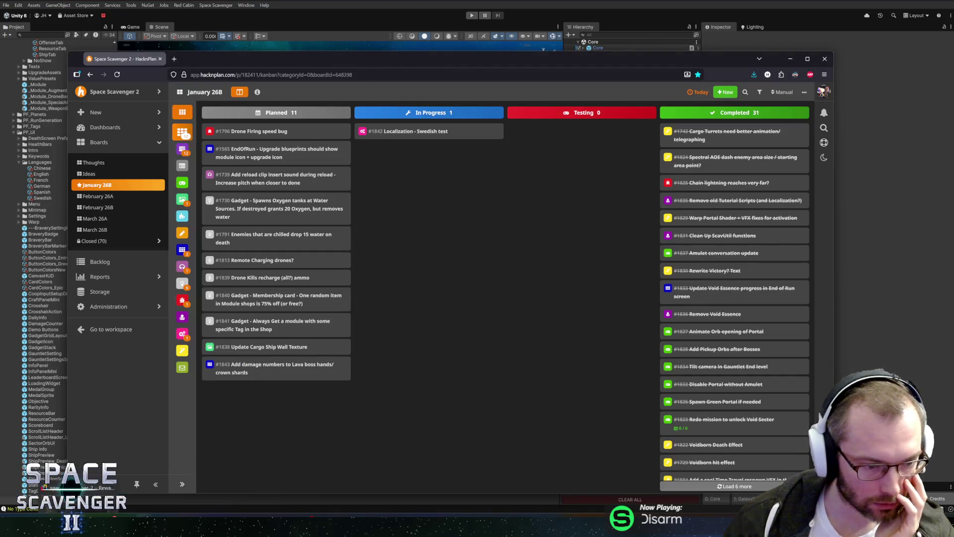
pyautogui.moveTo(149, 529)
pyautogui.click(180, 485)
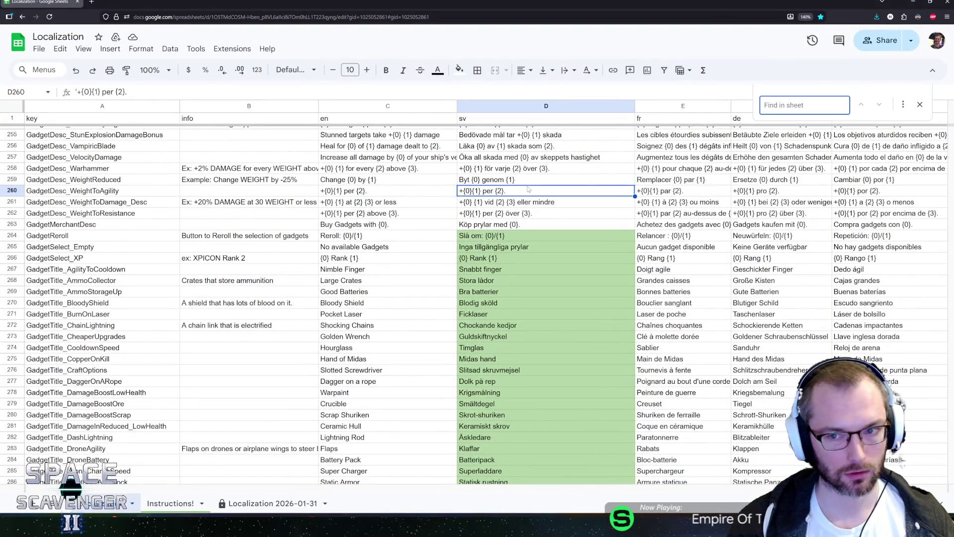
# Search the sheet and inspect the Spanish translation in cell G465
pyautogui.write(';')
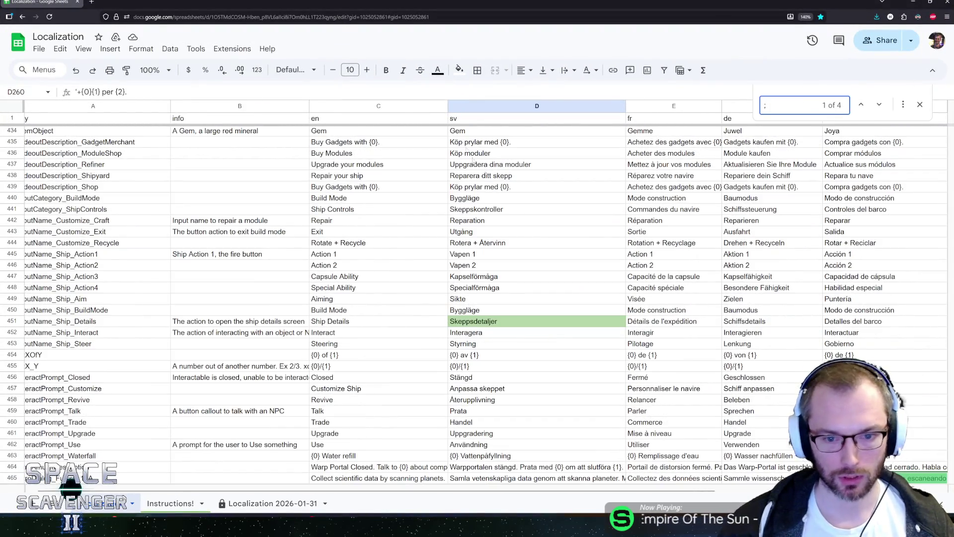
pyautogui.scroll(-6, 547, 323)
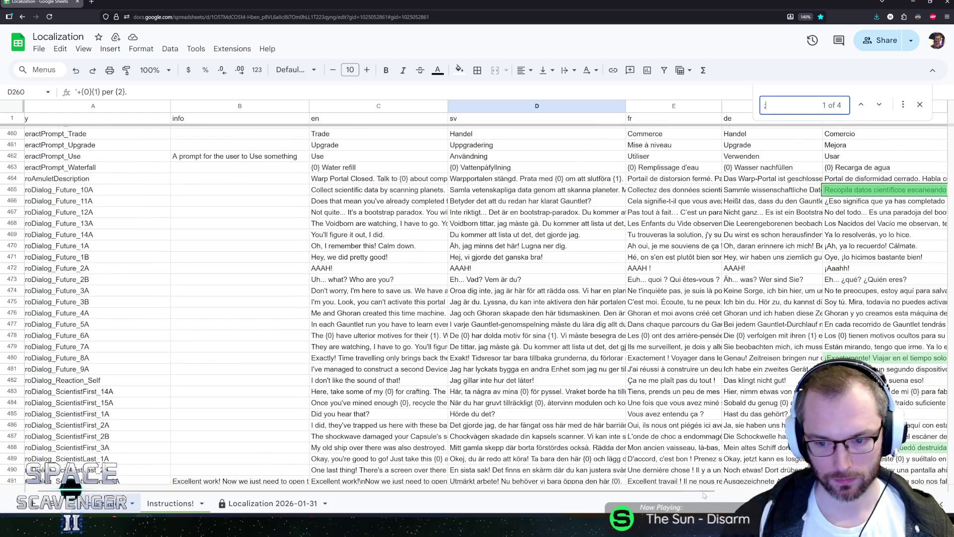
pyautogui.moveTo(703, 494); pyautogui.dragTo(851, 495)
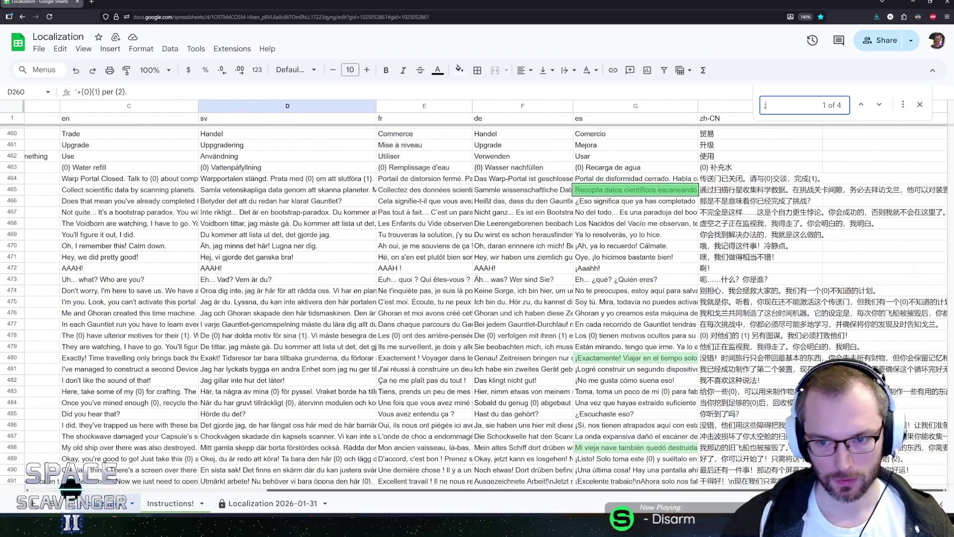
pyautogui.click(620, 188)
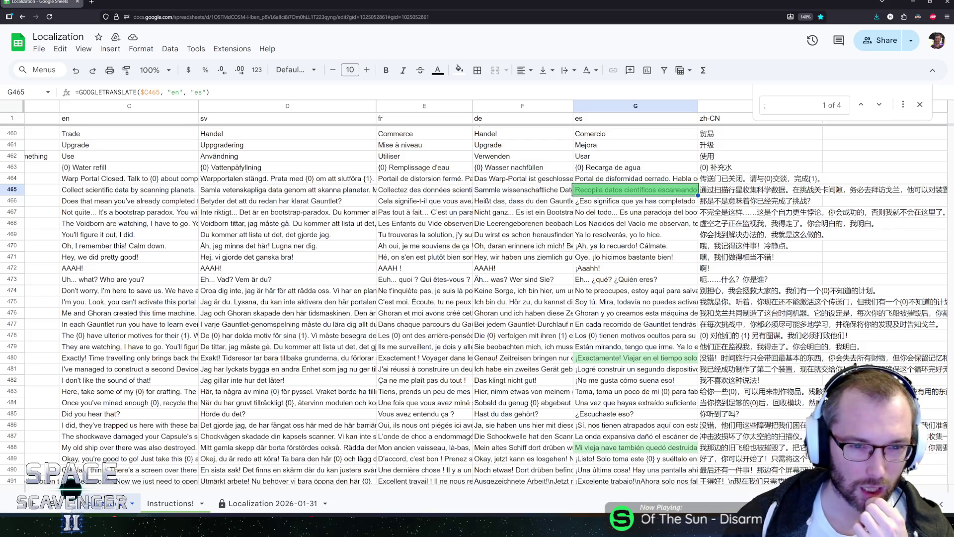
# Paste the es column back as values only, then start editing the Spanish text in G465
pyautogui.click(631, 106)
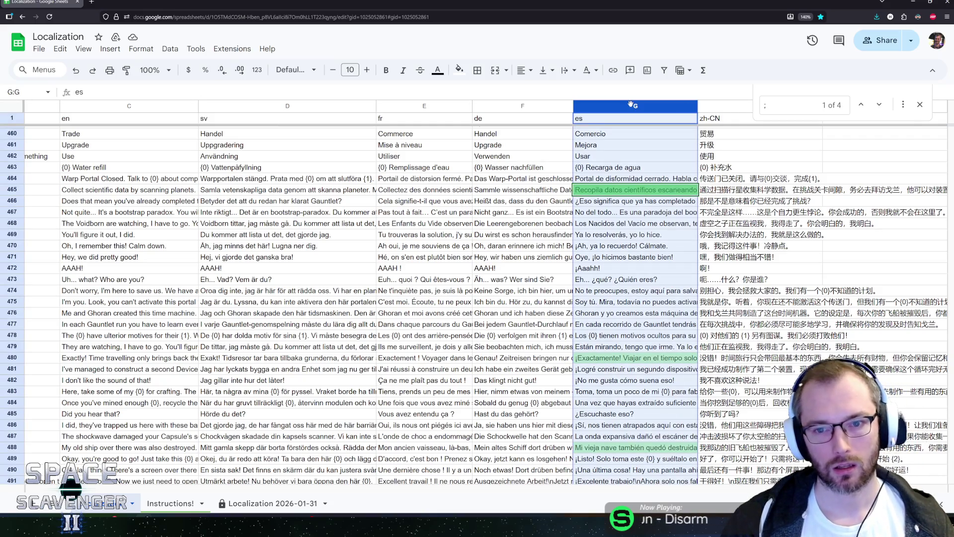
pyautogui.rightClick(622, 131)
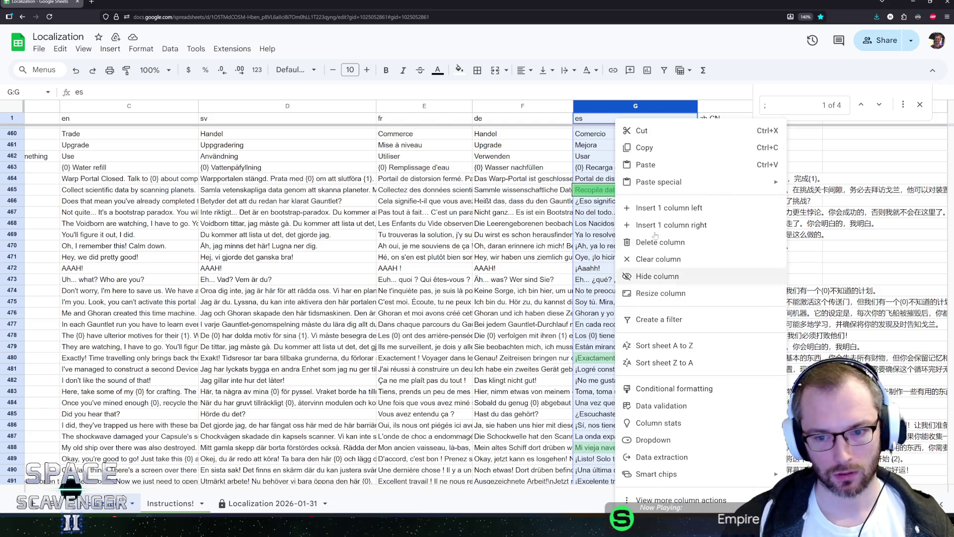
pyautogui.moveTo(637, 186)
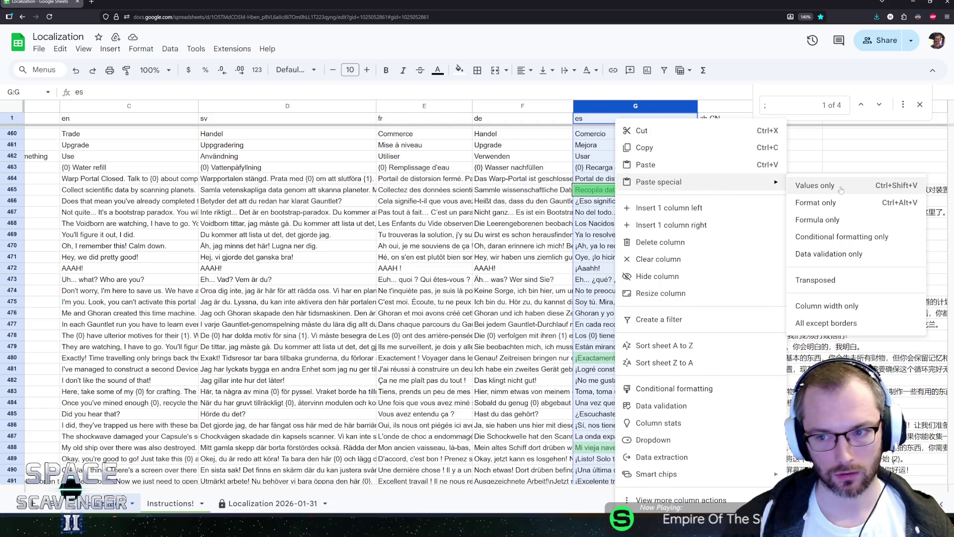
pyautogui.click(841, 190)
pyautogui.click(624, 189)
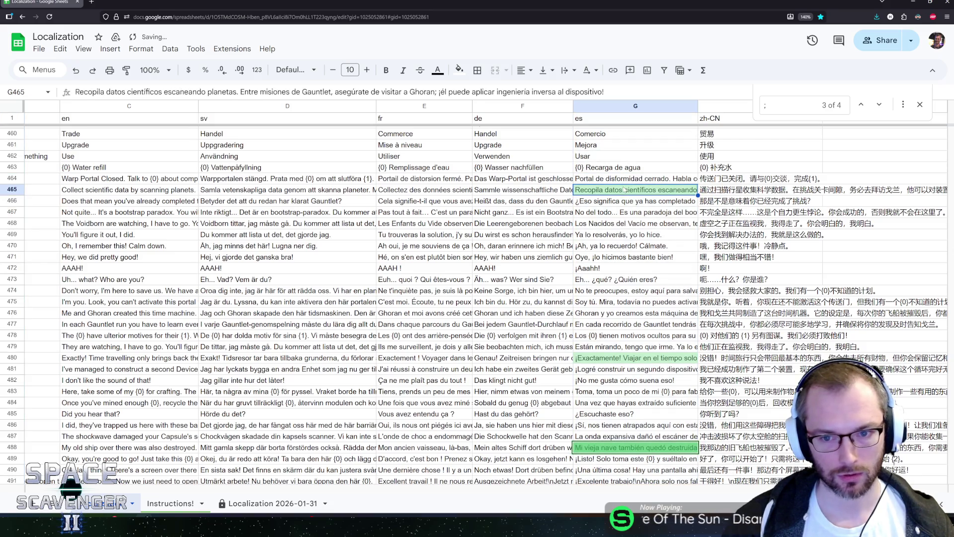
pyautogui.click(436, 91)
pyautogui.write('.')
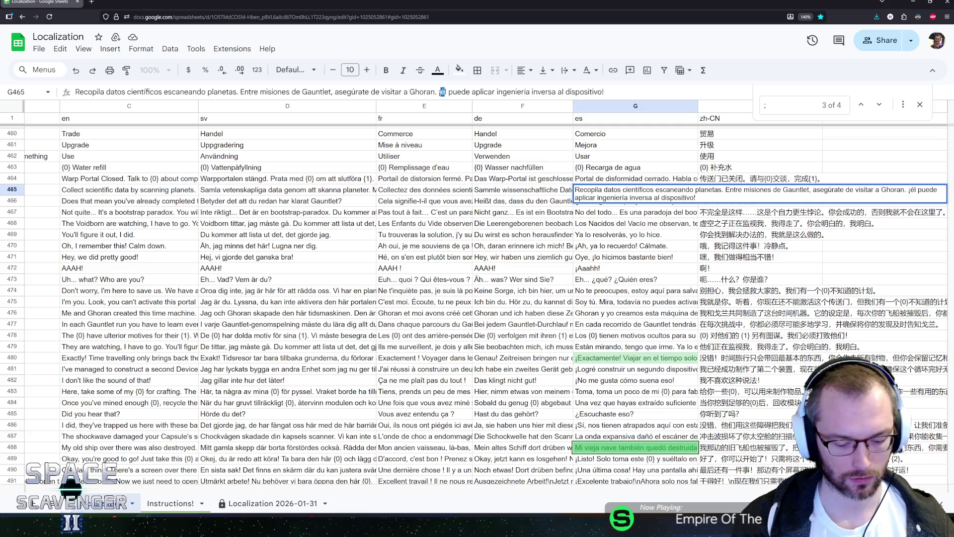
# Confirm the capitalised 'Él', then in G480 replace the semicolon after 'básico' with a period and capitalise 'Perderás'
pyautogui.write('É')
pyautogui.press('Return')
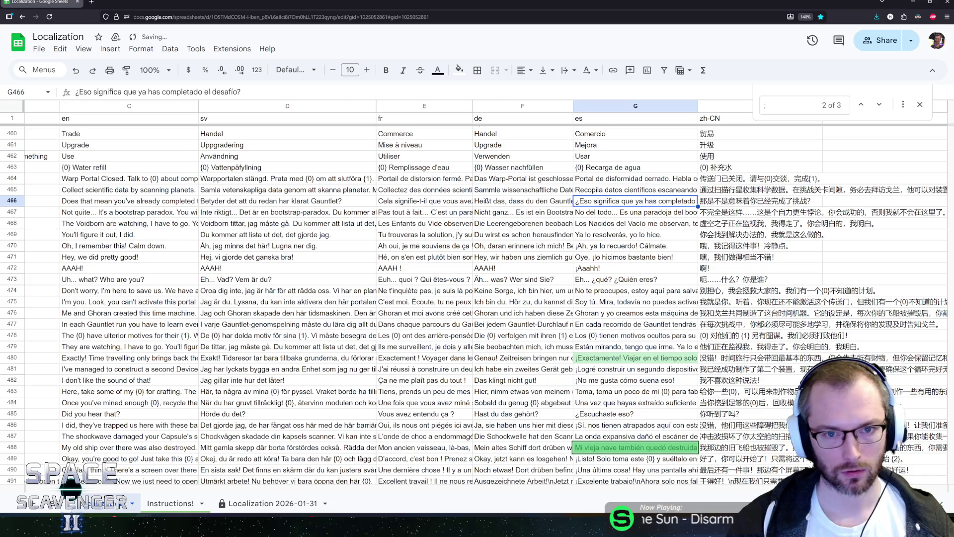
pyautogui.click(625, 361)
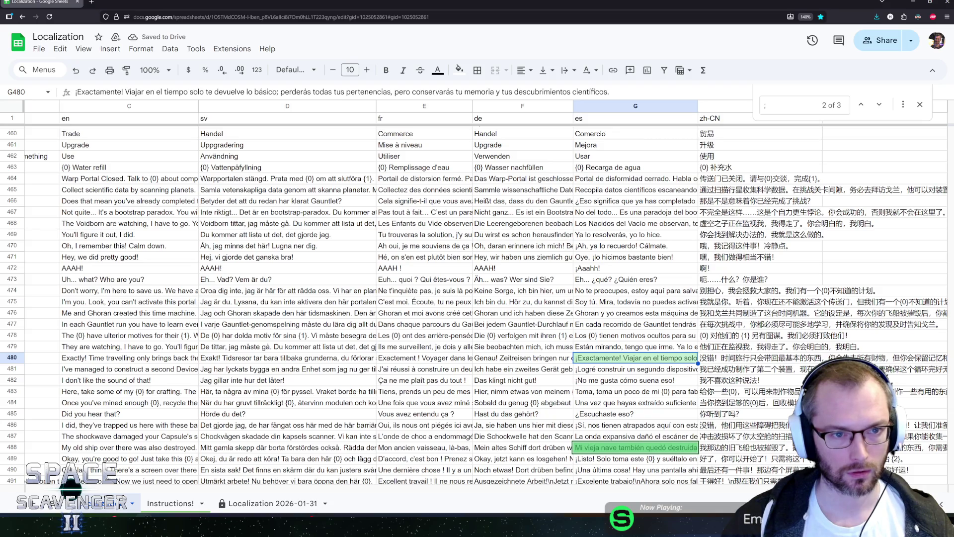
pyautogui.click(279, 92)
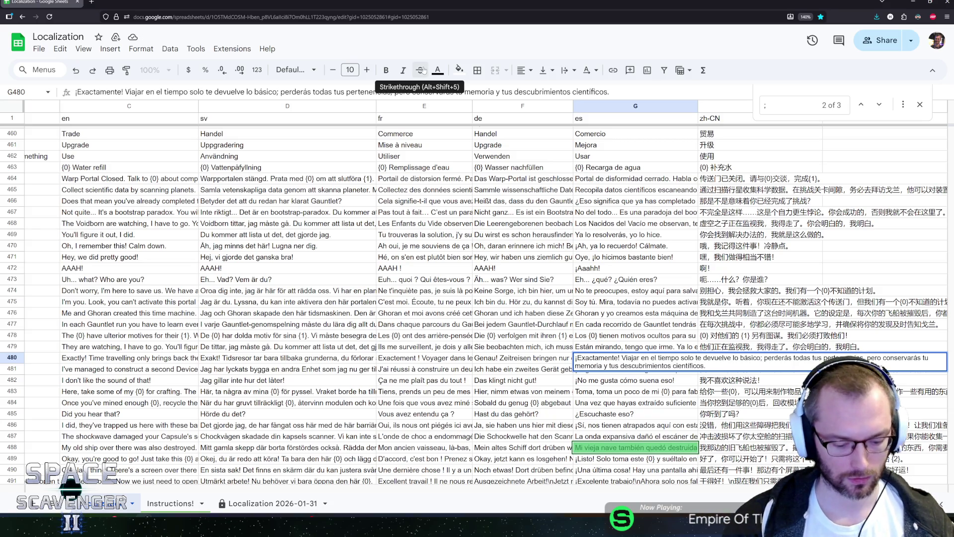
pyautogui.press('BackSpace')
pyautogui.write('.')
pyautogui.press('Delete')
pyautogui.write('P')
pyautogui.press('Return')
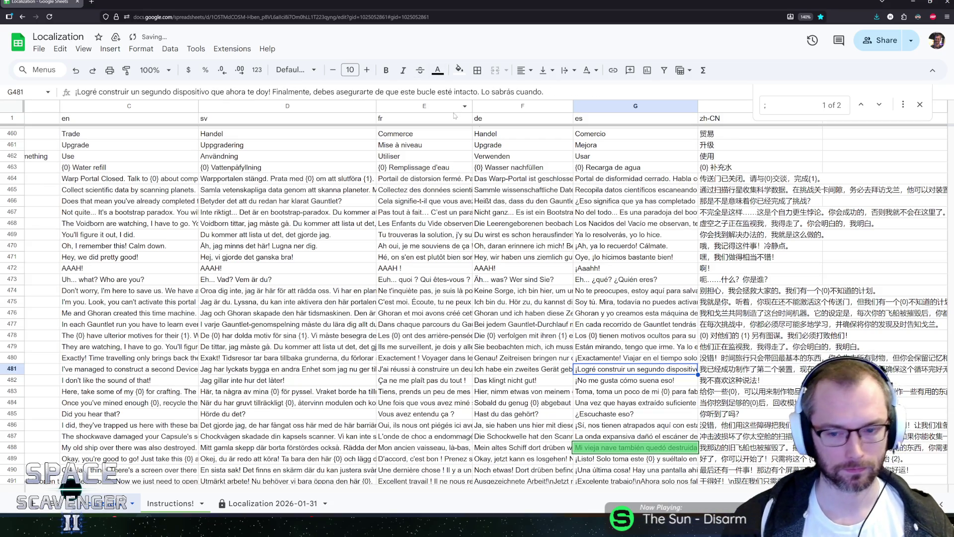
# Replace the semicolon in G488 with a period
pyautogui.scroll(-3, 548, 329)
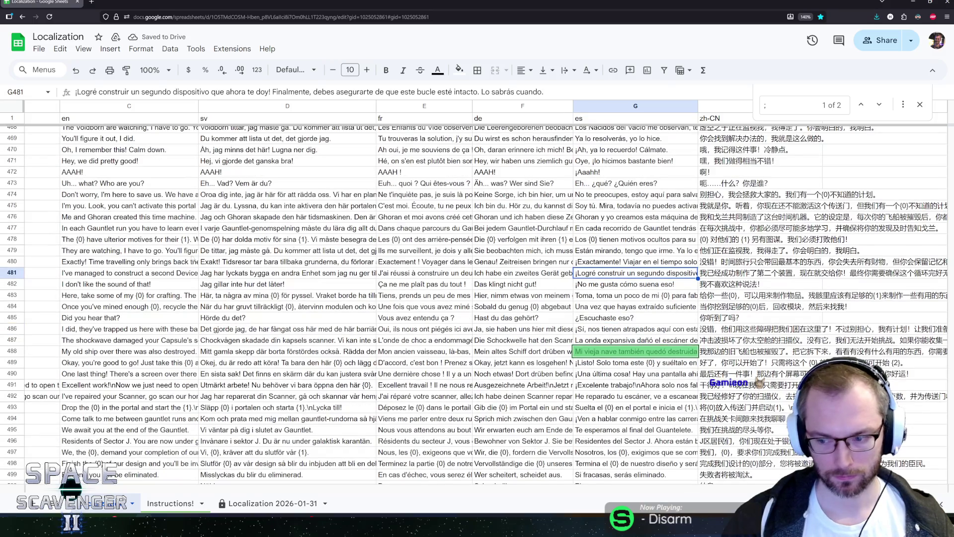
pyautogui.click(433, 306)
pyautogui.click(617, 354)
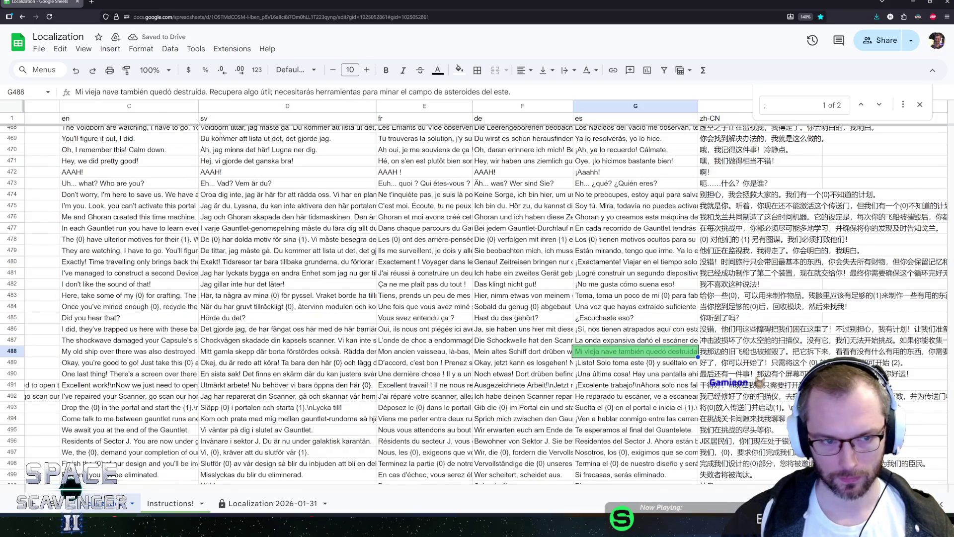
pyautogui.press('Return')
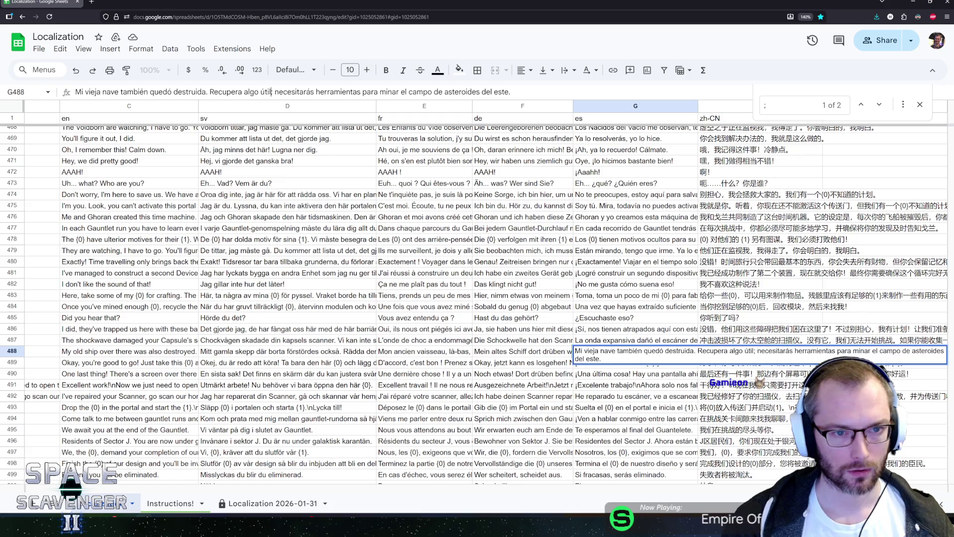
pyautogui.press('Delete')
pyautogui.write('.')
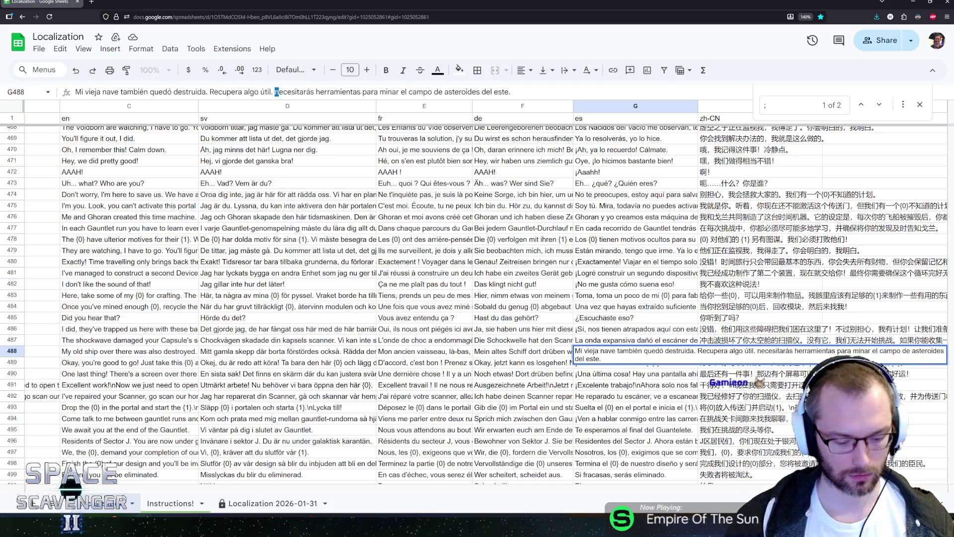
pyautogui.press('Return')
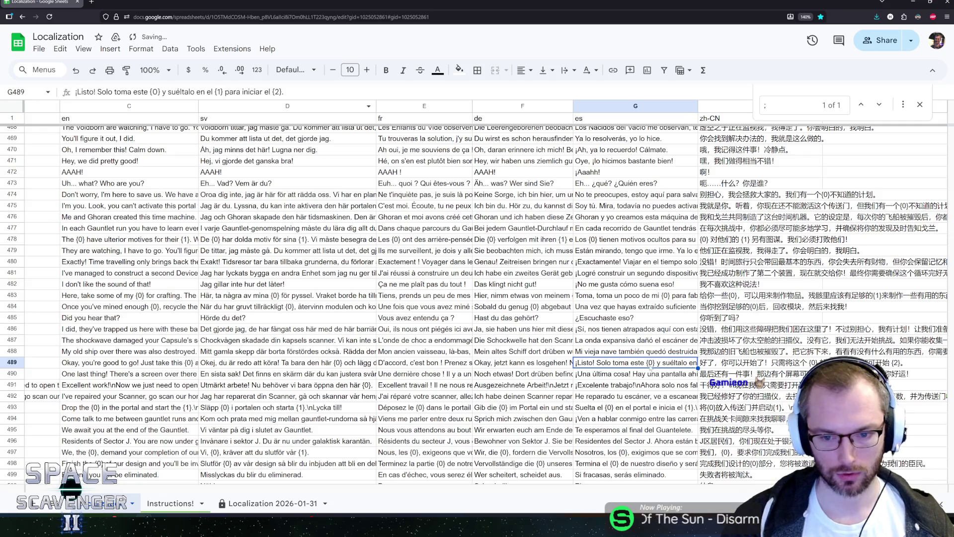
# Jump to the next semicolon match, G1056, and change the semicolon after 'constantemente' to a period
pyautogui.scroll(-5, 513, 268)
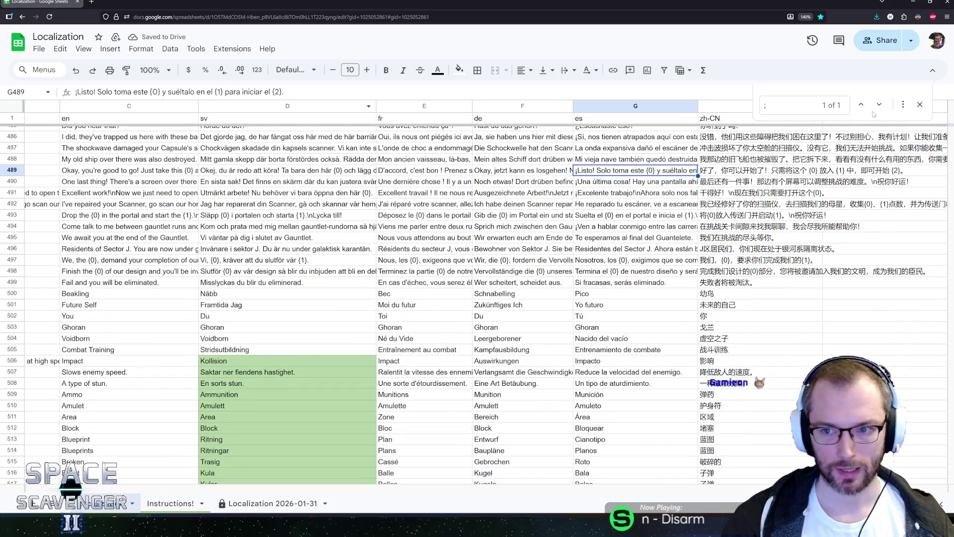
pyautogui.click(879, 104)
pyautogui.click(635, 274)
pyautogui.press('Down')
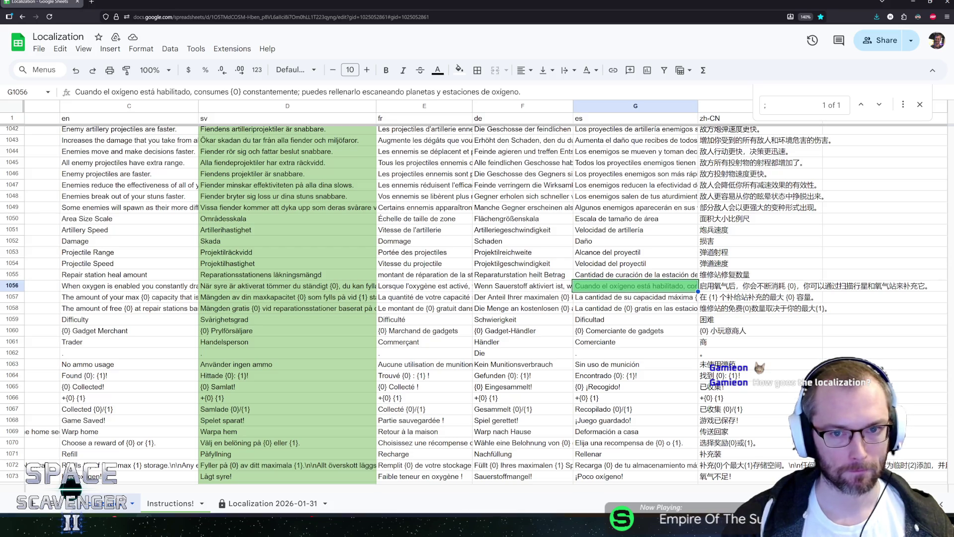
pyautogui.click(299, 92)
pyautogui.press('BackSpace')
pyautogui.write('.')
pyautogui.hotkey('shift', 'Right')
pyautogui.press('Return')
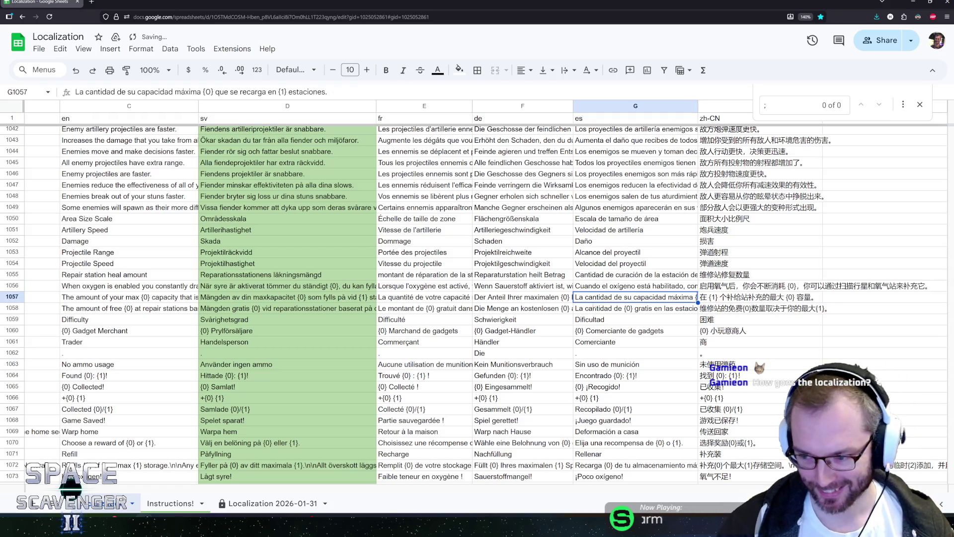
# Recheck the edited G1056 line, close the semicolon search and return to Unity
pyautogui.press('Down')
pyautogui.click(610, 288)
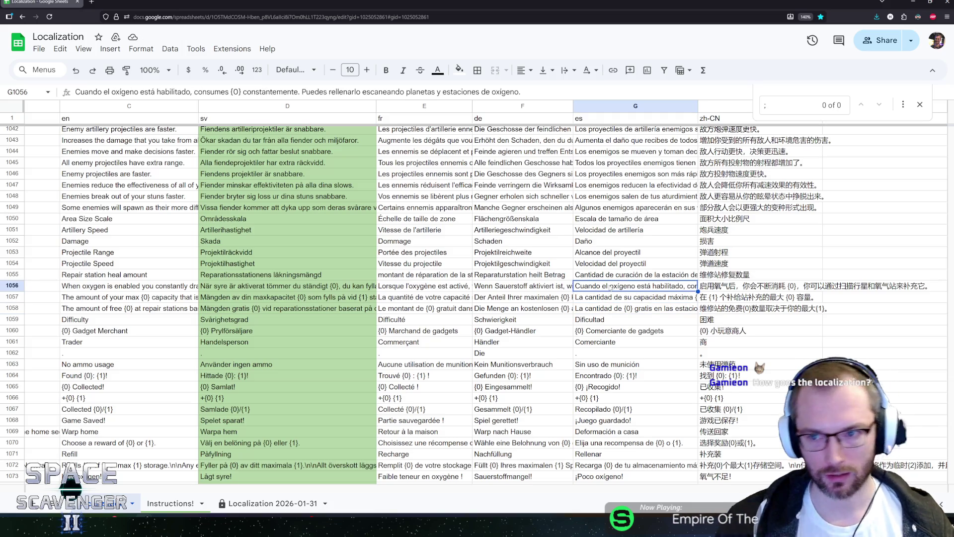
pyautogui.click(920, 104)
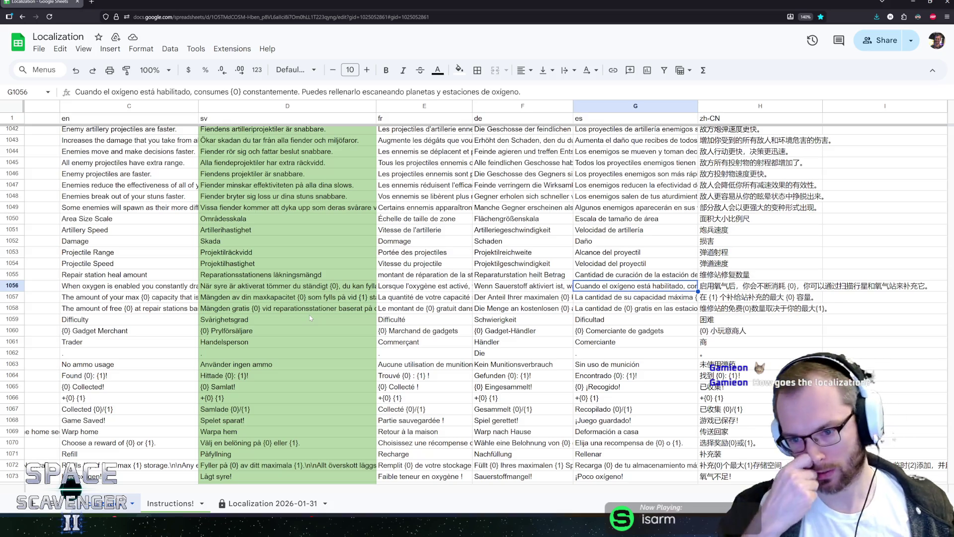
pyautogui.hotkey('alt', 'Tab')
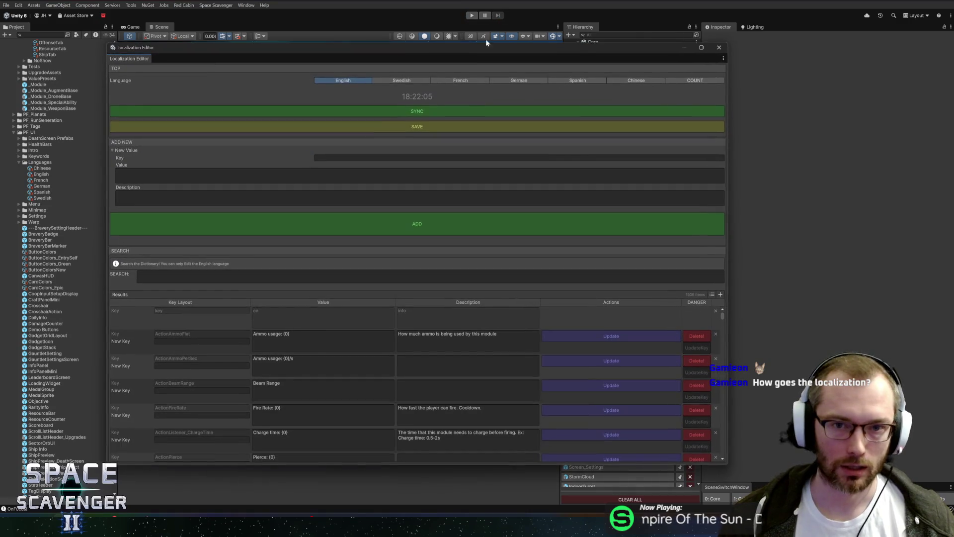
# Write the 1506 localization entries to CSV with SAVE, then close the Localization Editor
pyautogui.moveTo(467, 53)
pyautogui.mouseDown()
pyautogui.moveTo(550, 36)
pyautogui.moveTo(506, 55)
pyautogui.moveTo(580, 44)
pyautogui.moveTo(530, 55)
pyautogui.mouseUp()
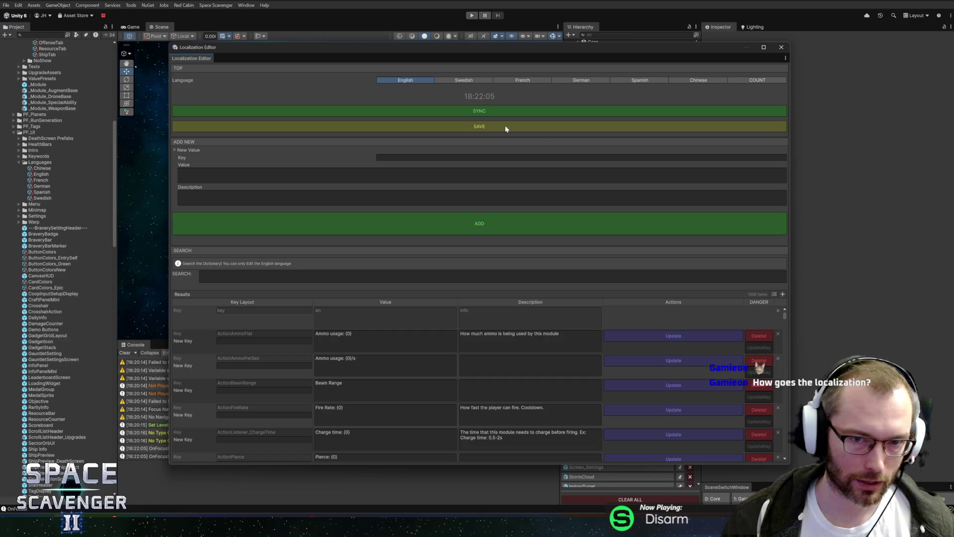
pyautogui.click(463, 128)
pyautogui.click(778, 48)
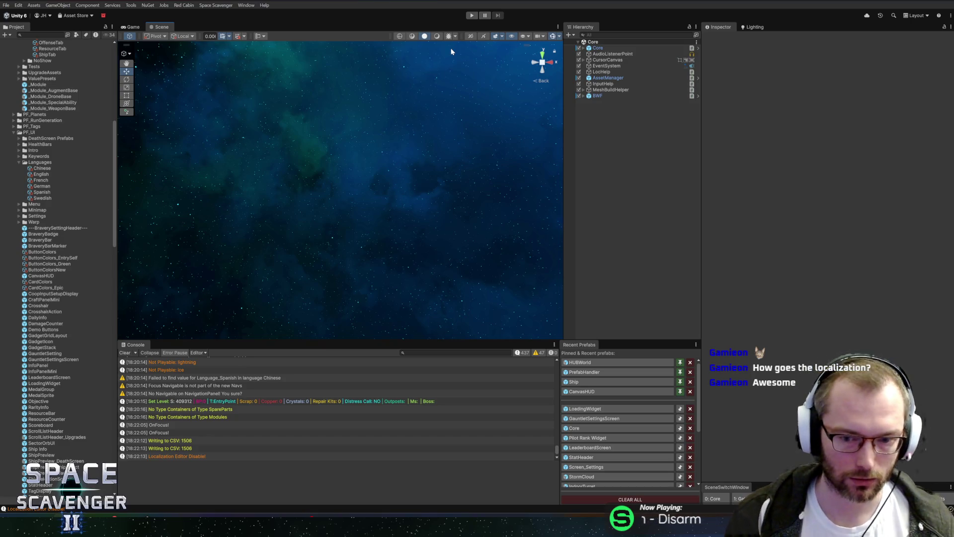
pyautogui.hotkey('alt', 'Tab')
pyautogui.hotkey('alt', 'Tab')
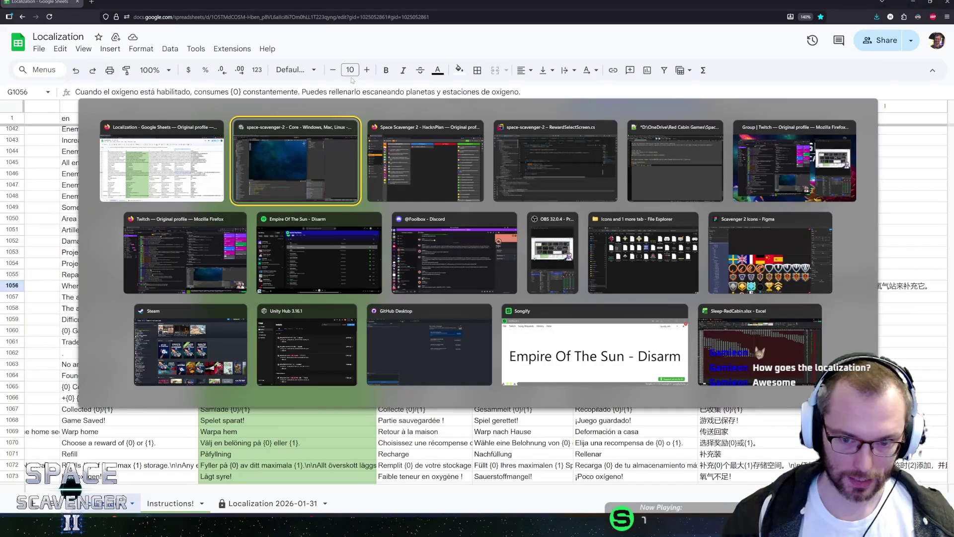
pyautogui.hotkey('alt', 'shift', 'Tab')
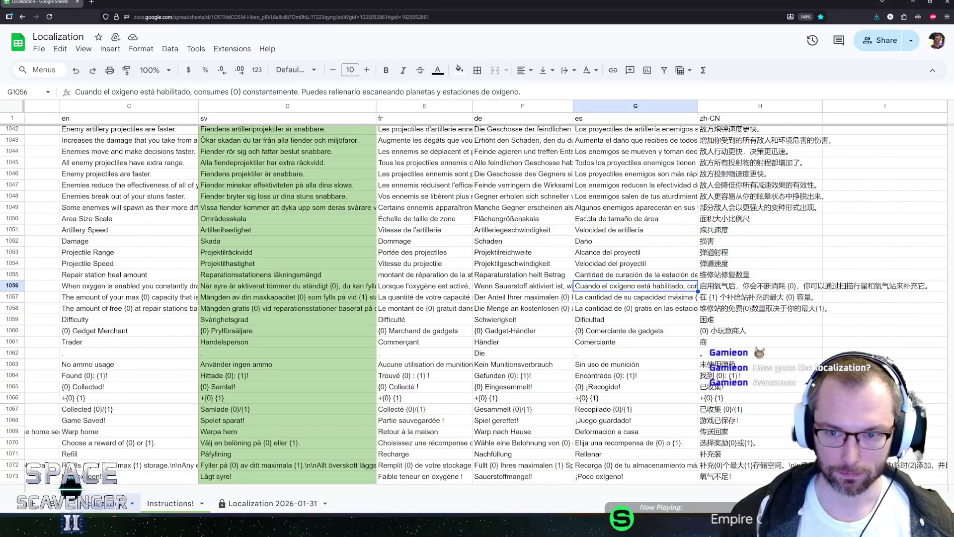
pyautogui.click(581, 118)
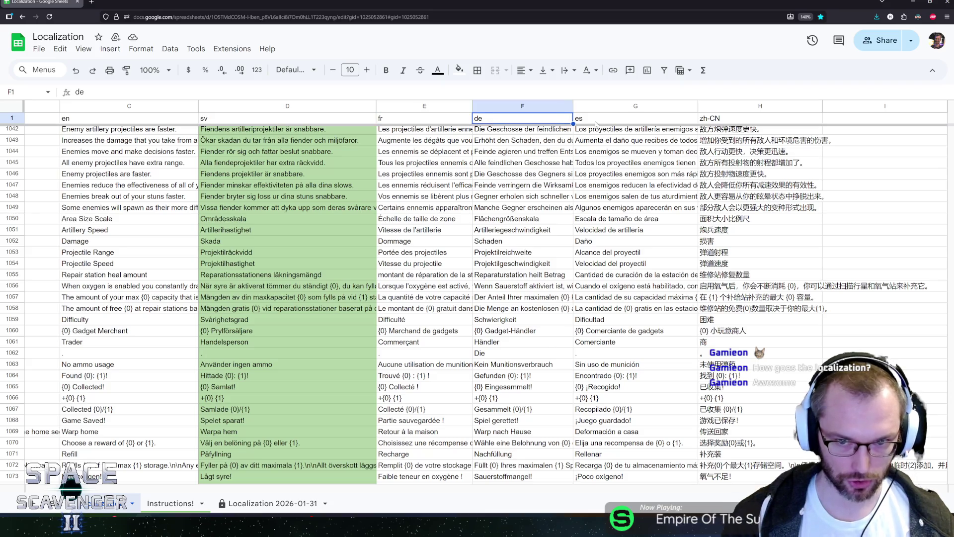
pyautogui.click(705, 122)
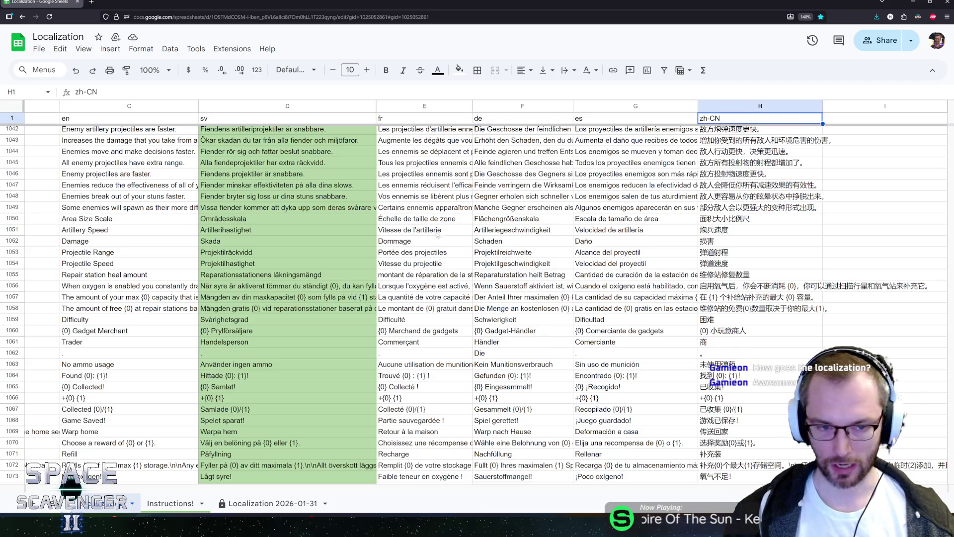
pyautogui.click(287, 163)
pyautogui.scroll(7, 827, 297)
pyautogui.scroll(-20, 827, 298)
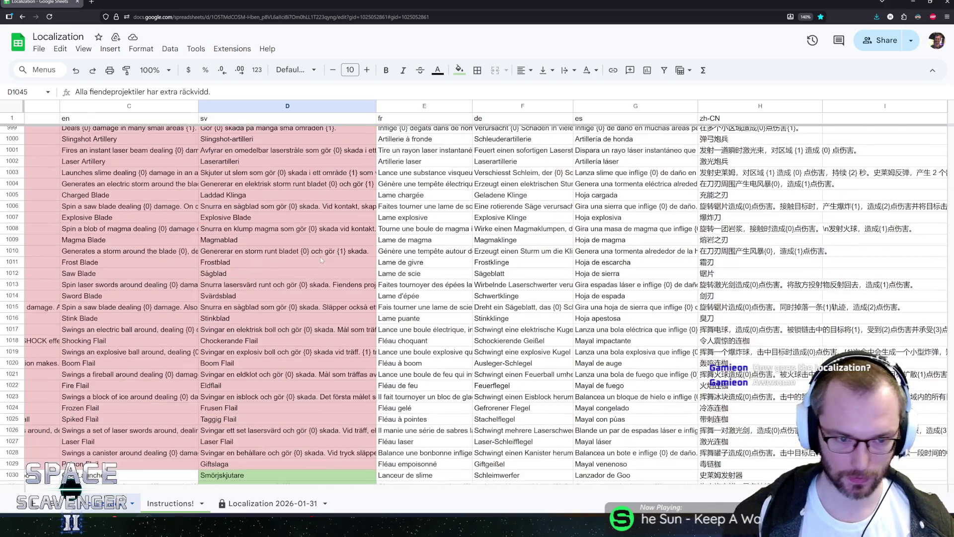
pyautogui.scroll(-20, 376, 319)
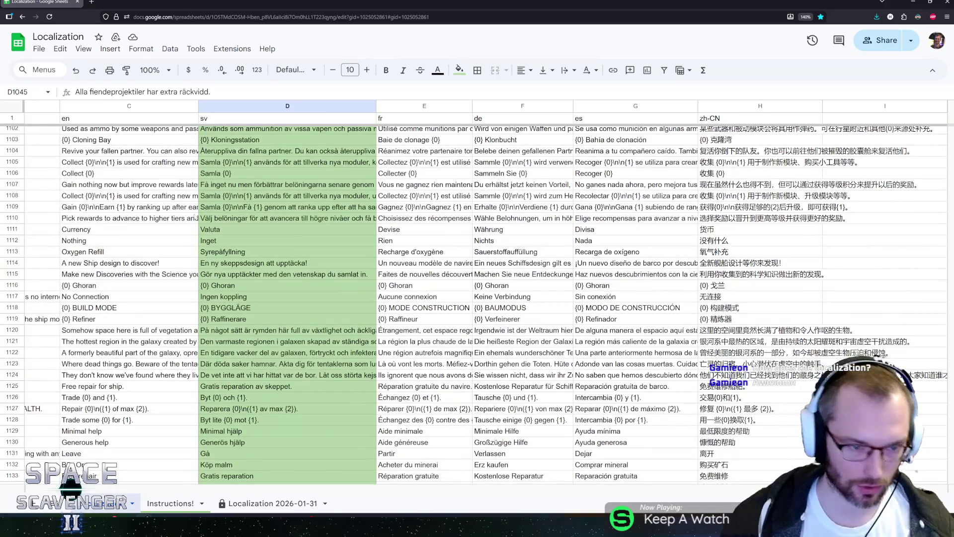
pyautogui.scroll(-18, 376, 318)
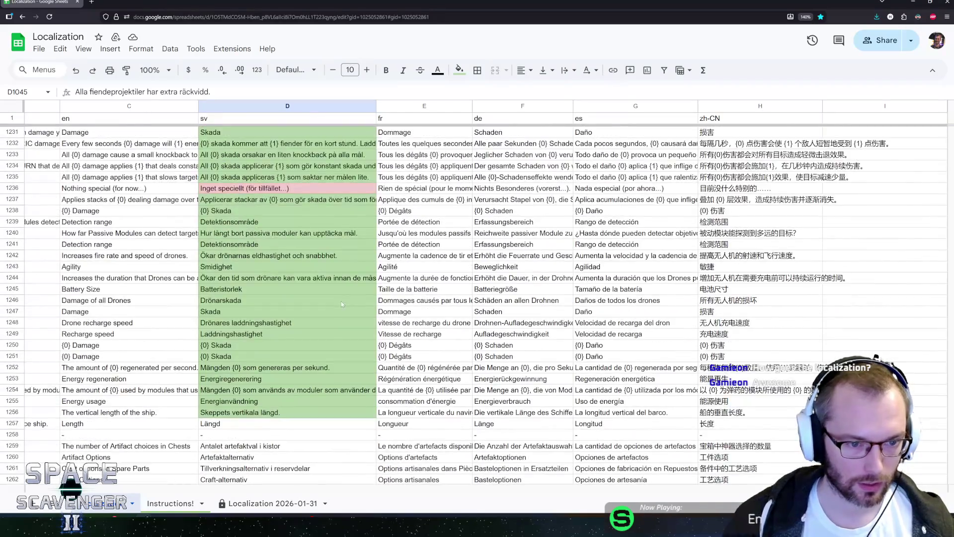
pyautogui.scroll(2, 254, 184)
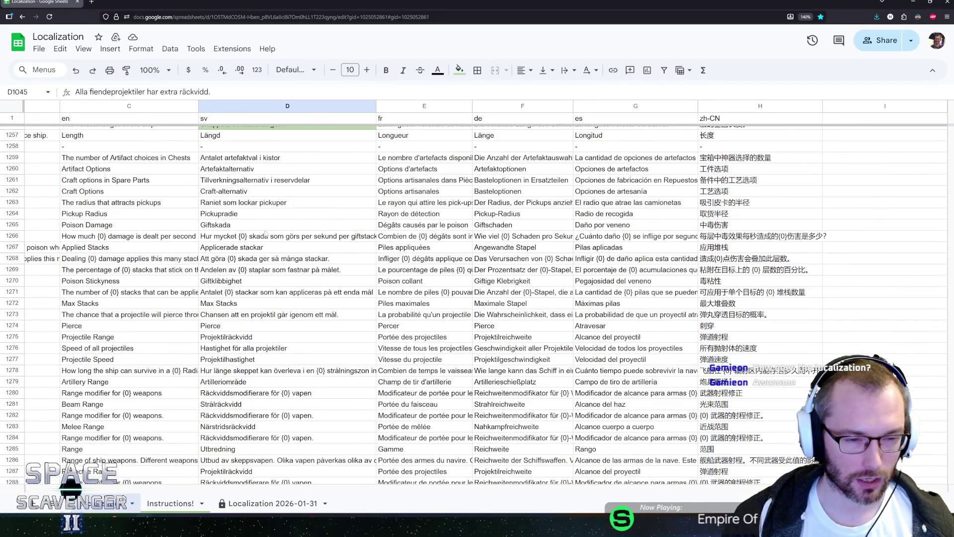
pyautogui.scroll(3, 209, 224)
pyautogui.click(231, 231)
pyautogui.click(230, 254)
pyautogui.click(231, 245)
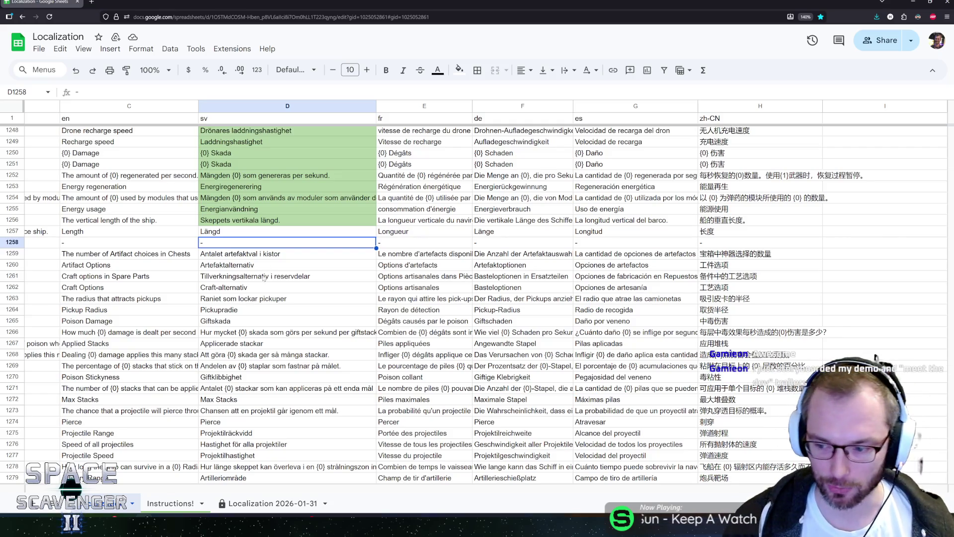
pyautogui.click(233, 253)
pyautogui.click(234, 276)
pyautogui.click(236, 264)
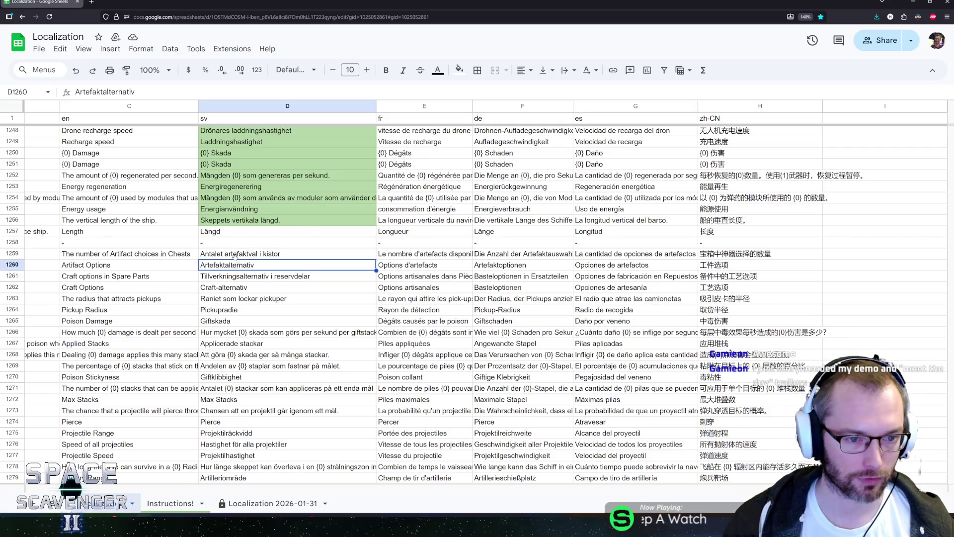
pyautogui.scroll(-7, 237, 265)
pyautogui.scroll(-20, 238, 266)
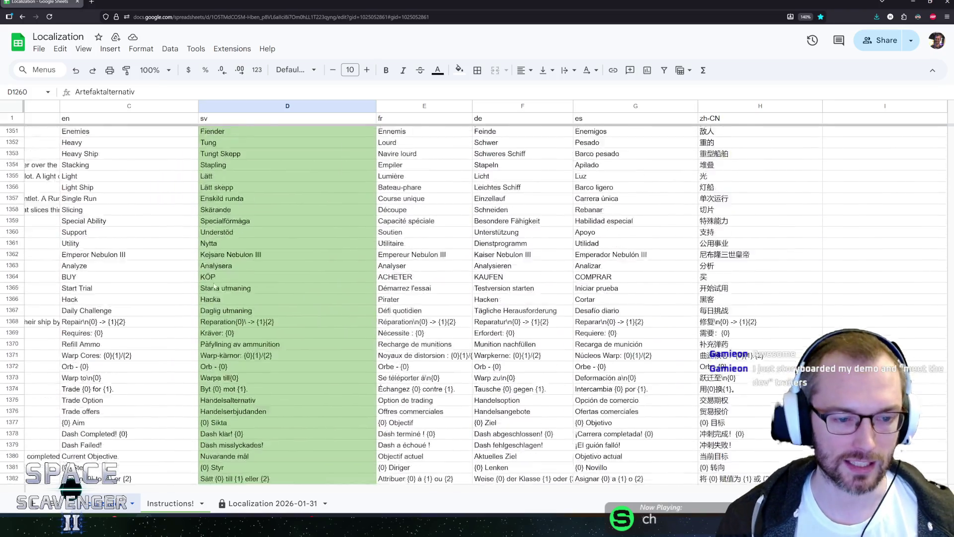
pyautogui.scroll(-18, 253, 305)
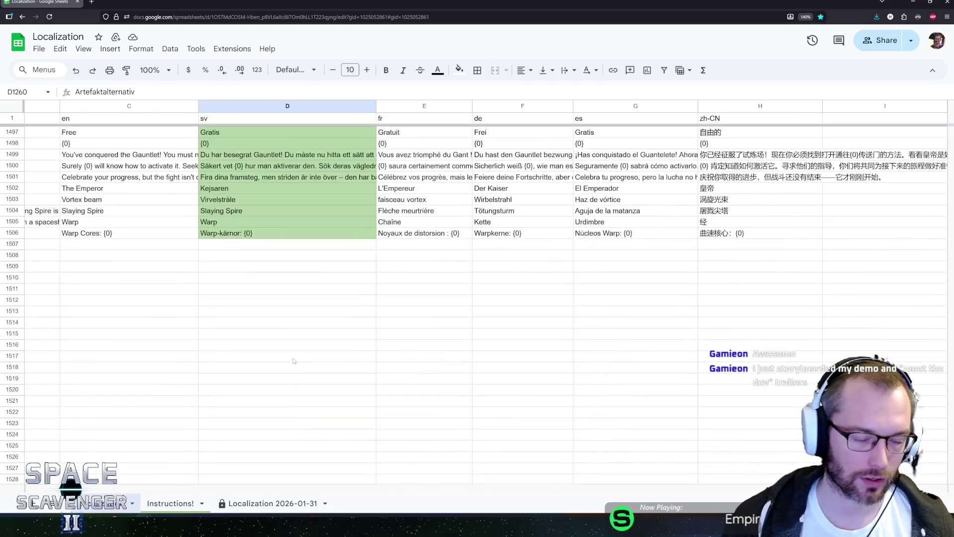
pyautogui.scroll(20, 283, 344)
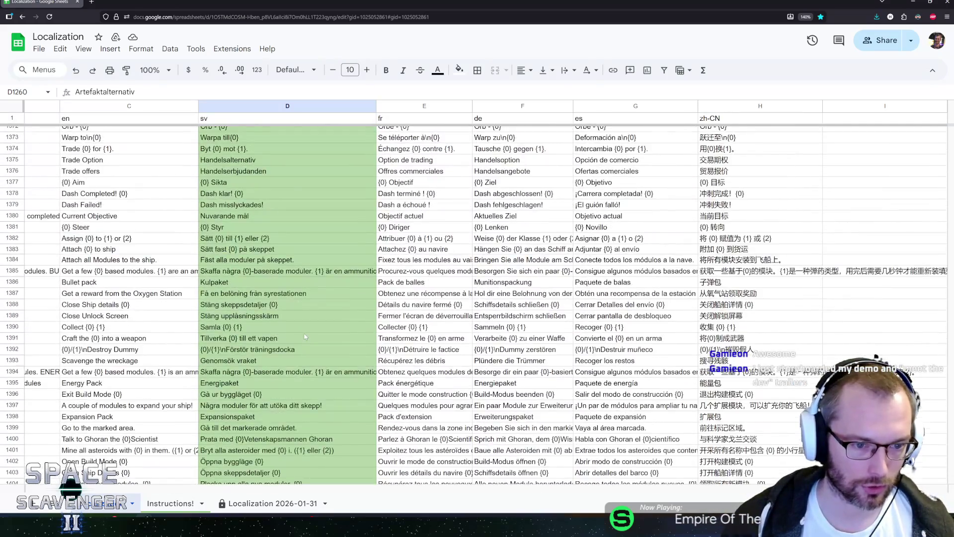
pyautogui.scroll(10, 304, 337)
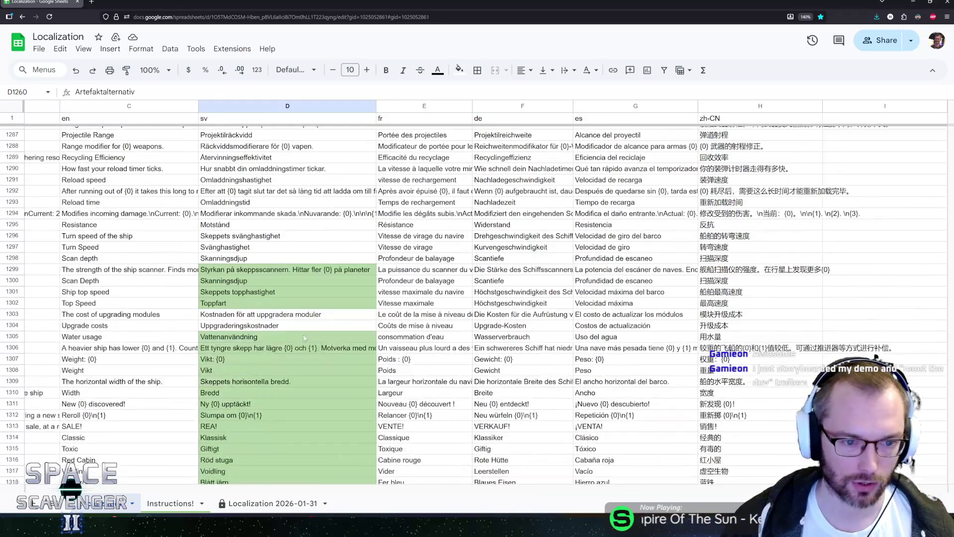
pyautogui.click(246, 320)
pyautogui.click(248, 326)
pyautogui.click(260, 305)
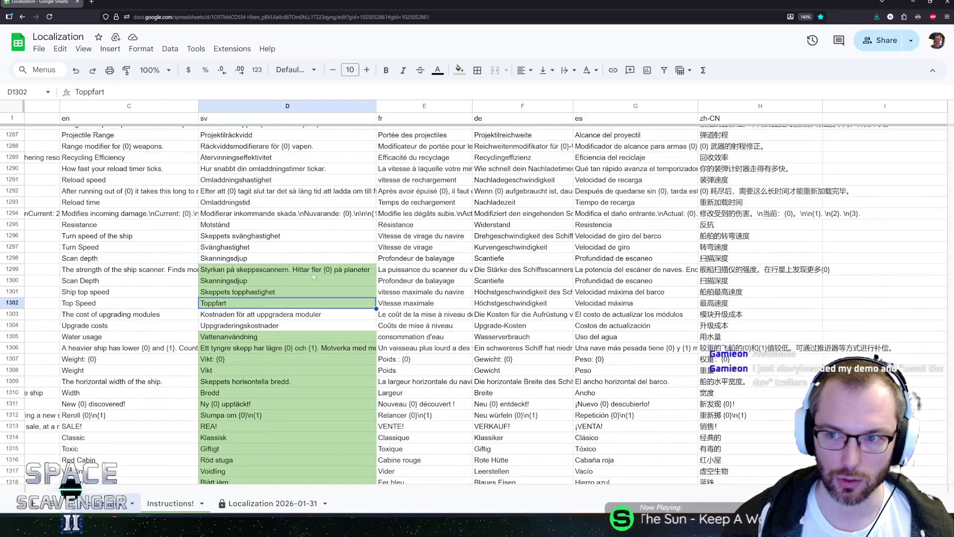
pyautogui.scroll(1, 316, 257)
pyautogui.scroll(5, 315, 257)
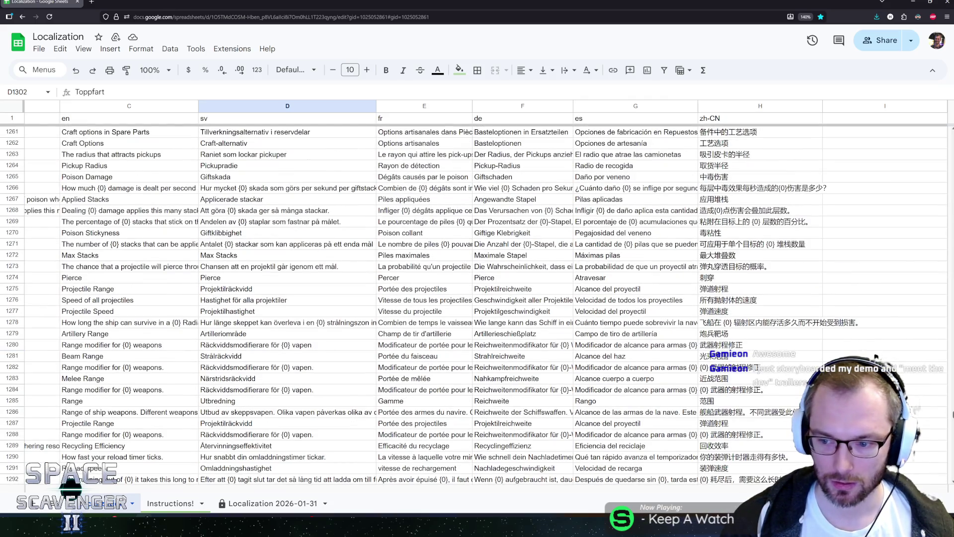
pyautogui.moveTo(952, 414); pyautogui.dragTo(951, 129)
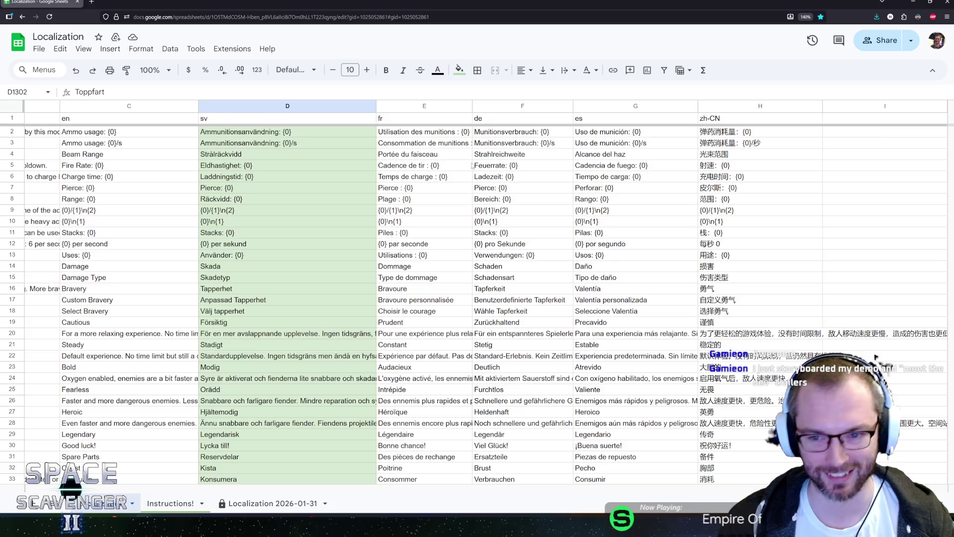
pyautogui.click(711, 188)
pyautogui.click(293, 178)
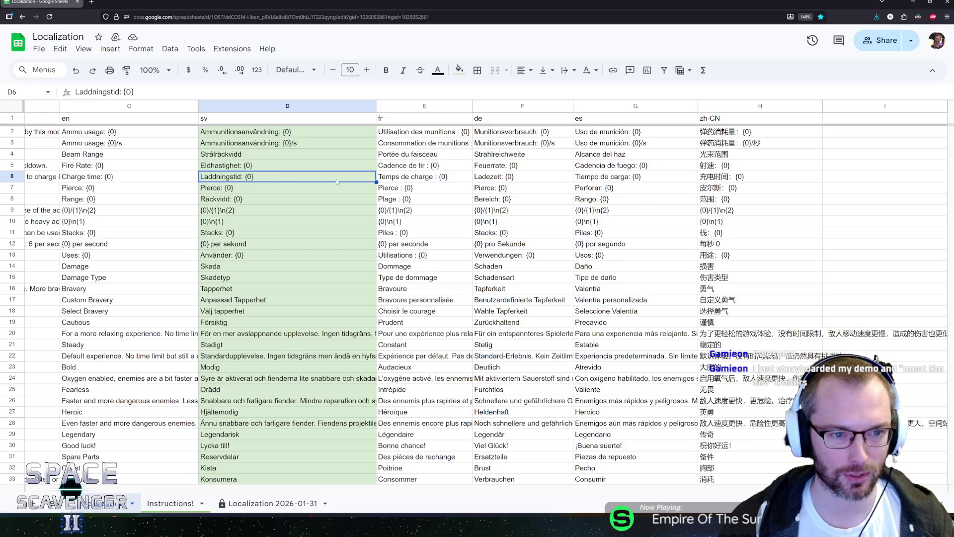
pyautogui.scroll(-15, 277, 218)
pyautogui.scroll(-10, 277, 219)
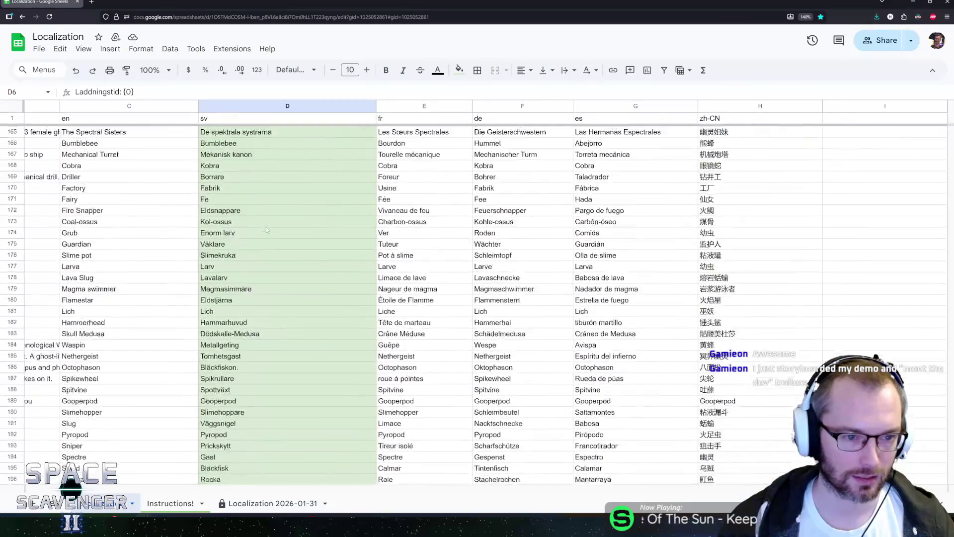
pyautogui.scroll(2, 286, 258)
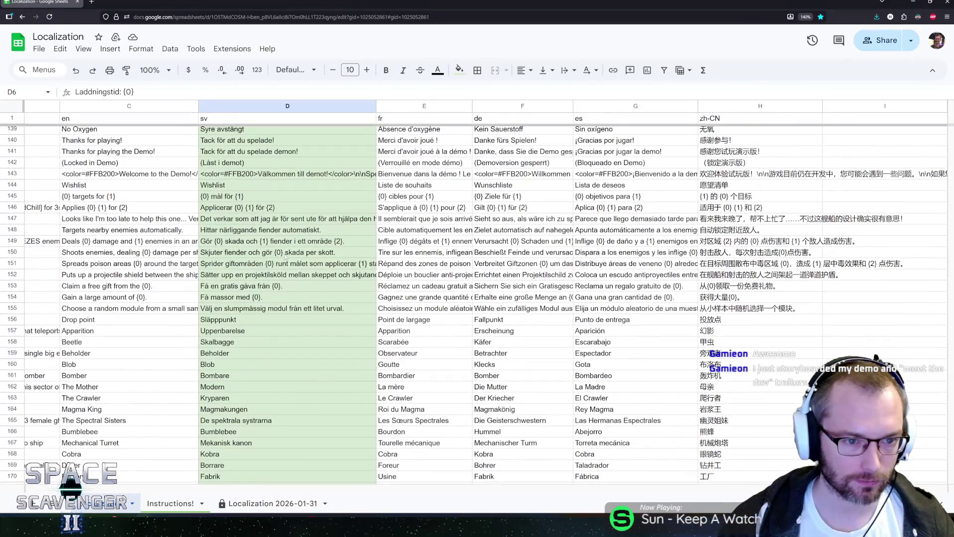
pyautogui.click(224, 397)
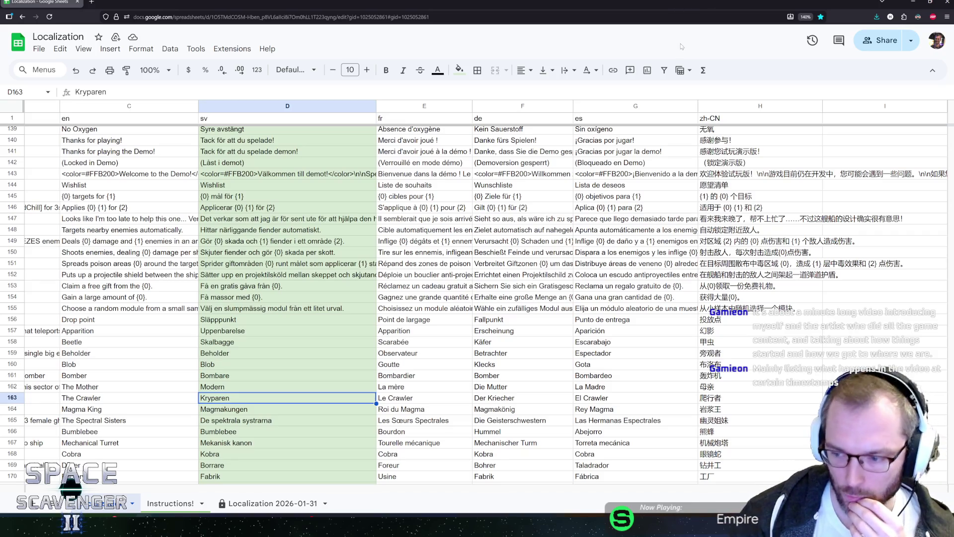
# Minimize the Chrome window holding the Localization sheet to reveal Unity
pyautogui.click(914, 4)
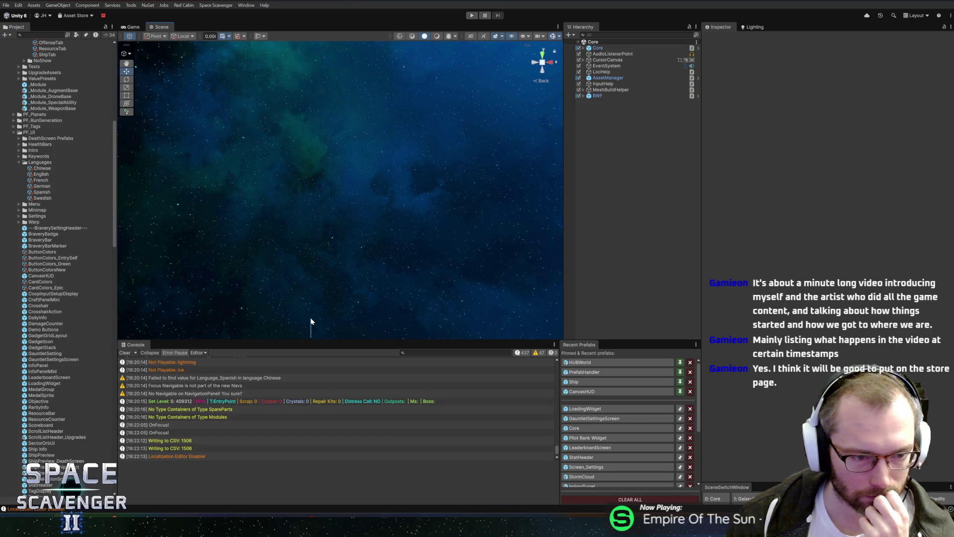
# Enlarge the Console panel, then switch to Sparkball's Steam store page and play its trailer
pyautogui.moveTo(313, 340); pyautogui.dragTo(324, 322)
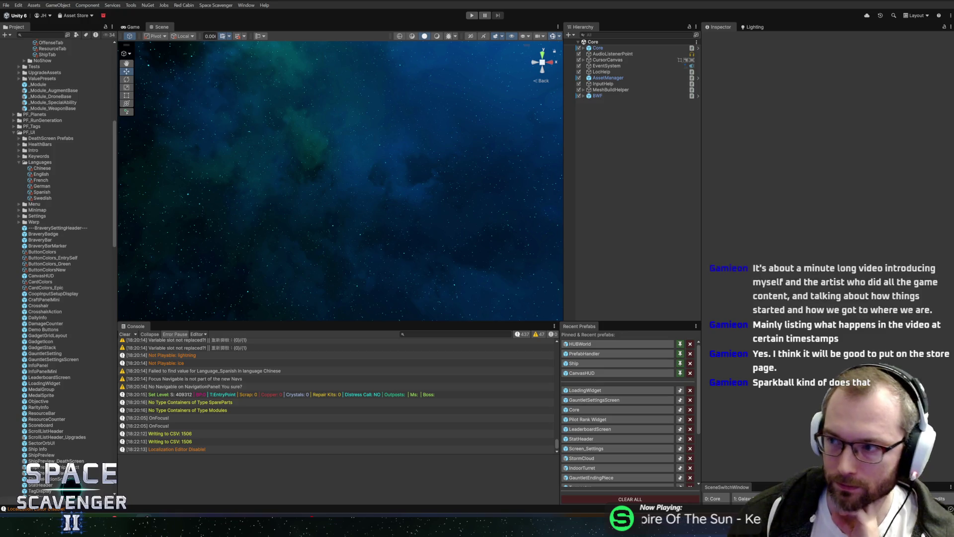
pyautogui.hotkey('alt', 'Tab')
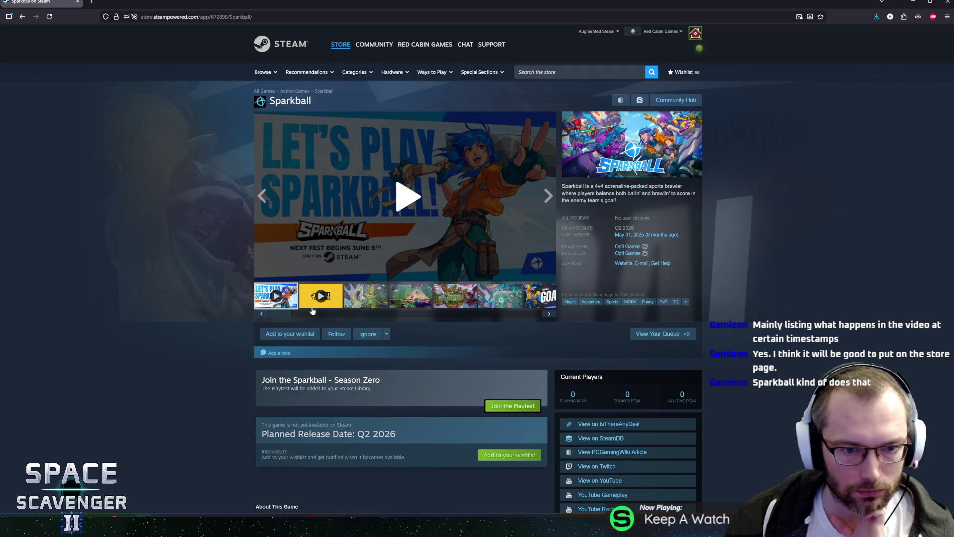
pyautogui.click(321, 295)
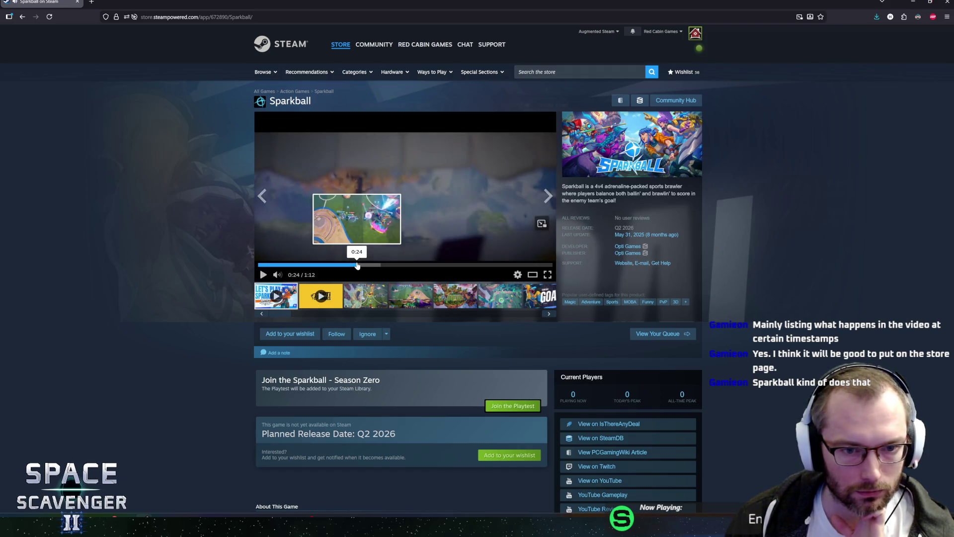
# Skip Sparkball's trailer to 0:24 and 0:50, play the next video, then open Sparkball on SteamDB
pyautogui.click(356, 265)
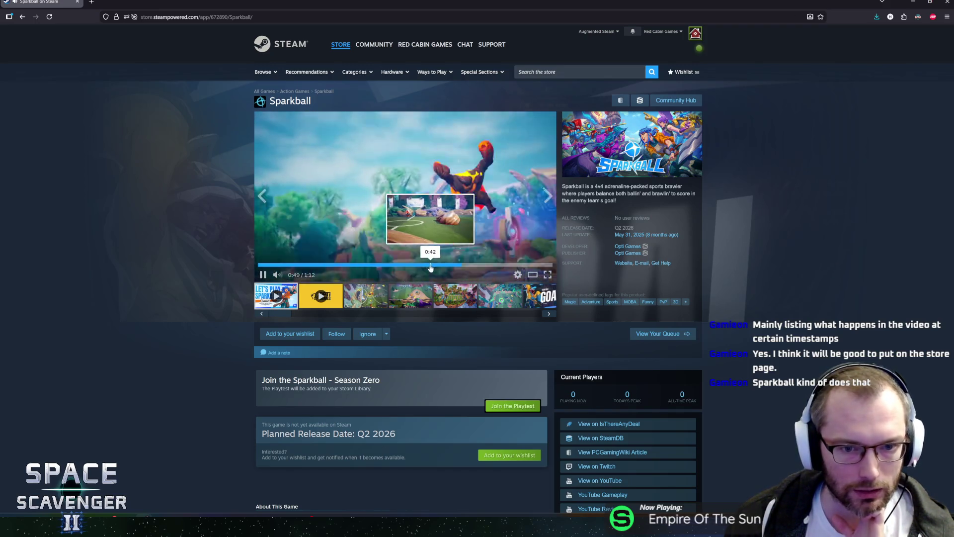
pyautogui.click(462, 264)
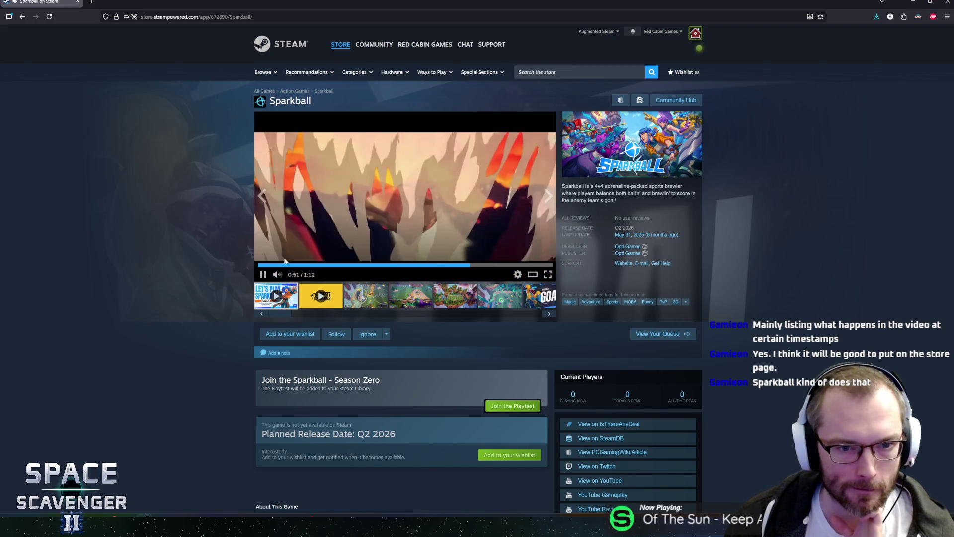
pyautogui.click(337, 307)
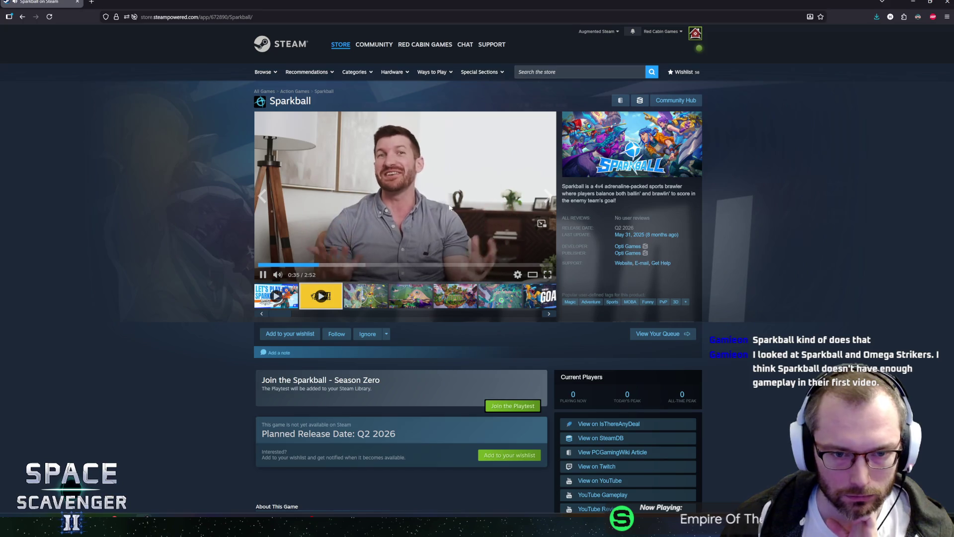
pyautogui.click(643, 102)
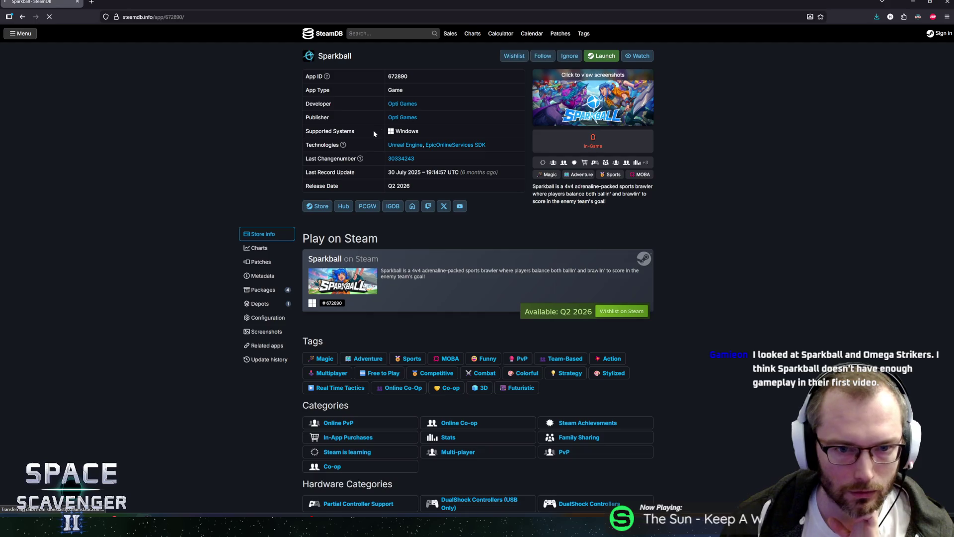
pyautogui.click(258, 247)
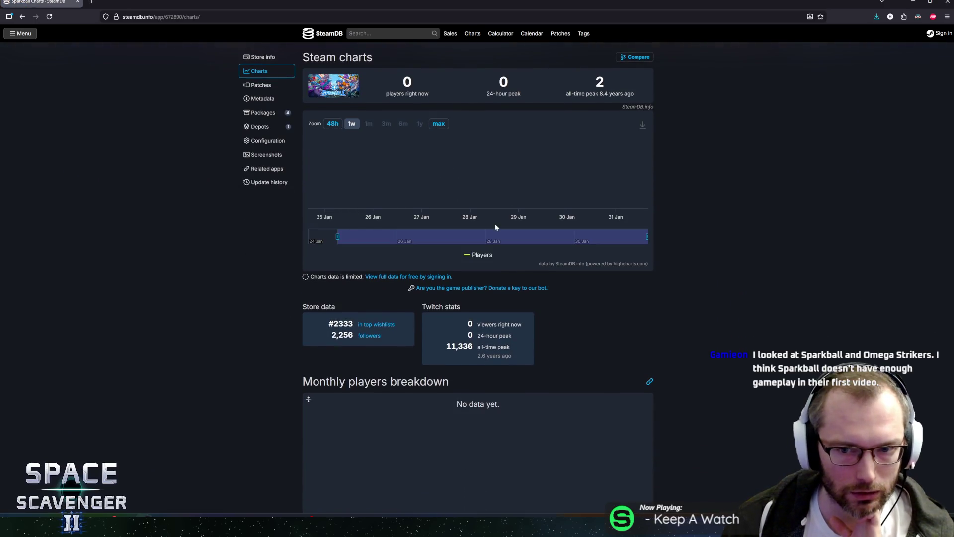
pyautogui.scroll(-5, 281, 405)
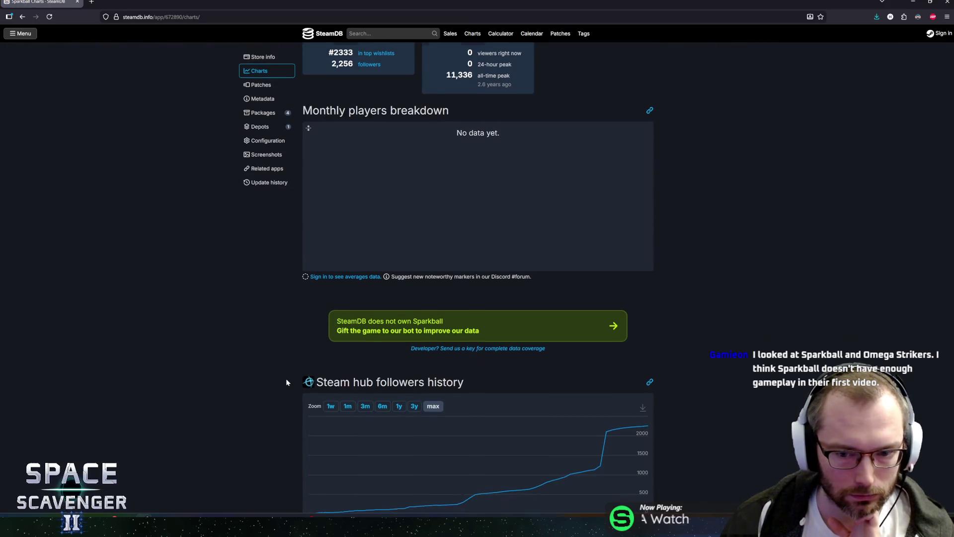
pyautogui.scroll(1, 285, 378)
pyautogui.scroll(-2, 285, 378)
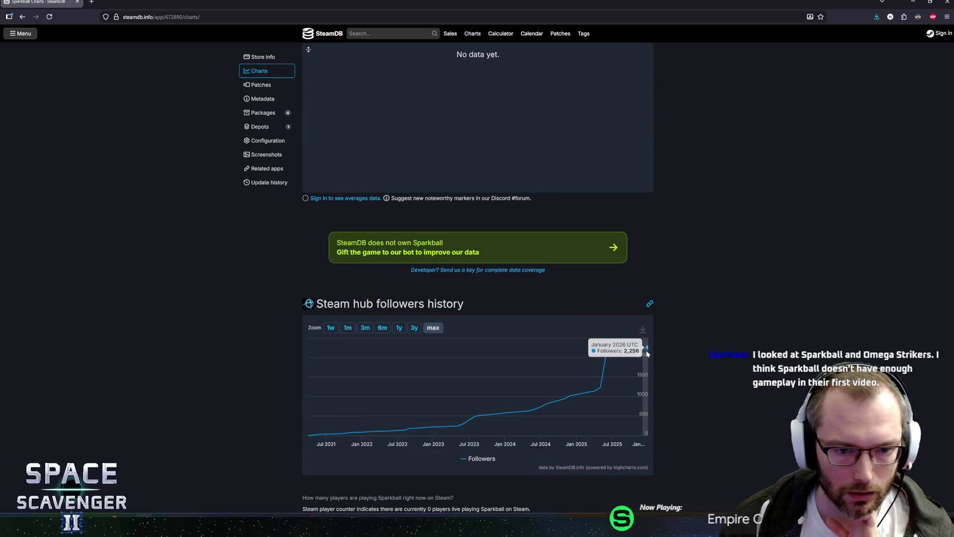
pyautogui.scroll(15, 144, 281)
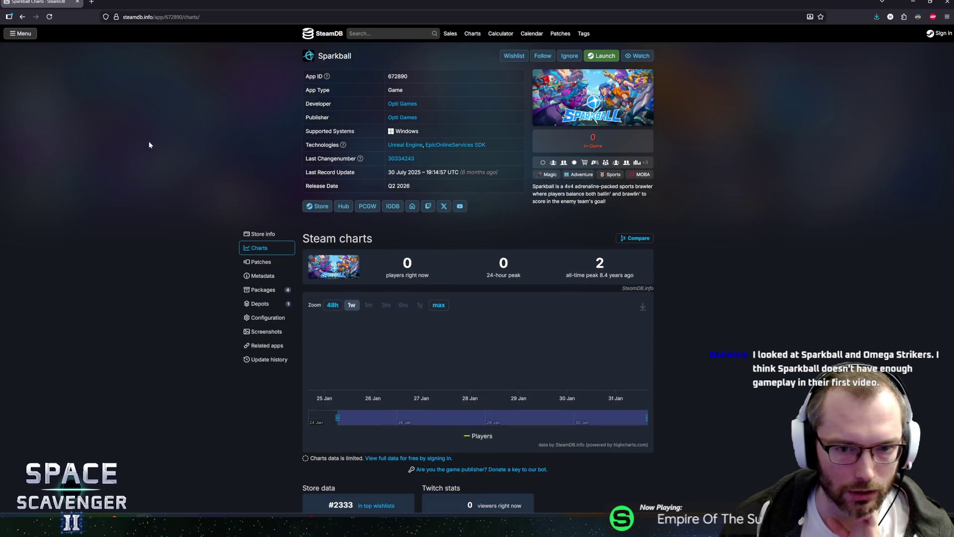
pyautogui.hotkey('alt', 'Left')
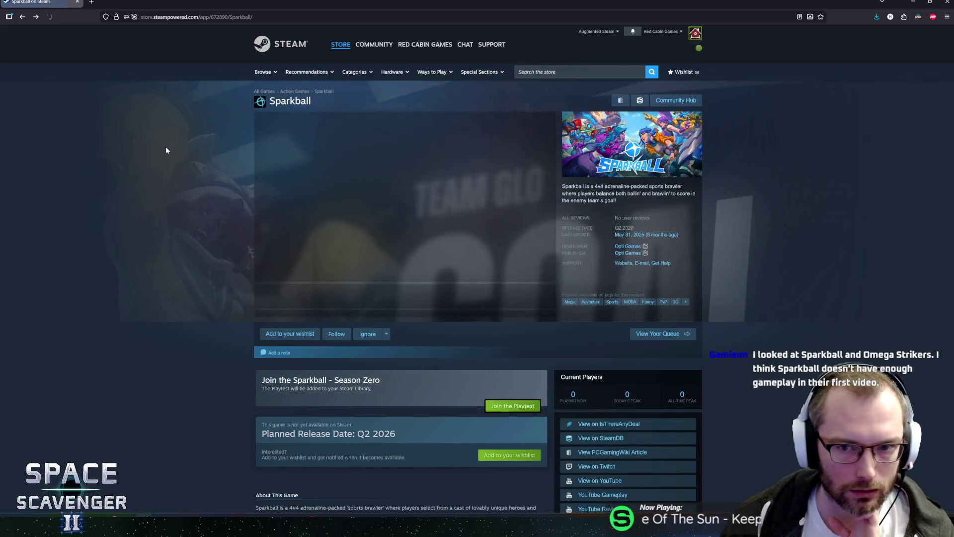
pyautogui.scroll(-3, 154, 235)
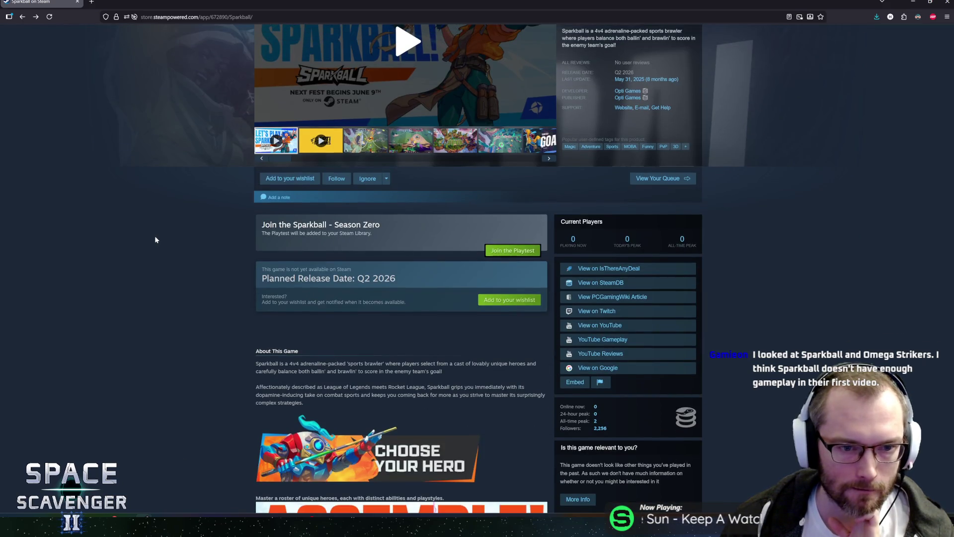
pyautogui.scroll(-2, 233, 285)
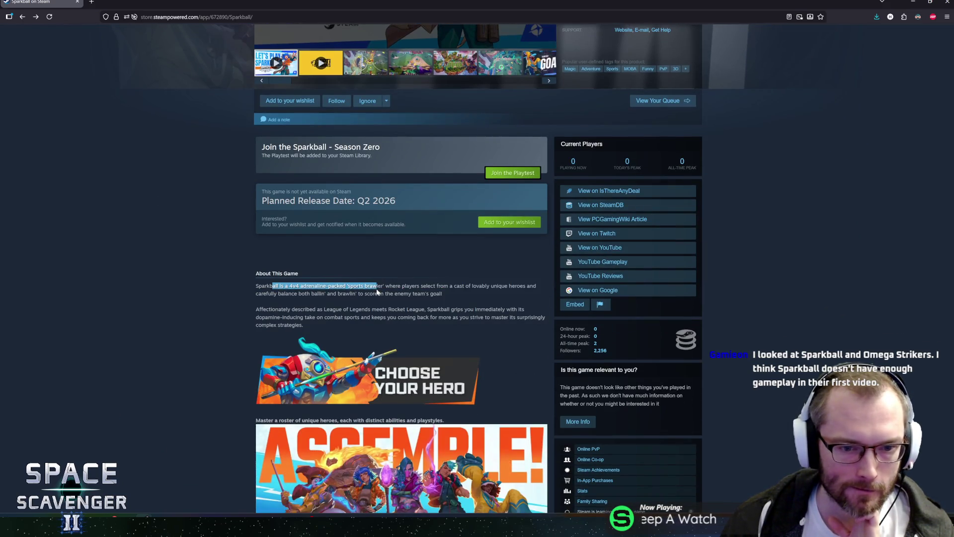